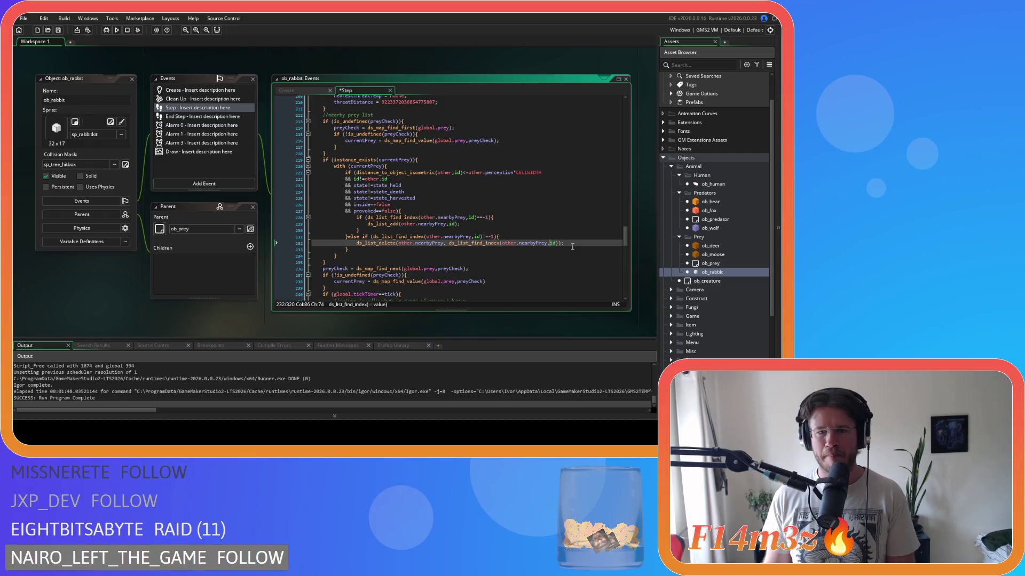
Save ob_rabbit's Step code with the stray space on line 232 removed.
key("ctrl+s")
scroll(462, 193, "up", 3)
scroll(462, 193, "up", 5)
left_click(472, 195)
scroll(490, 190, "up", 5)
Open the ob_moose object and its Step event from the Asset Browser.
left_click(473, 154)
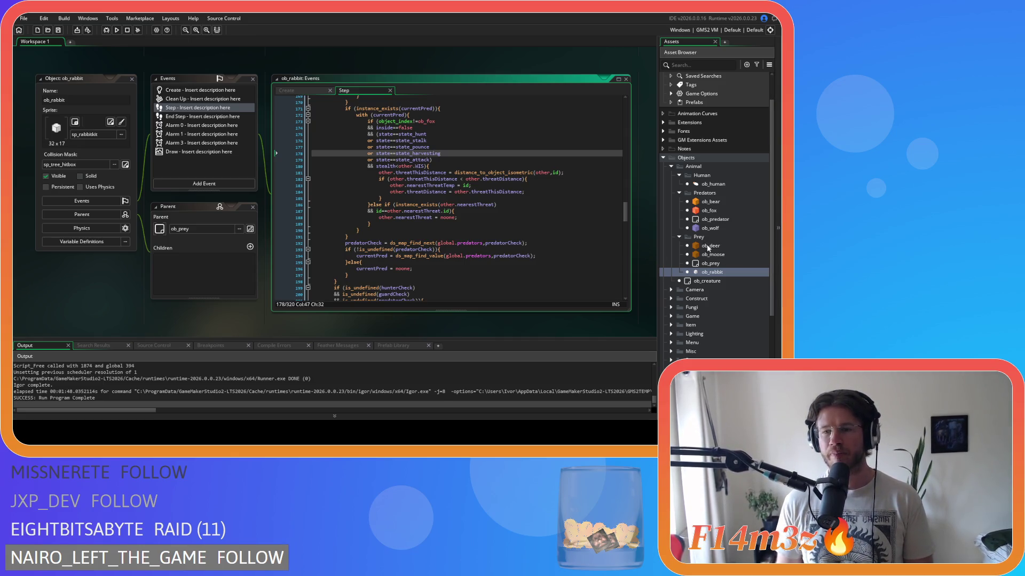
left_click(739, 255)
double_click(739, 255)
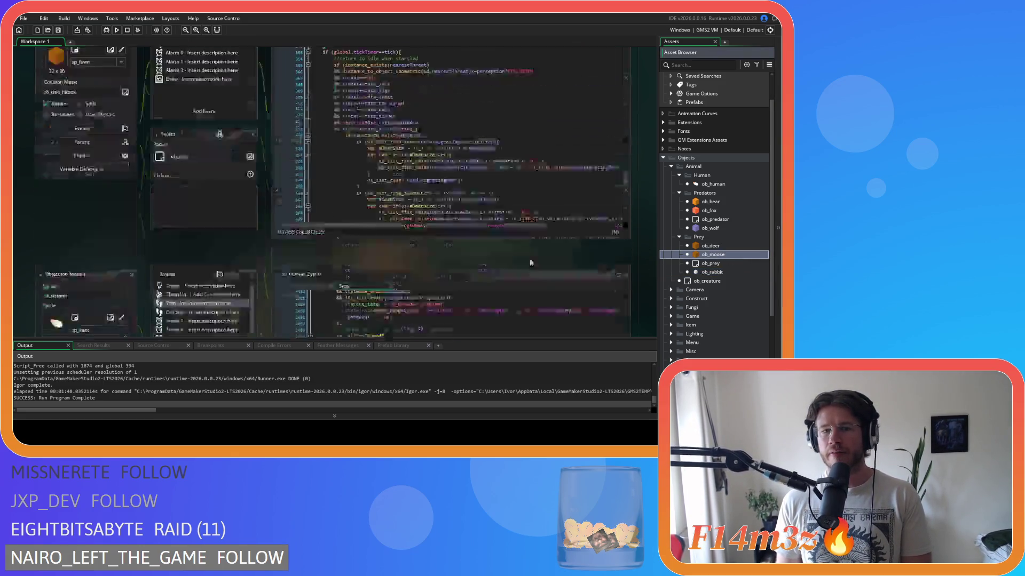
scroll(522, 196, "up", 6)
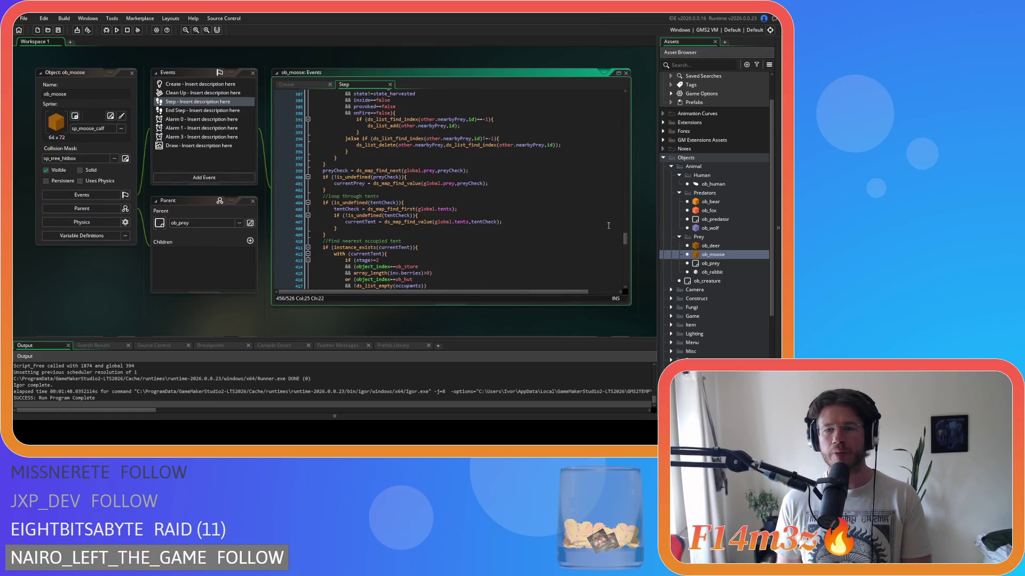
left_click_drag(625, 240, 607, 120)
left_click(422, 142)
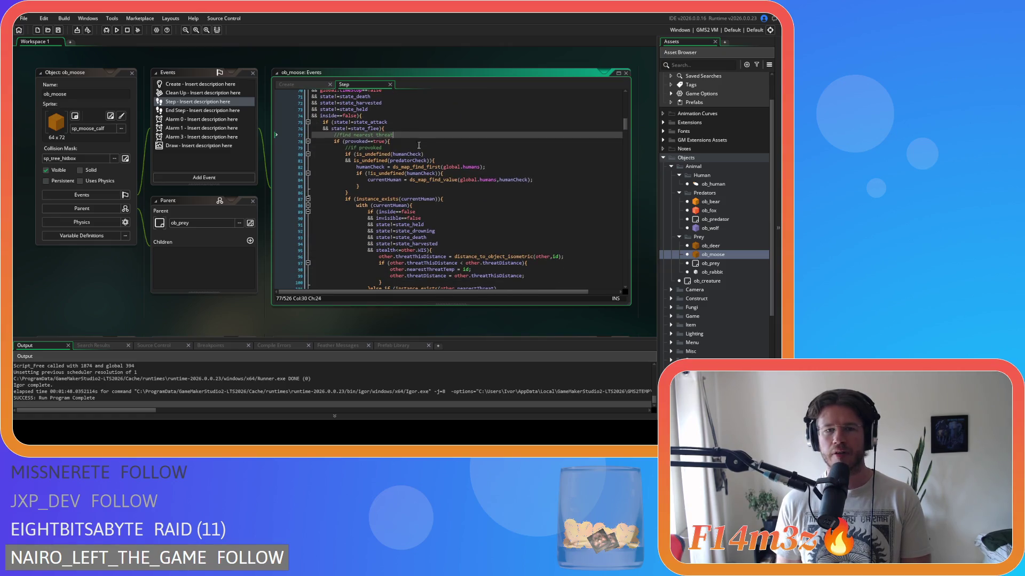
key("Left")
scroll(430, 182, "down", 12)
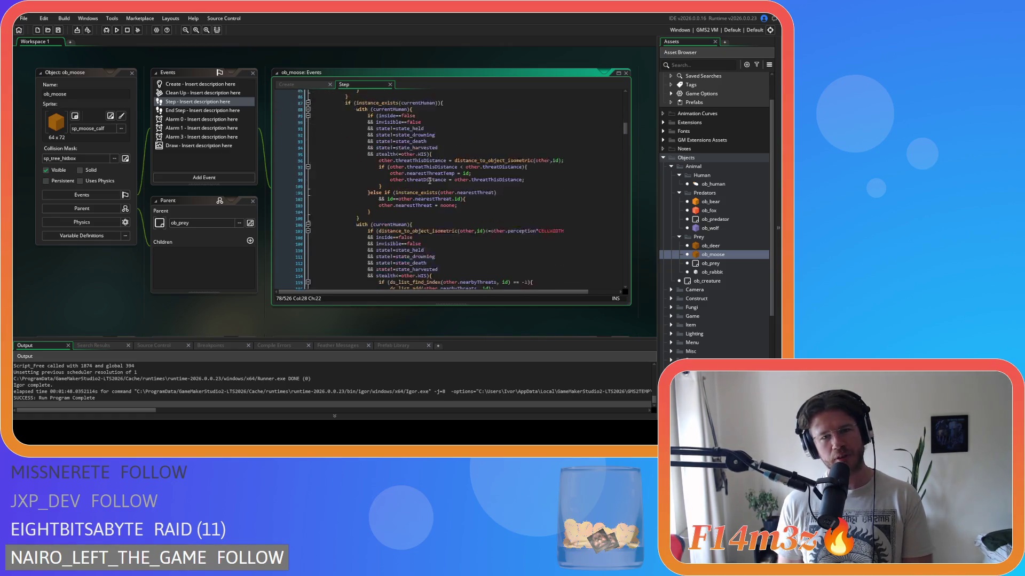
scroll(429, 181, "down", 20)
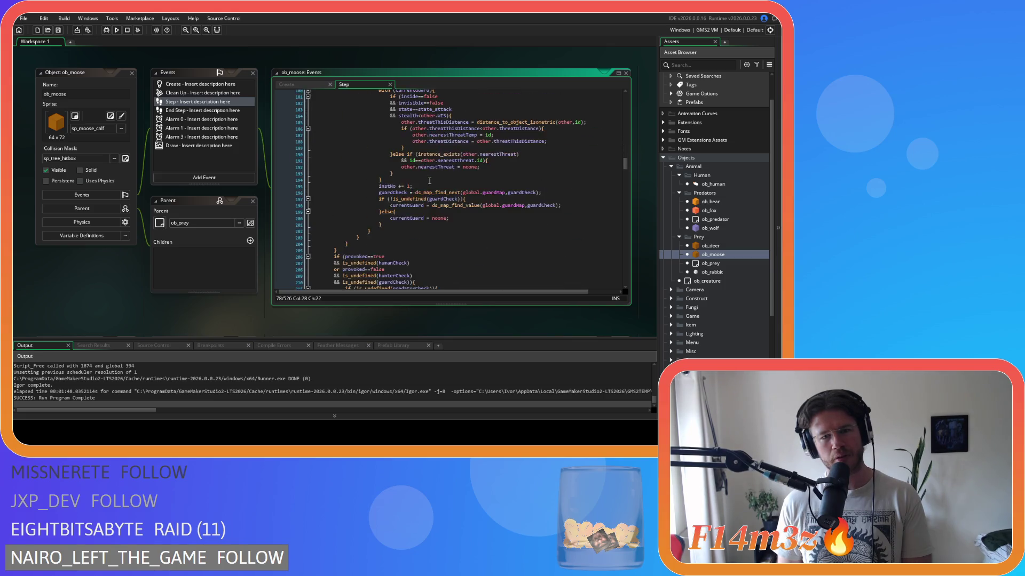
scroll(430, 181, "down", 5)
scroll(429, 181, "up", 4)
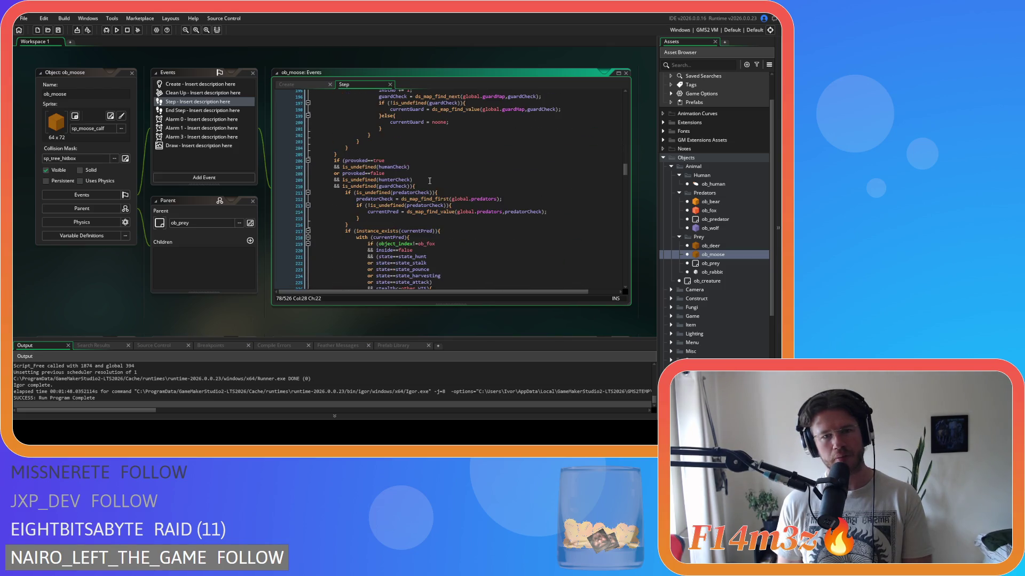
scroll(430, 180, "down", 18)
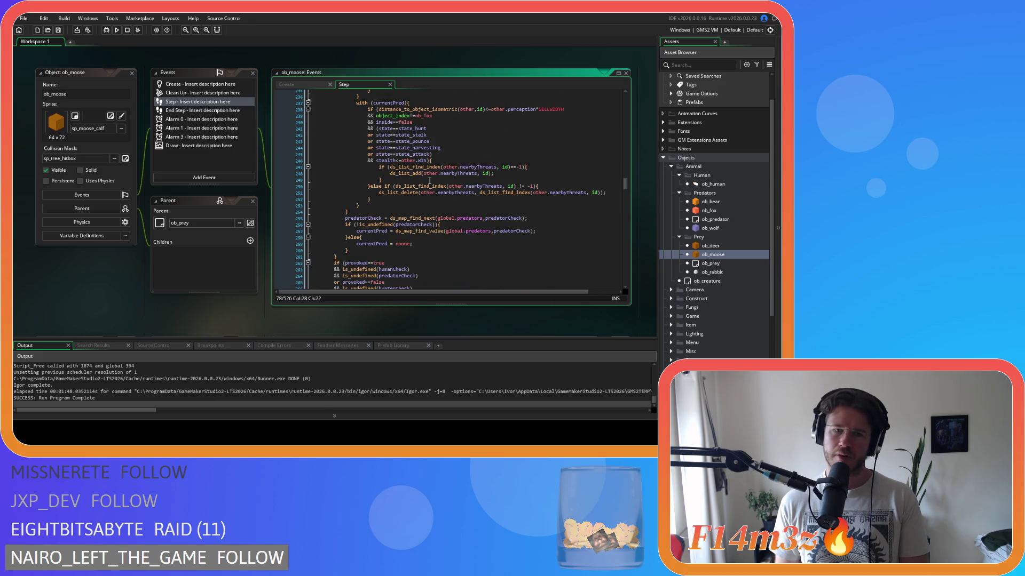
scroll(429, 181, "down", 6)
left_click(429, 212)
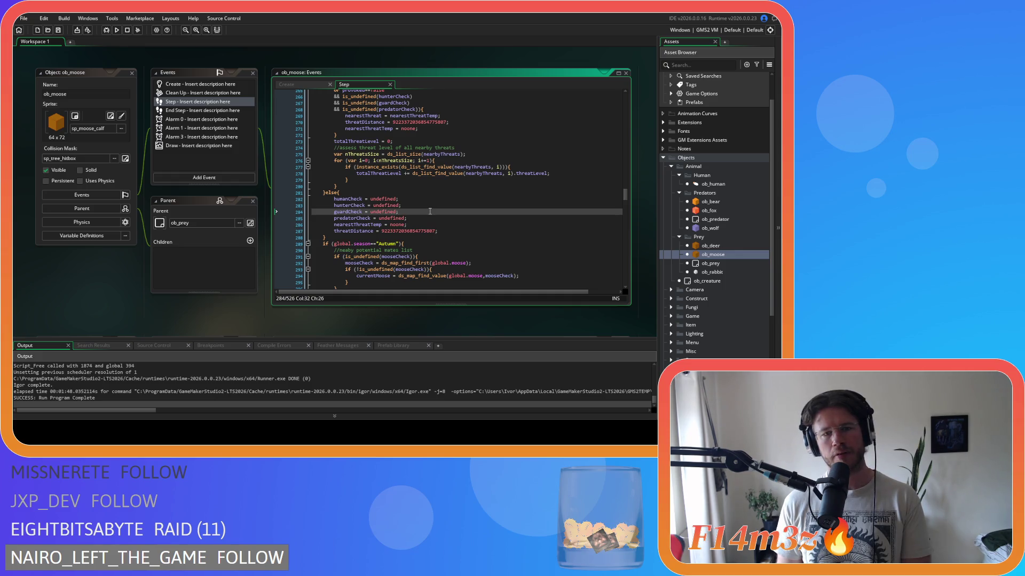
scroll(430, 212, "up", 20)
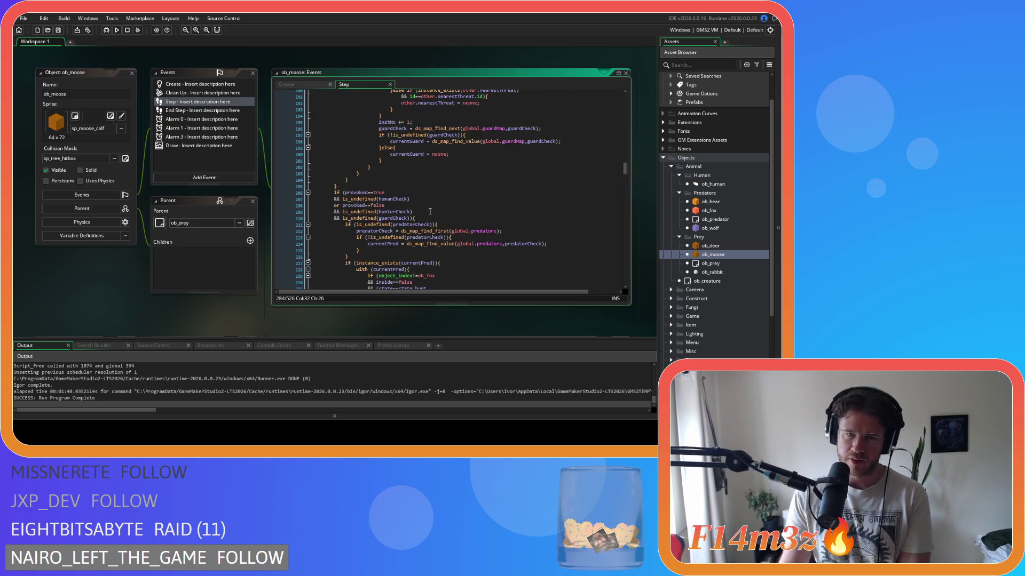
scroll(414, 195, "up", 20)
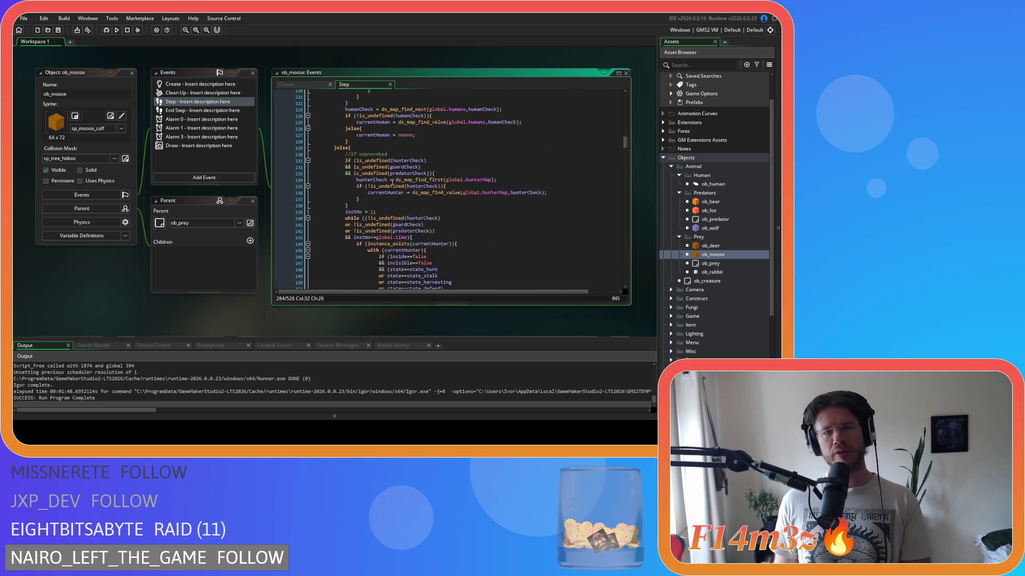
scroll(393, 178, "up", 3)
scroll(468, 197, "up", 3)
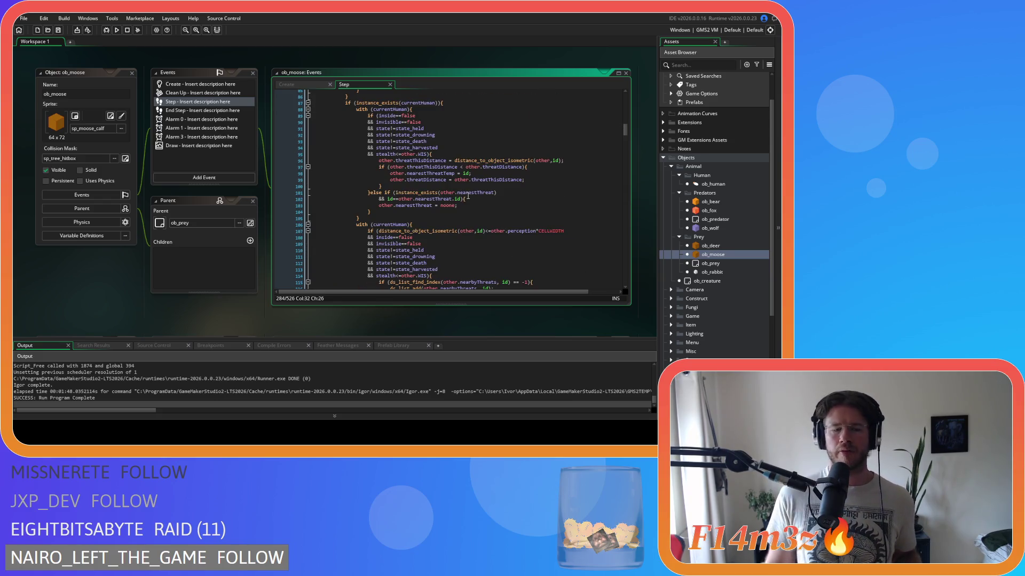
Tighten the spacing around < on line 97 and in the id lookup on line 115.
left_click(458, 167)
type("<")
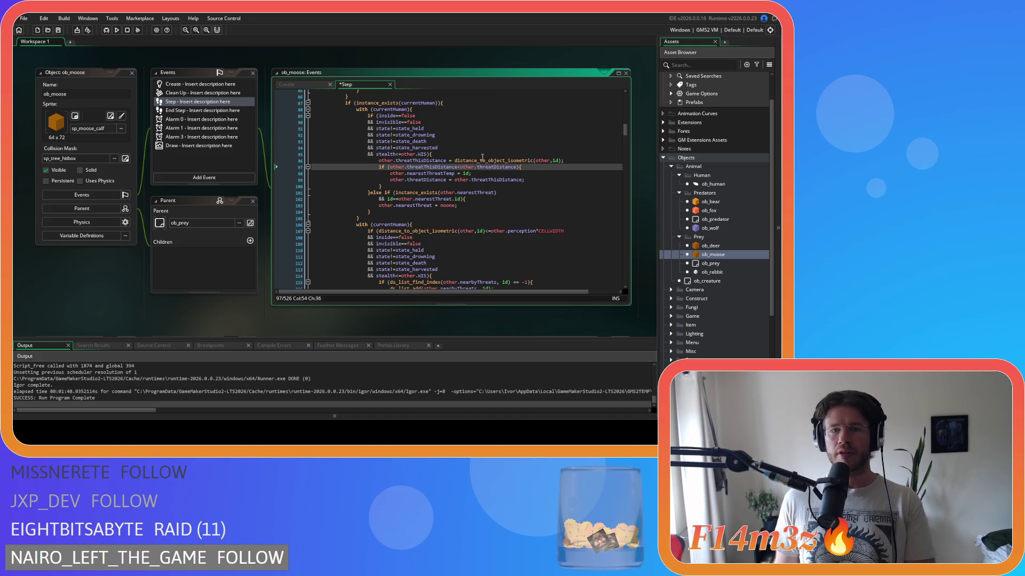
scroll(483, 229, "down", 4)
left_click(499, 202)
key("Delete")
key("Right")
key("Right")
key("Right")
key("Delete")
key("Right")
key("Right")
key("Delete")
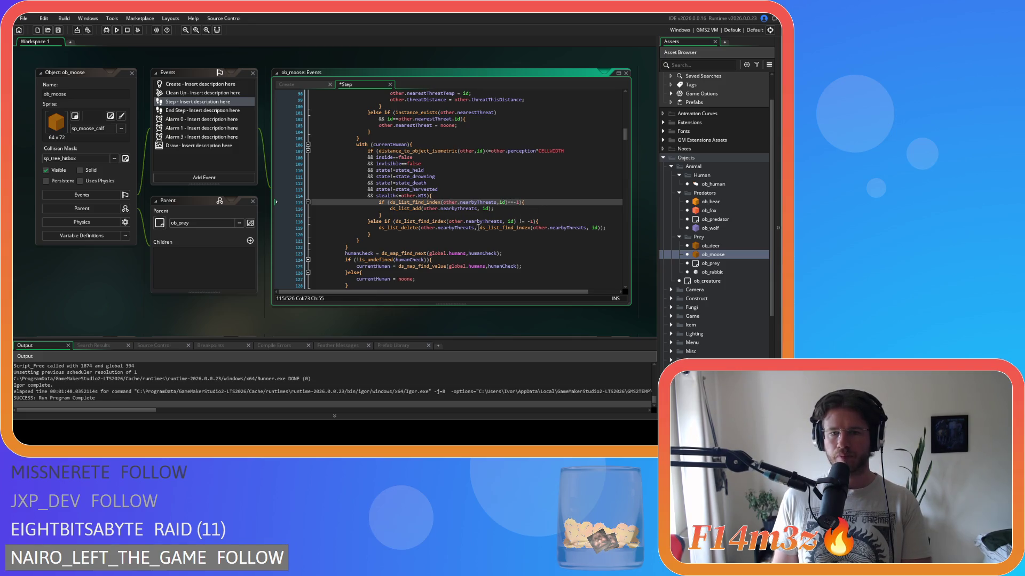
Remove extra spaces in the nearbyThreats add, != -1 check and delete calls on lines 116–119.
left_click(480, 209)
key("Delete")
left_click(508, 221)
key("BackSpace")
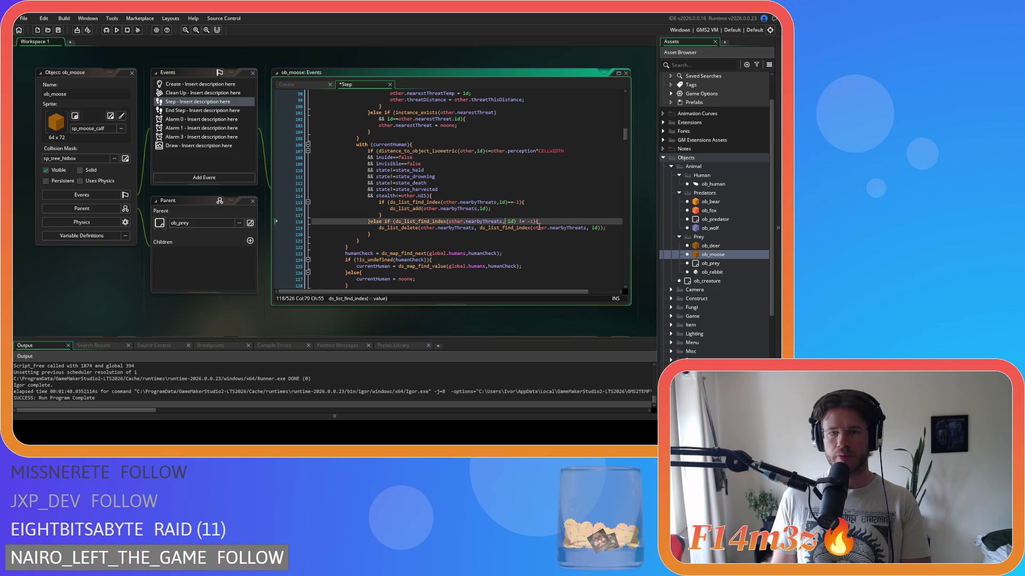
key("Right")
key("Right")
key("Right")
key("Delete")
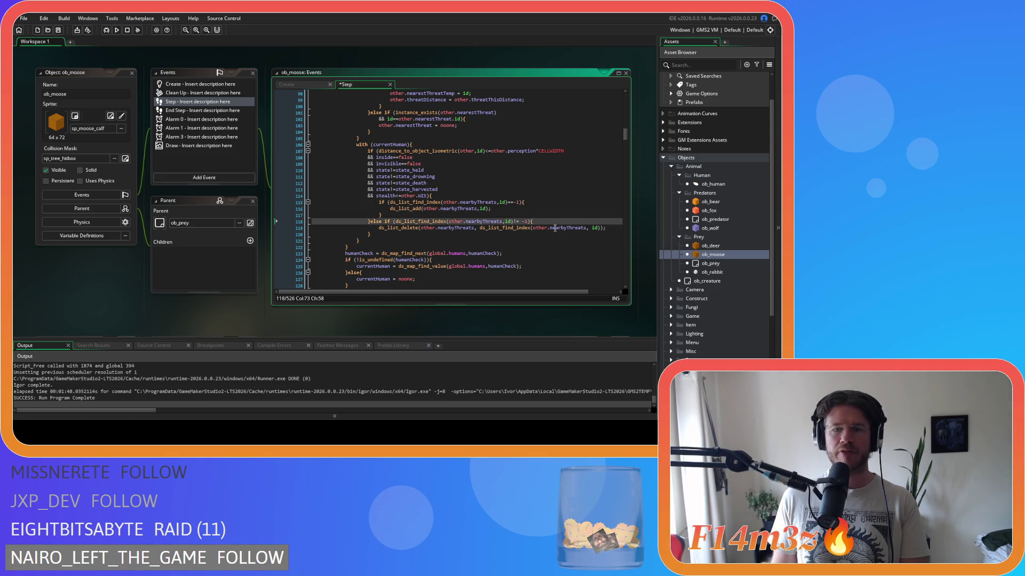
key("Delete")
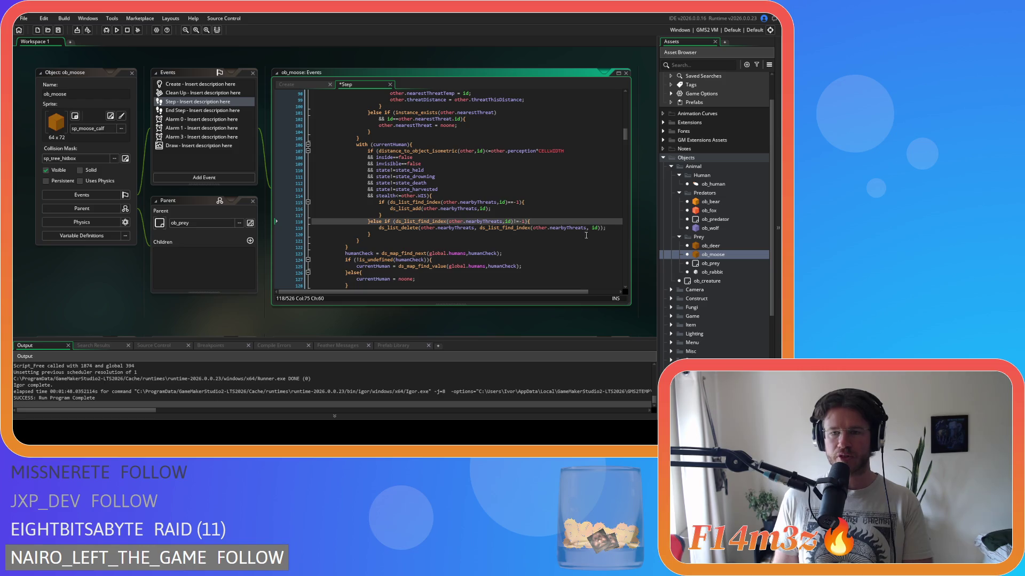
left_click(590, 228)
key("BackSpace")
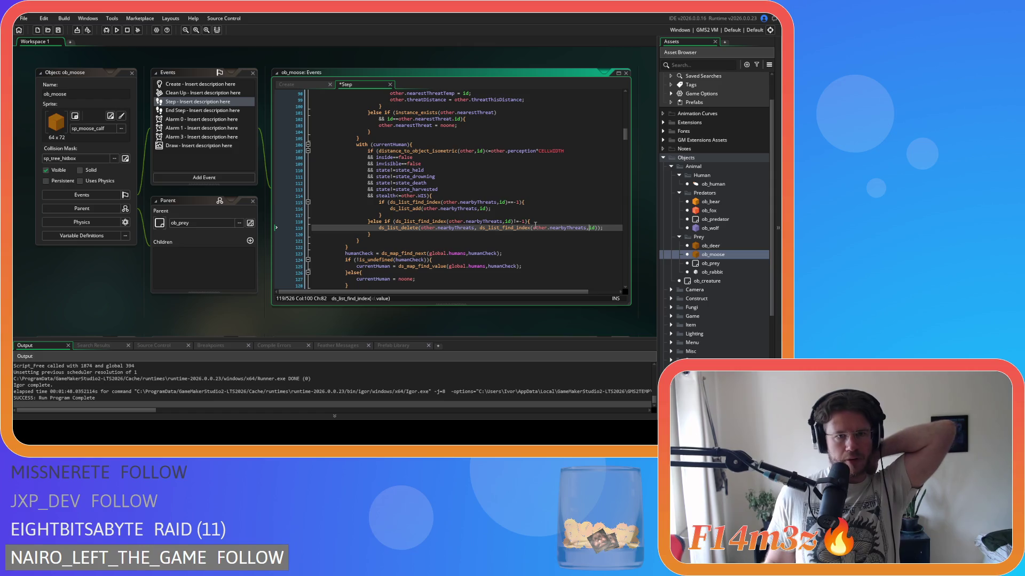
mouse_move(535, 224)
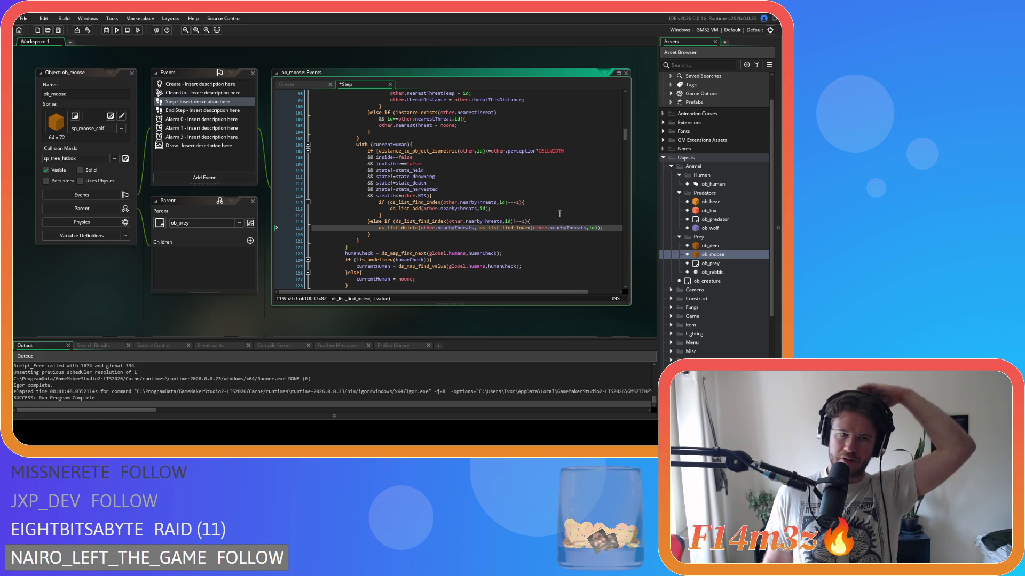
mouse_move(493, 201)
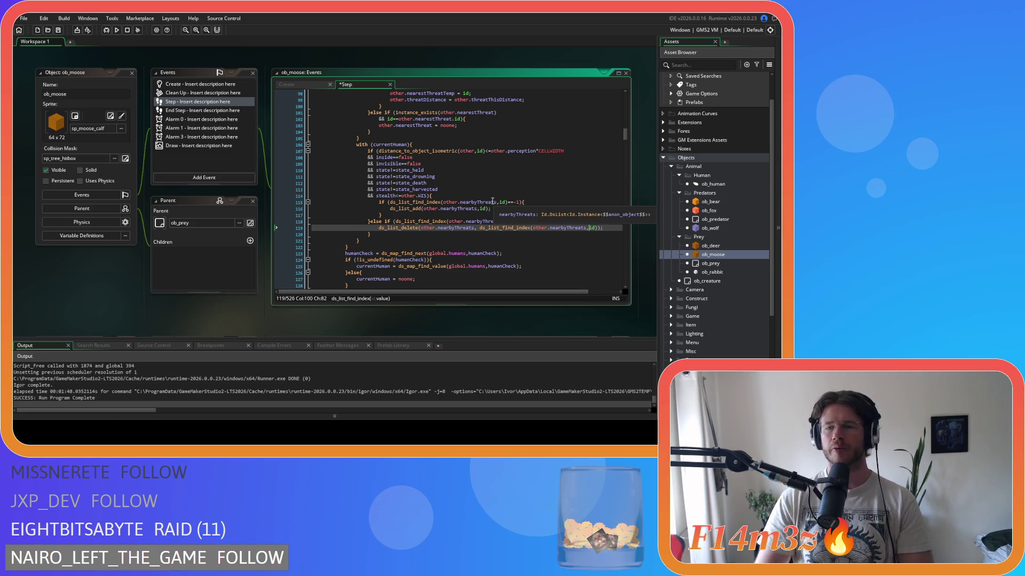
double_click(713, 256)
scroll(411, 212, "down", 3)
scroll(412, 212, "down", 15)
scroll(411, 212, "down", 12)
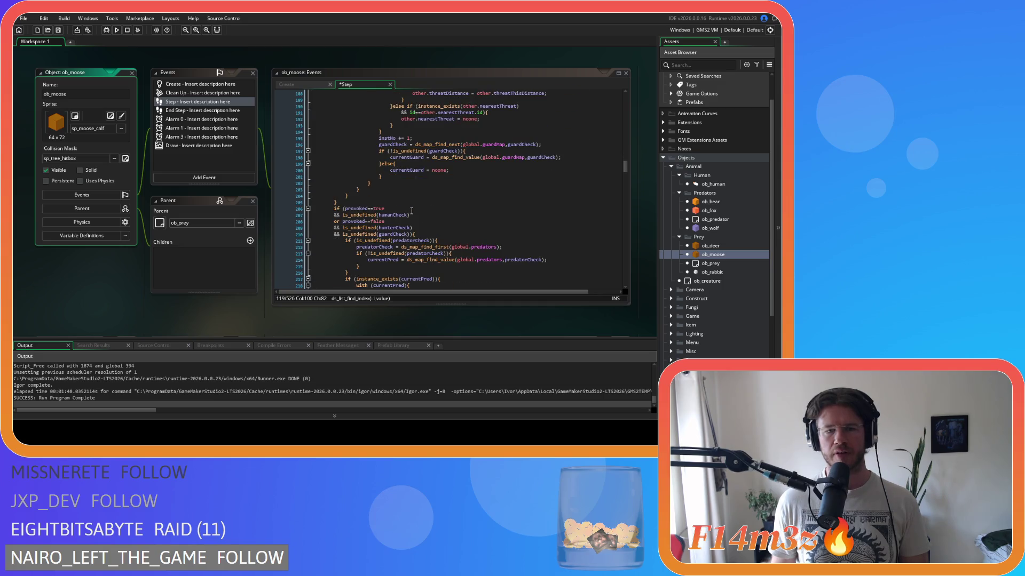
scroll(412, 212, "down", 4)
scroll(411, 212, "up", 17)
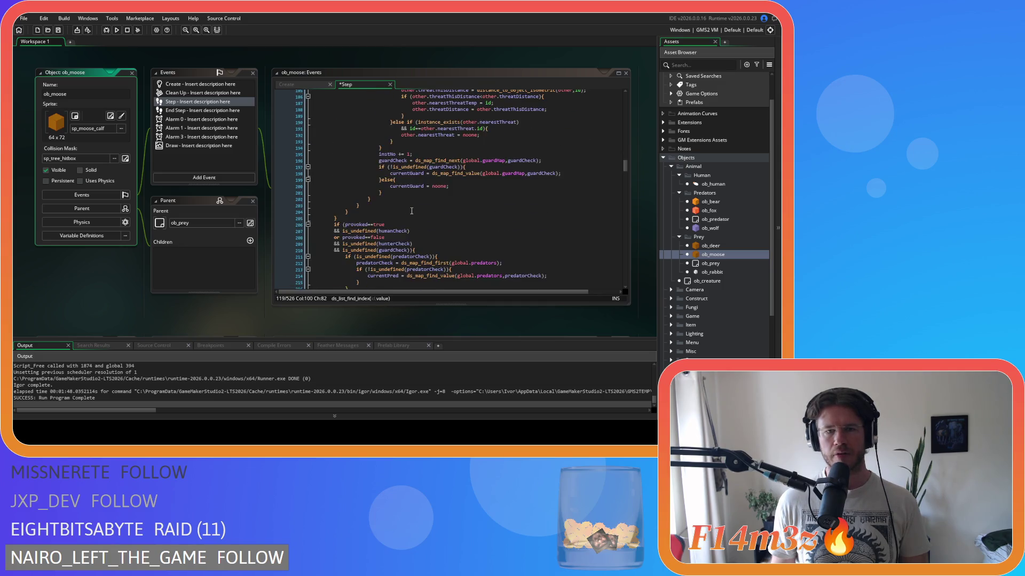
scroll(412, 212, "up", 18)
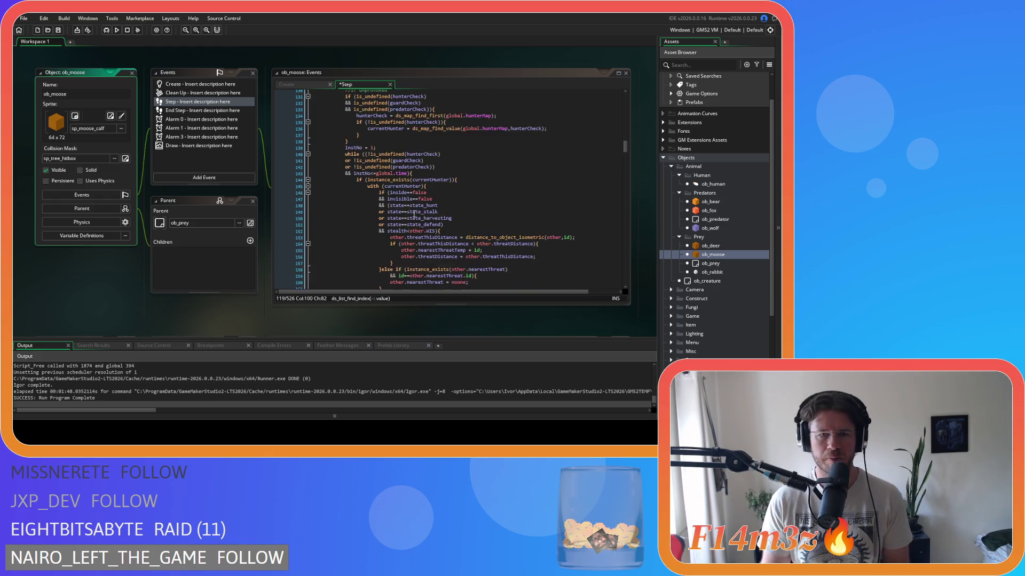
scroll(393, 241, "up", 5)
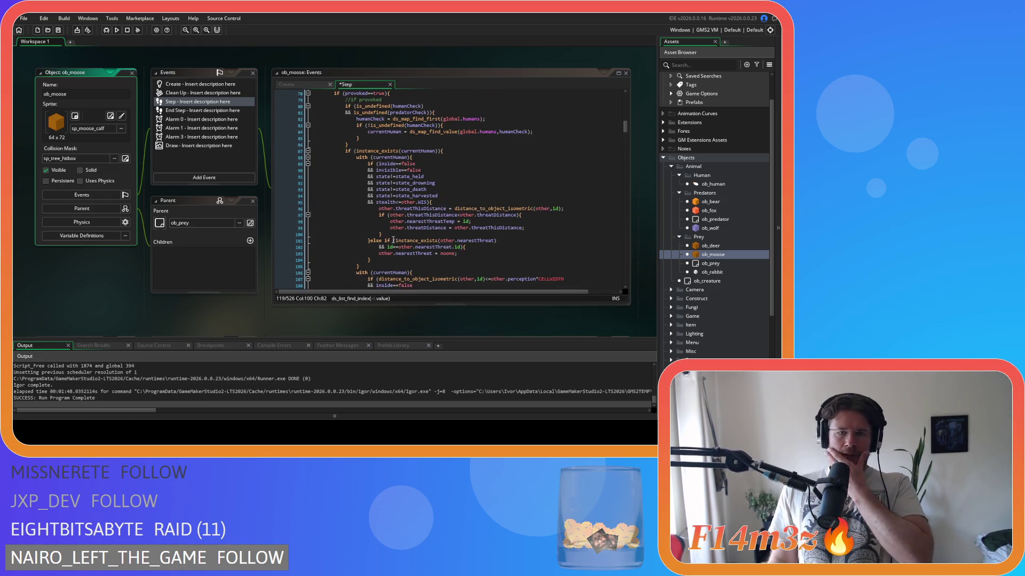
scroll(393, 240, "up", 3)
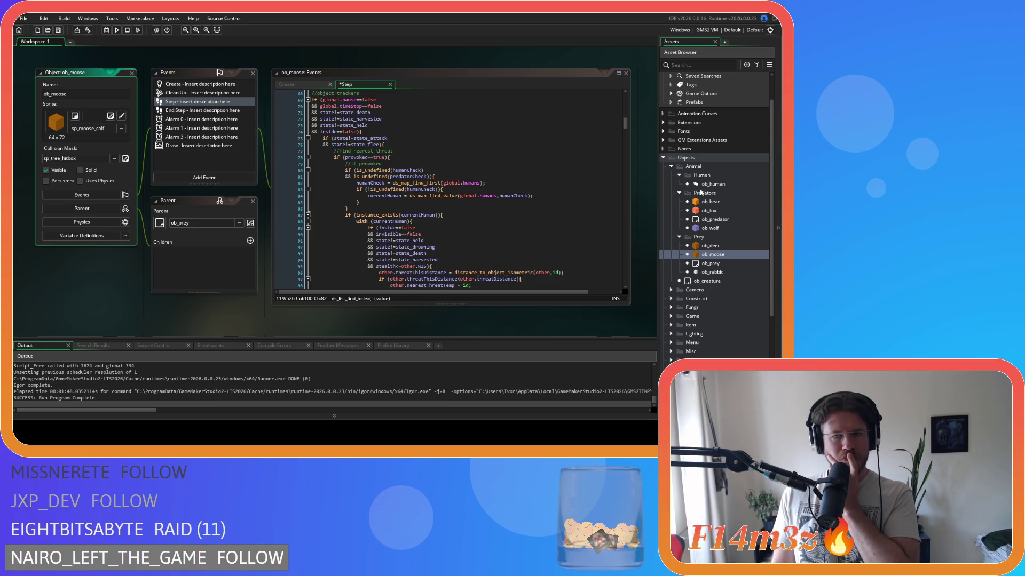
double_click(716, 203)
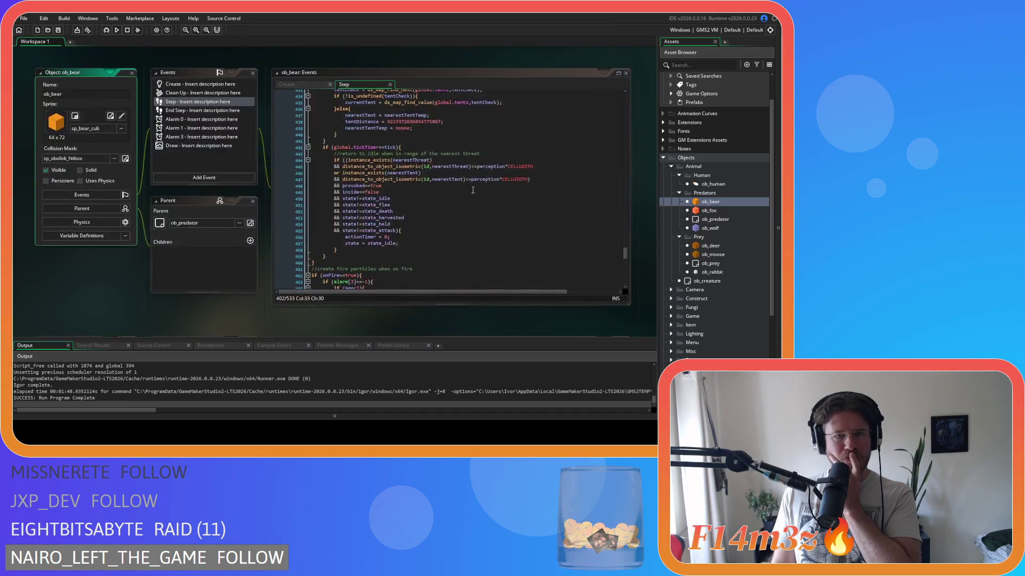
scroll(452, 193, "up", 20)
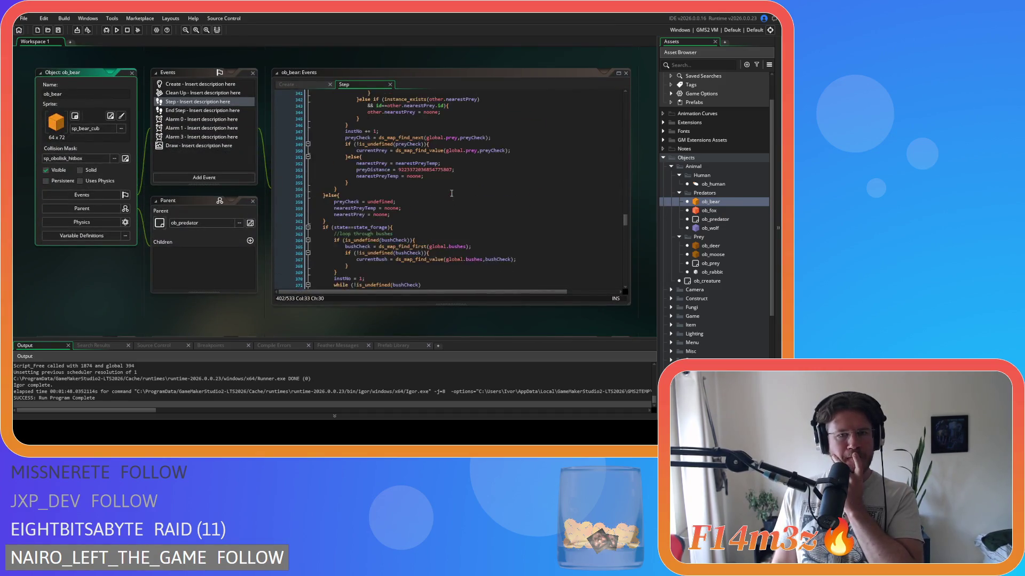
scroll(451, 193, "up", 20)
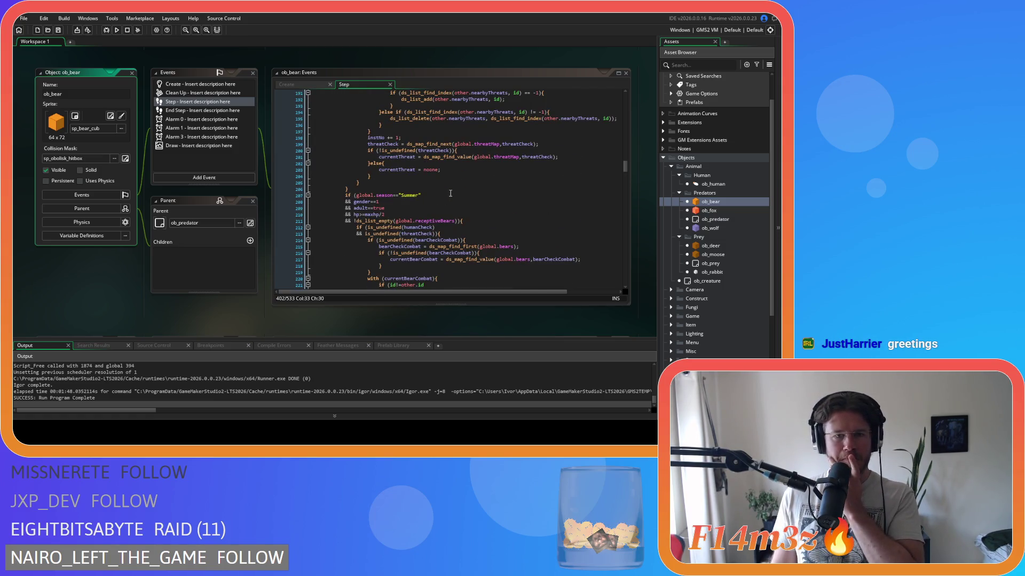
scroll(450, 194, "up", 20)
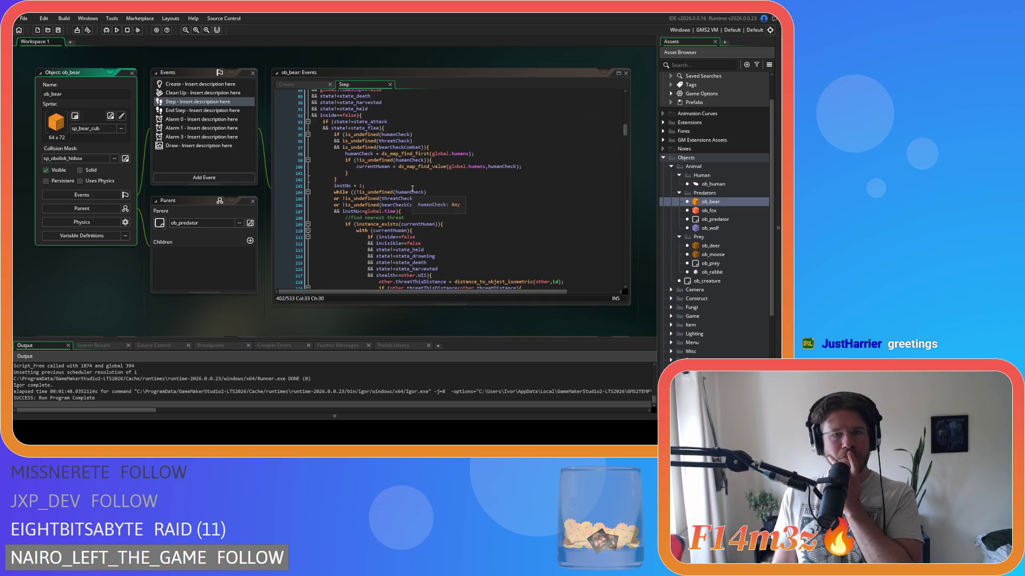
left_click(397, 130)
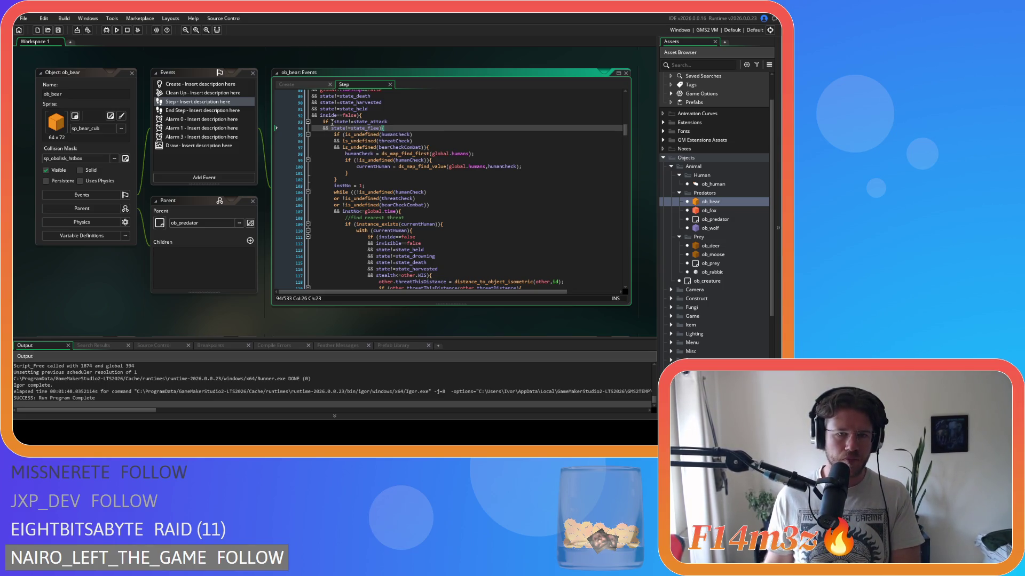
scroll(372, 175, "down", 2)
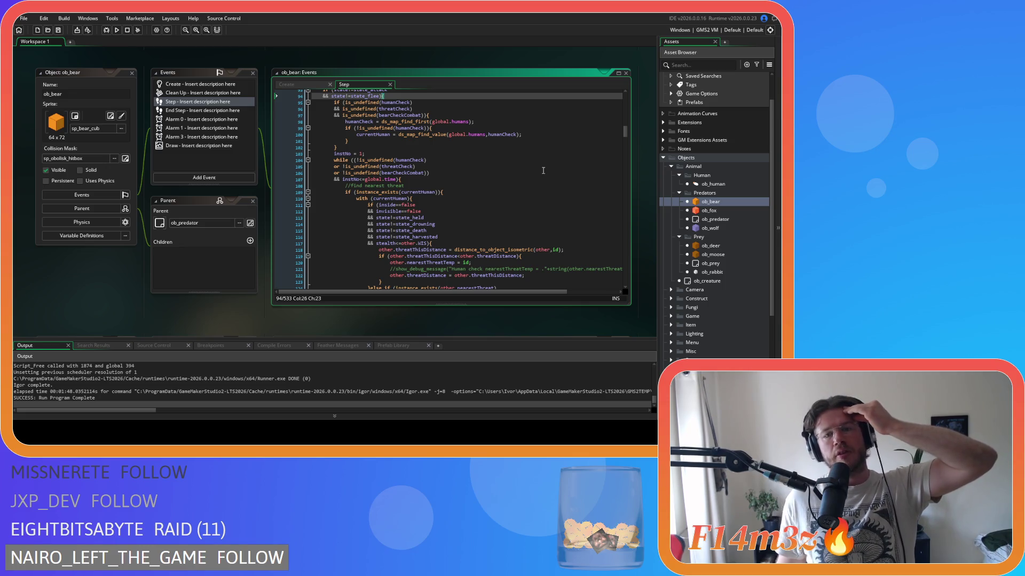
scroll(550, 177, "down", 1)
scroll(549, 176, "down", 8)
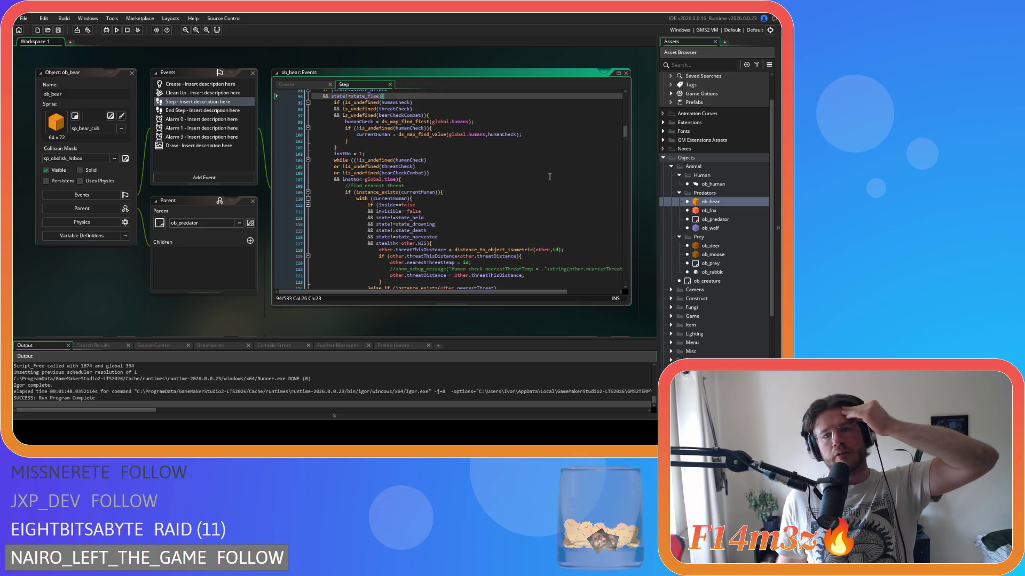
scroll(550, 177, "down", 20)
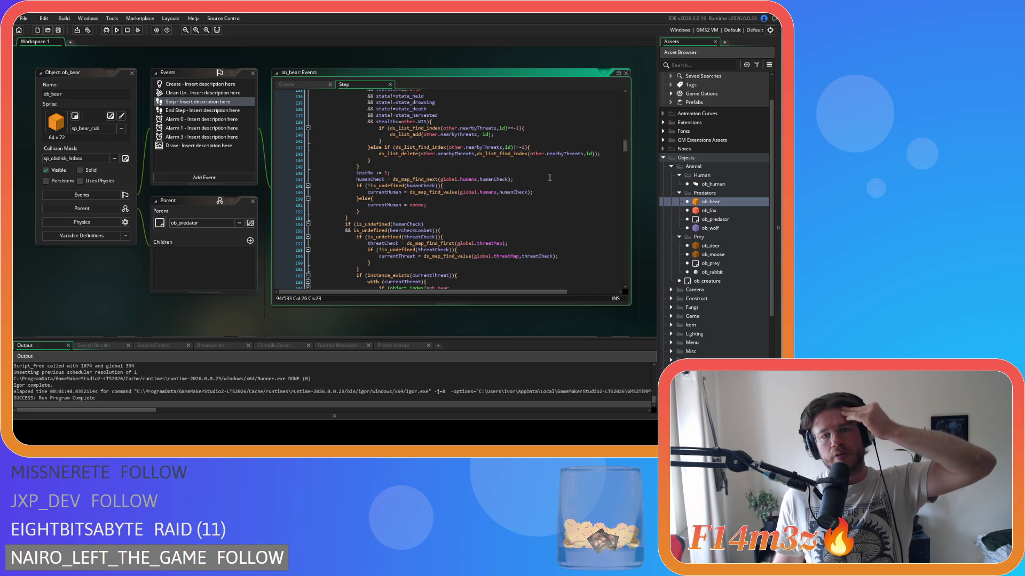
scroll(549, 176, "down", 20)
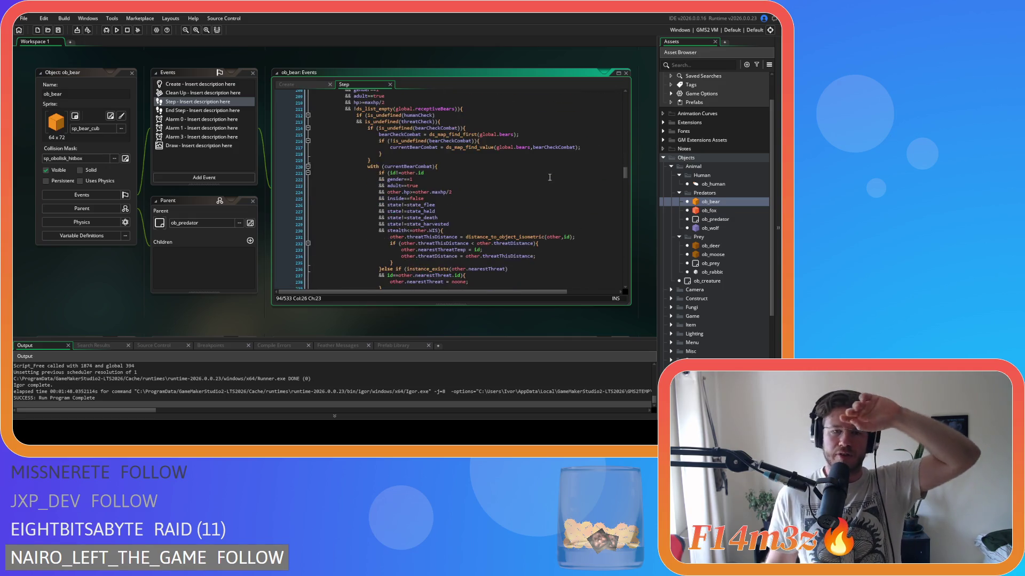
scroll(538, 171, "down", 20)
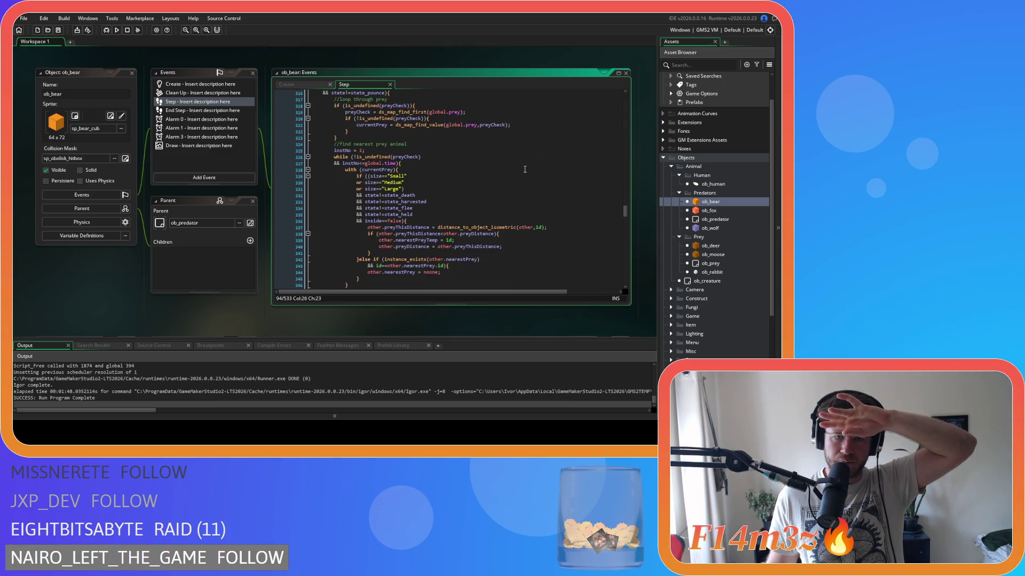
scroll(524, 169, "up", 20)
scroll(525, 169, "up", 20)
scroll(524, 169, "down", 16)
scroll(525, 169, "down", 12)
left_click(470, 183)
key("Down")
key("Down")
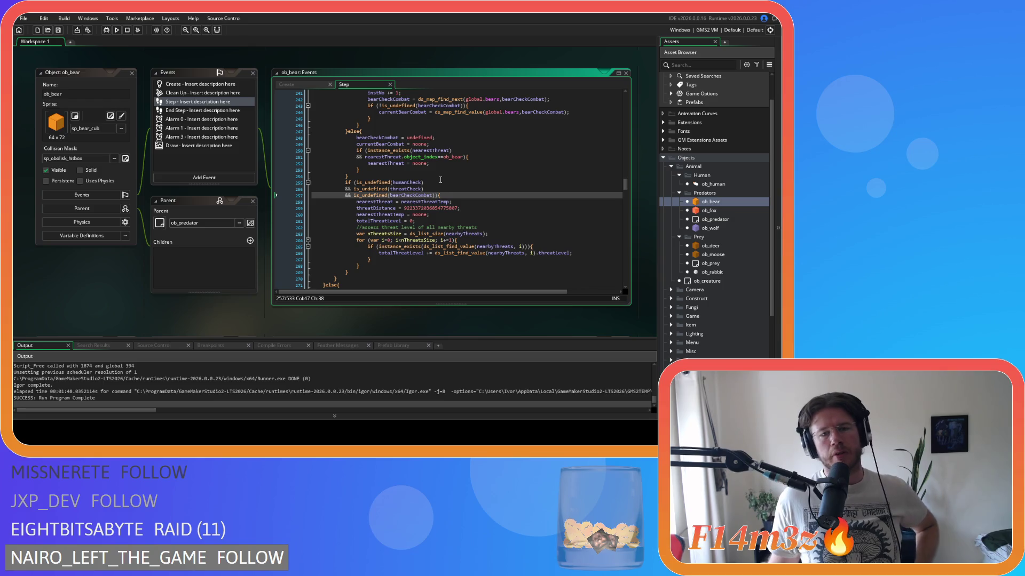
scroll(446, 188, "up", 4)
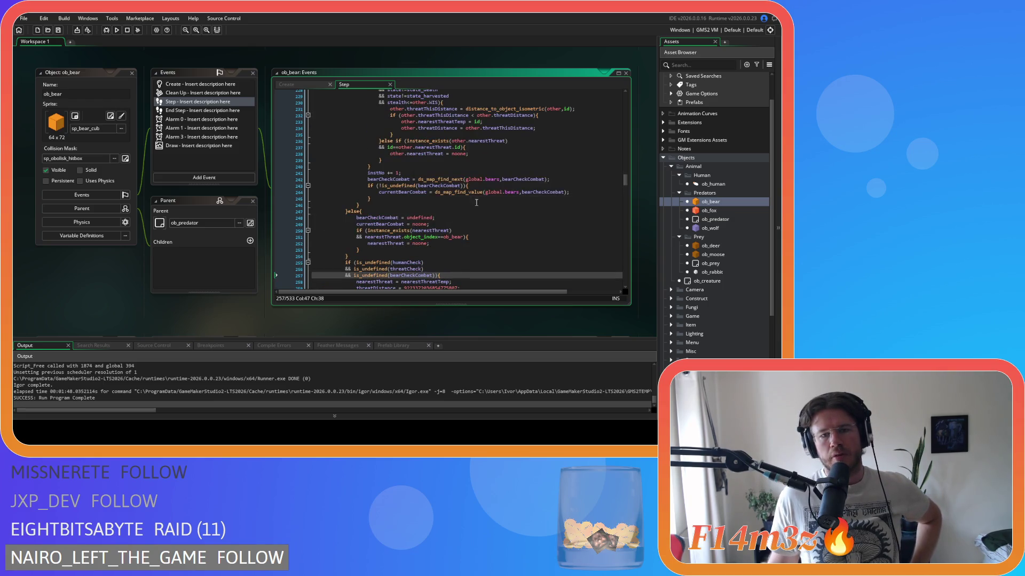
mouse_move(412, 217)
left_mouse_down()
mouse_move(487, 219)
mouse_move(352, 224)
left_mouse_up()
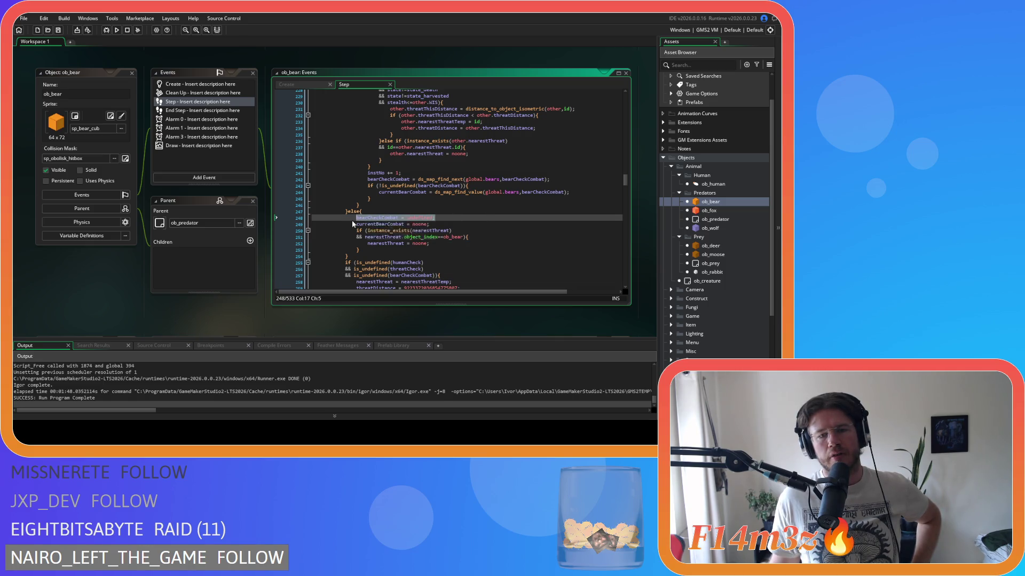
scroll(491, 226, "down", 3)
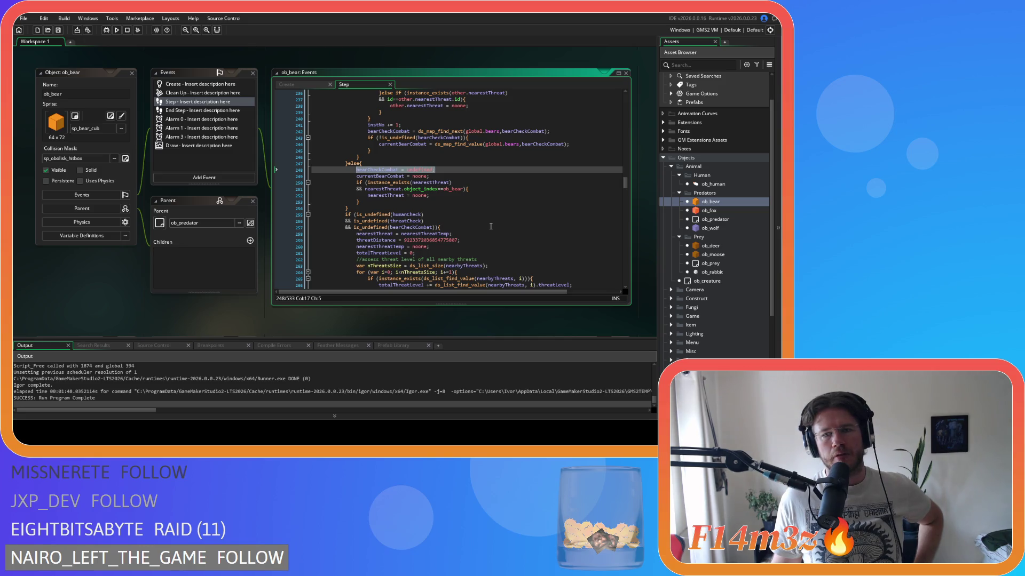
scroll(491, 227, "up", 3)
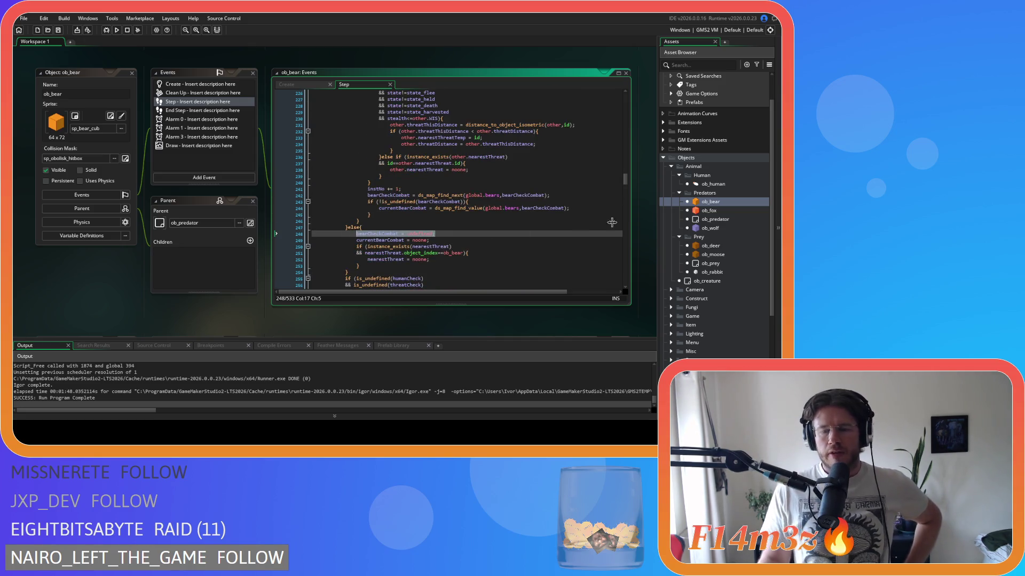
double_click(730, 254)
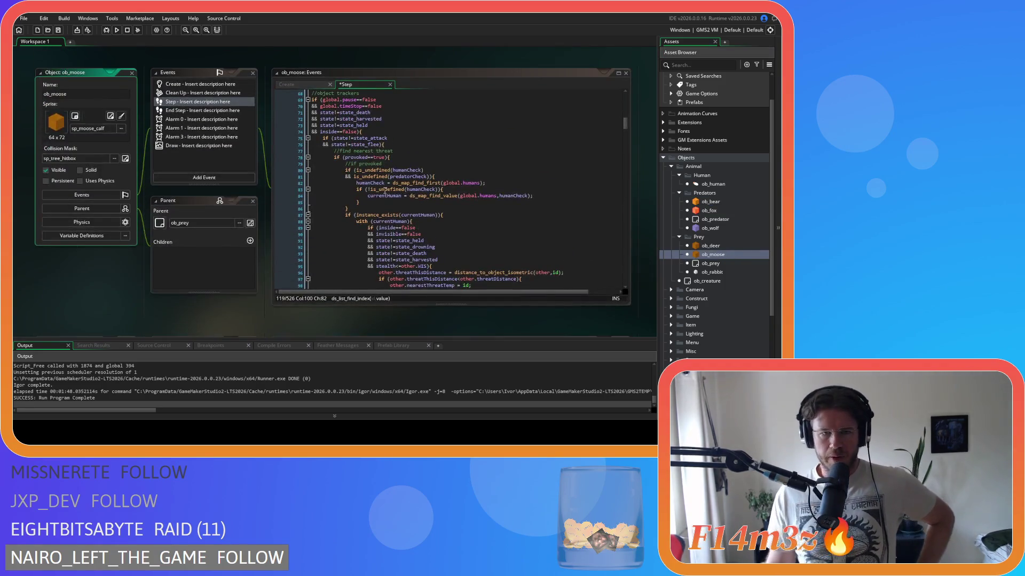
left_click_drag(334, 152, 411, 171)
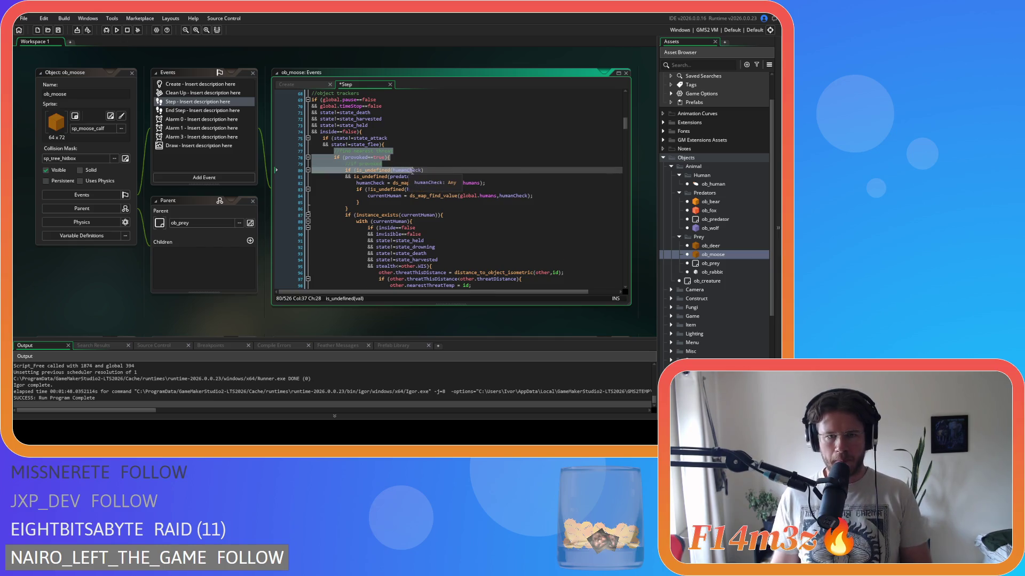
left_click(388, 157)
scroll(453, 201, "down", 10)
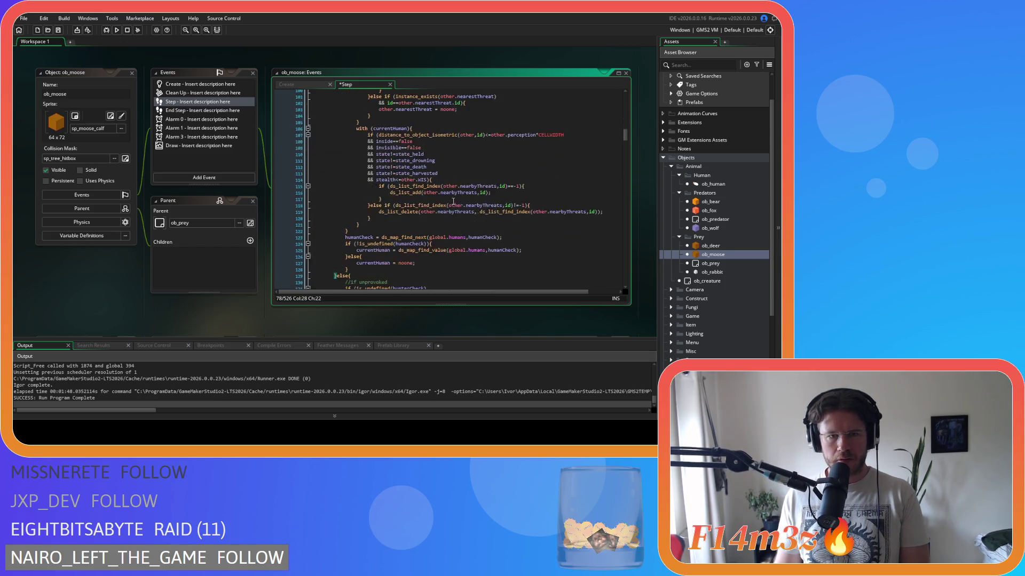
left_click(374, 196)
scroll(374, 201, "down", 15)
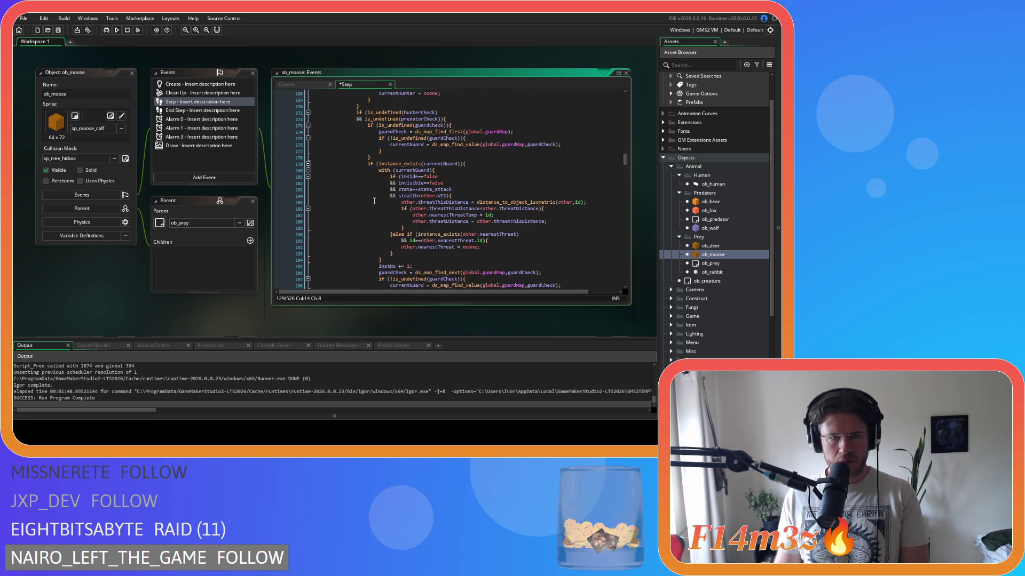
scroll(374, 201, "down", 7)
left_click(348, 186)
mouse_move(348, 184)
left_mouse_down()
mouse_move(348, 94)
mouse_move(347, 168)
mouse_move(348, 93)
mouse_move(339, 171)
mouse_move(334, 143)
left_mouse_up()
right_click(337, 158)
left_click(359, 182)
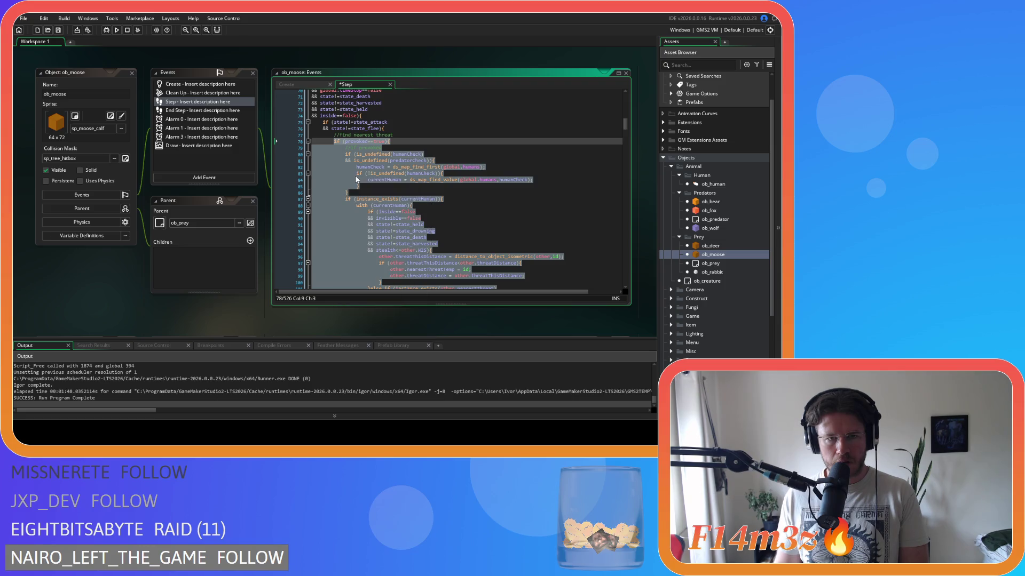
double_click(710, 202)
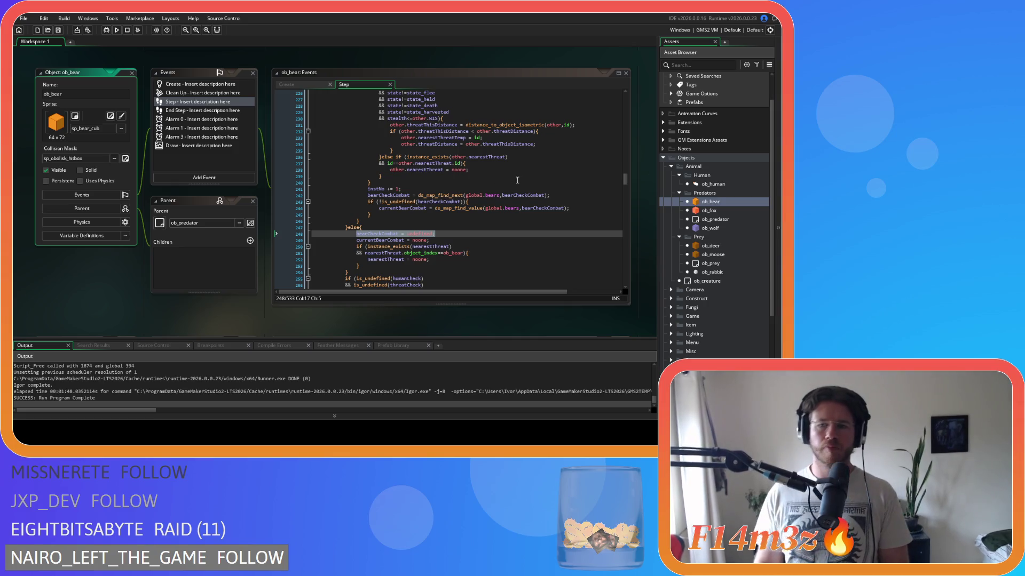
Leave ob_bear's Step code and reopen ob_moose's Step event at its find-nearest-threat section.
left_click(468, 213)
scroll(468, 214, "up", 20)
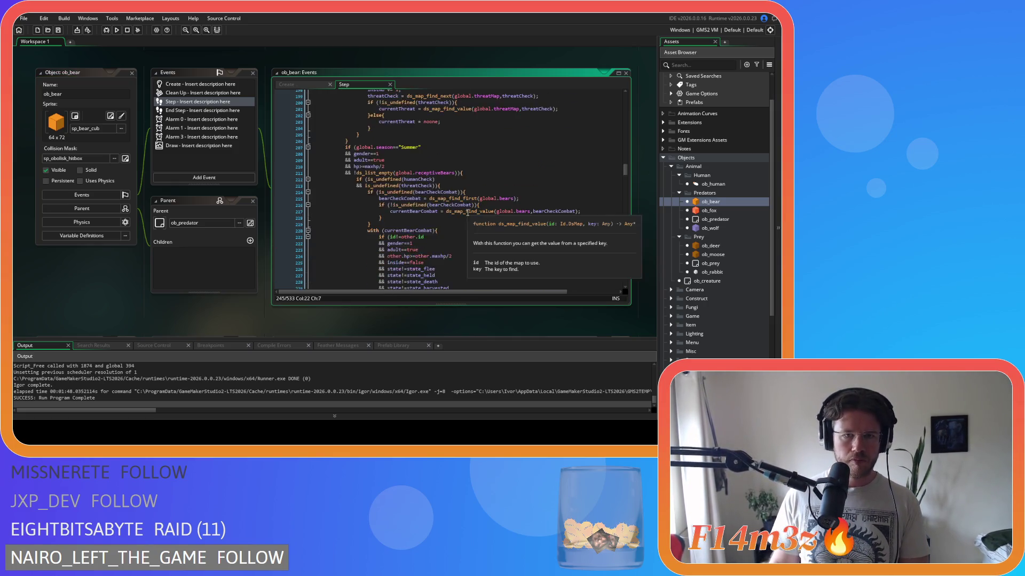
scroll(467, 212, "up", 6)
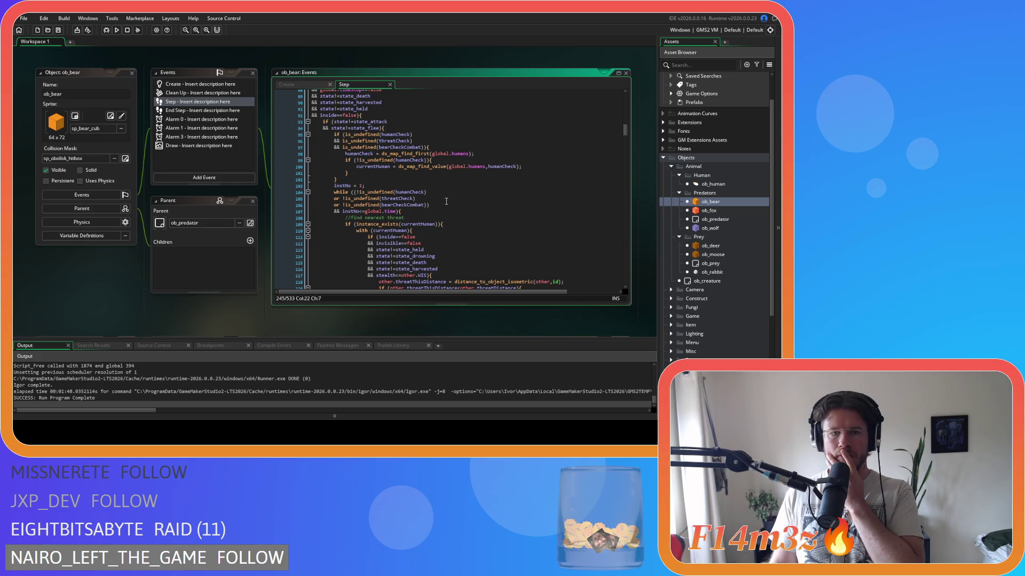
double_click(713, 254)
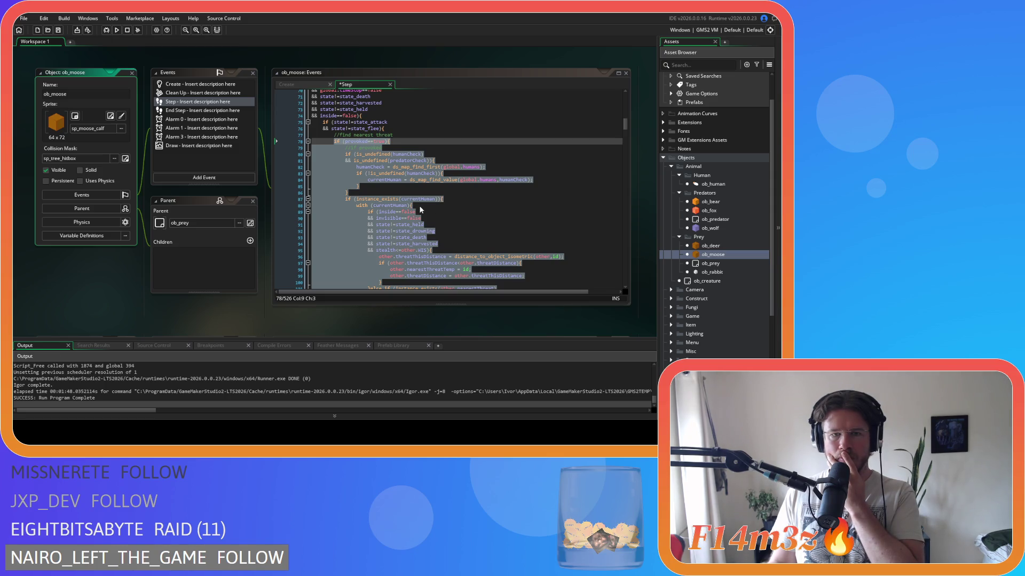
Select ob_moose's unprovoked human-check block on lines 130–137, then scroll to ob_deer's editors.
mouse_move(463, 172)
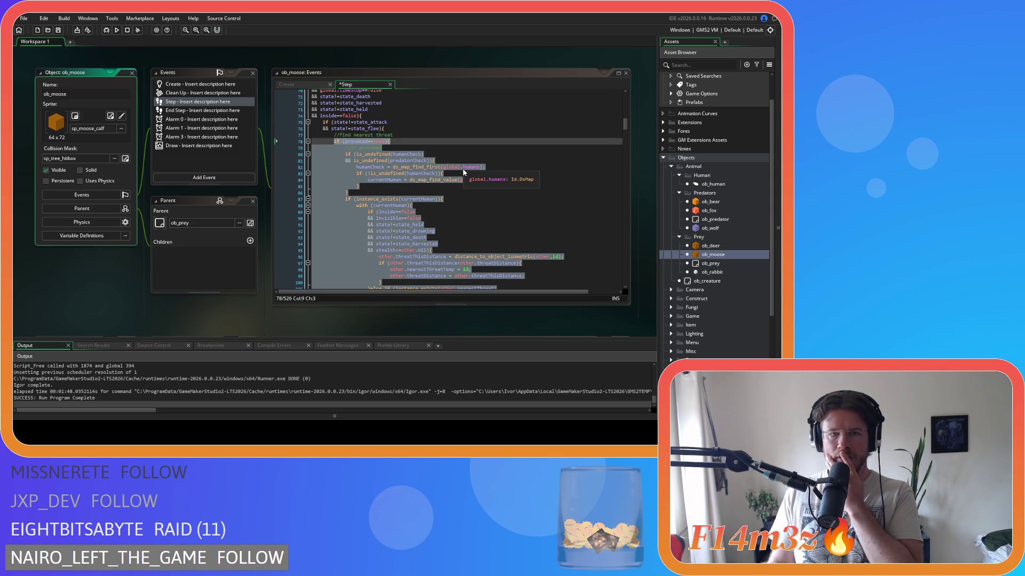
left_click(466, 219)
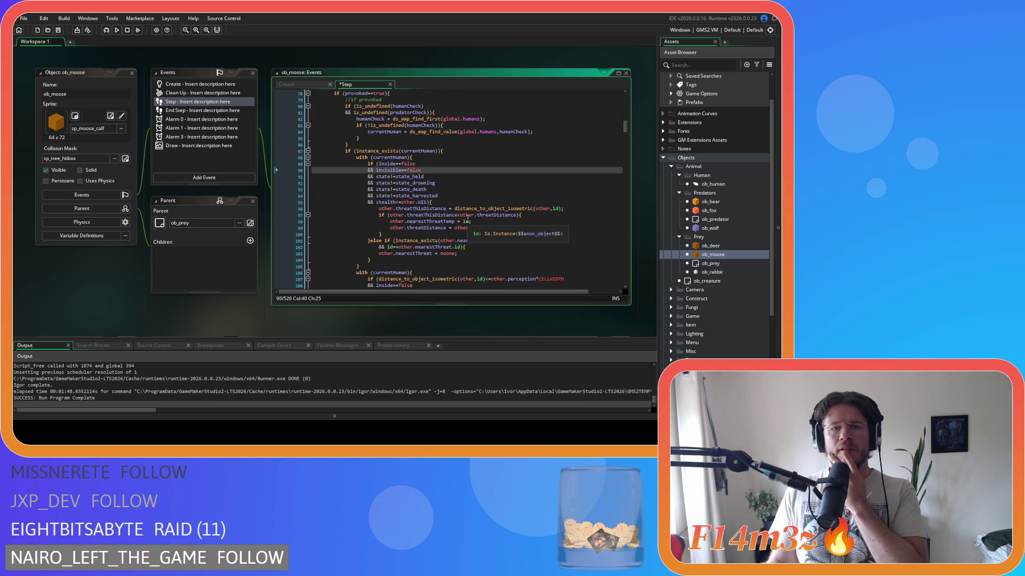
scroll(464, 213, "down", 15)
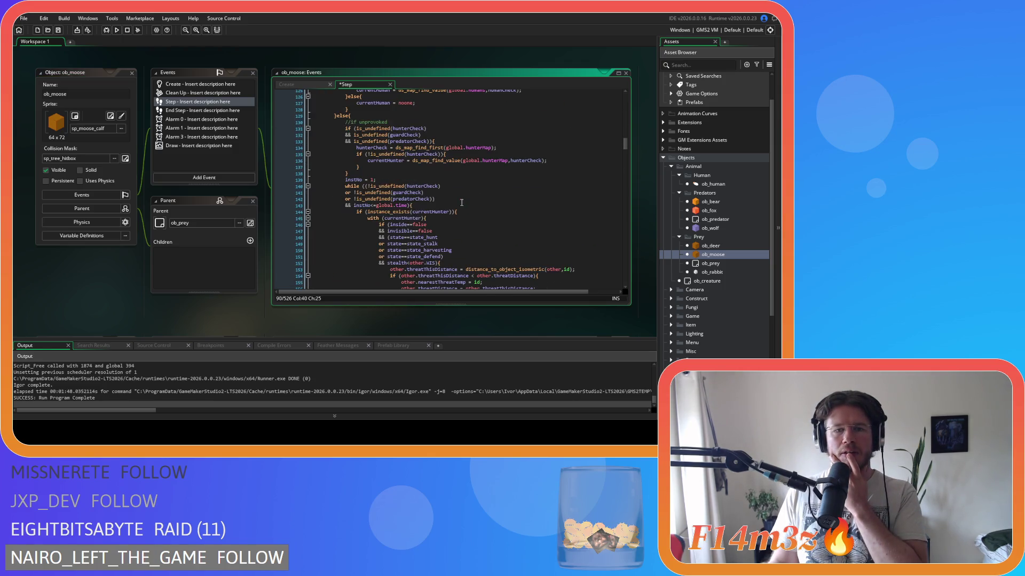
left_click_drag(346, 122, 418, 171)
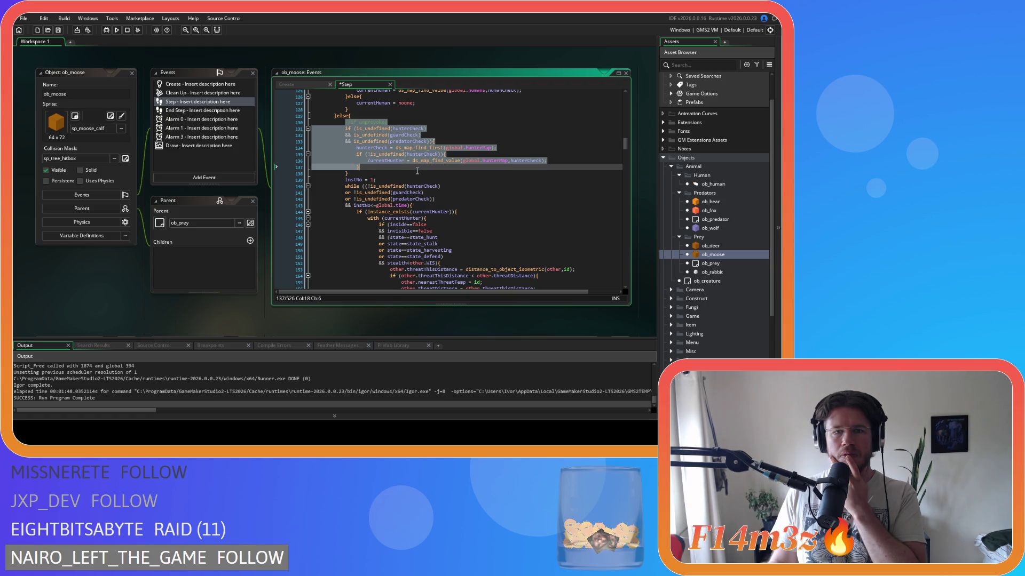
scroll(237, 178, "up", 3)
scroll(241, 177, "down", 8)
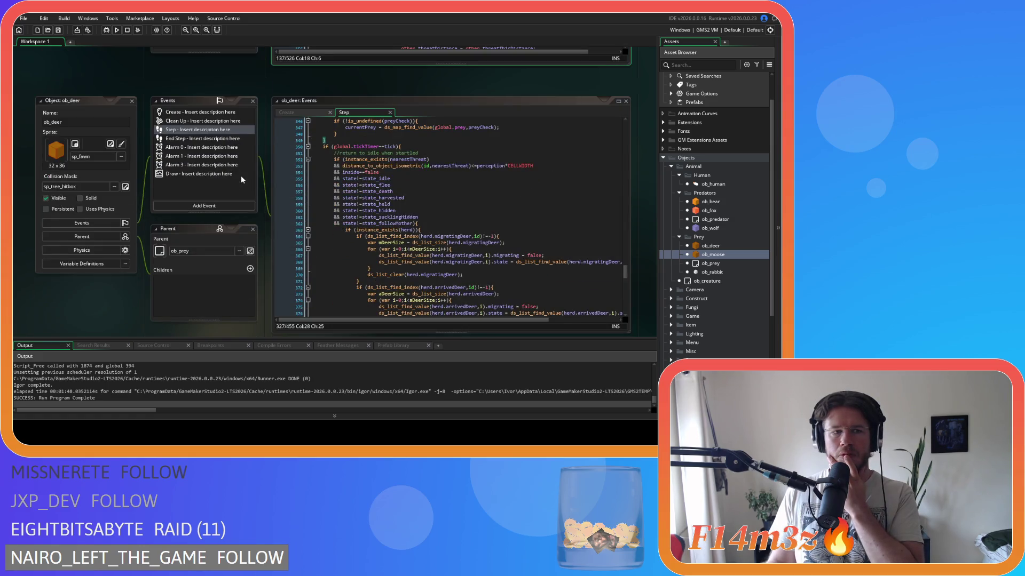
Glance at ob_bear's and ob_deer's Step code, then return to ob_moose's hunterCheck threat search.
left_click(727, 202)
double_click(726, 202)
left_click(494, 190)
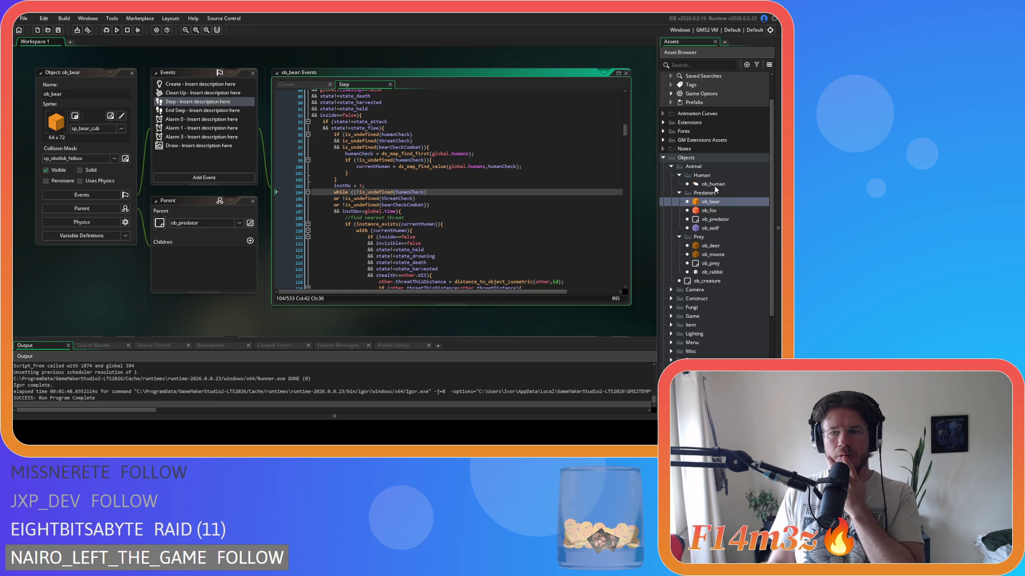
double_click(715, 246)
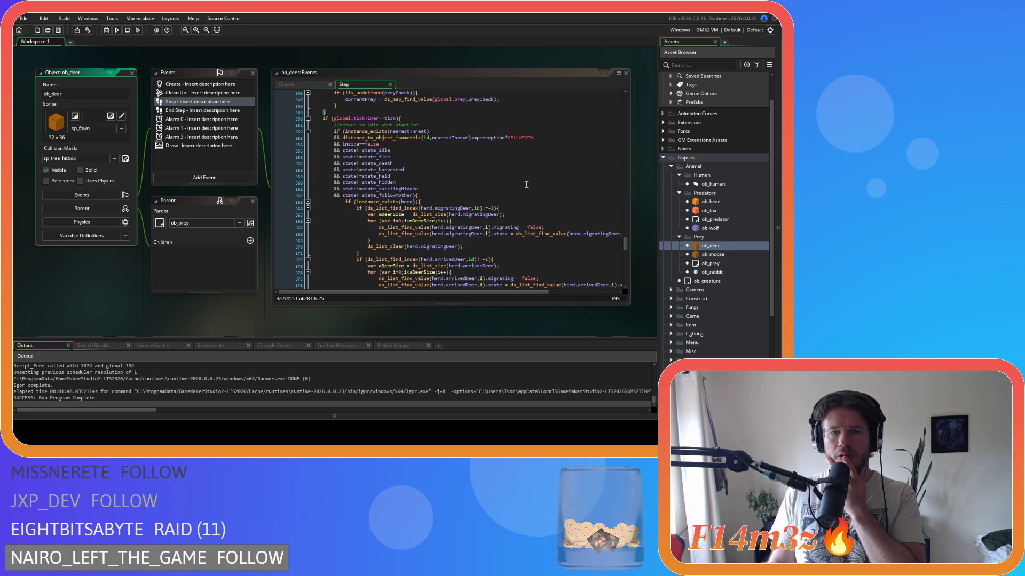
double_click(704, 256)
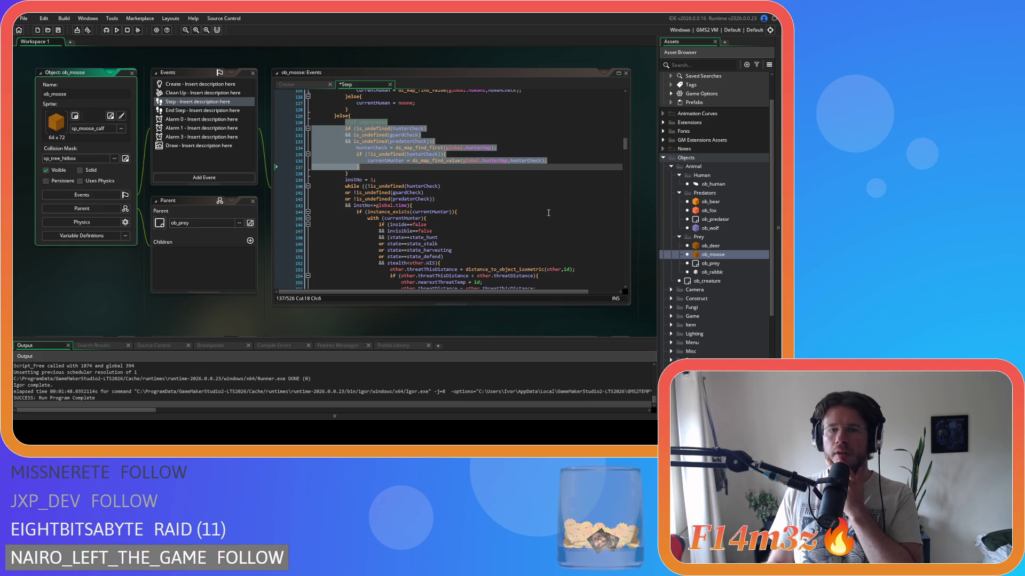
Review ob_moose's hunter instance check, then bring up ob_bear's threat loop condition for comparison.
scroll(508, 210, "up", 2)
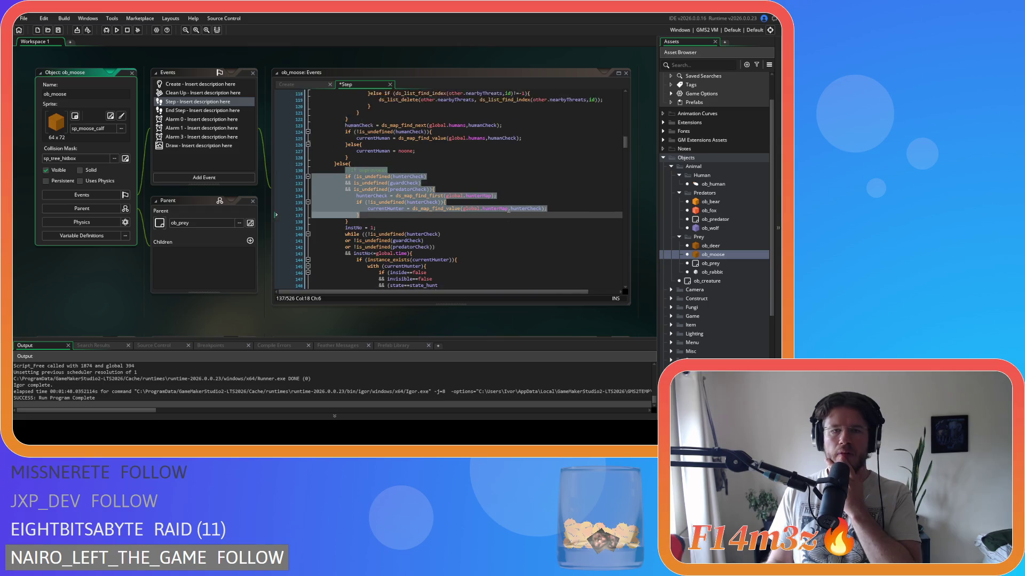
scroll(508, 209, "up", 5)
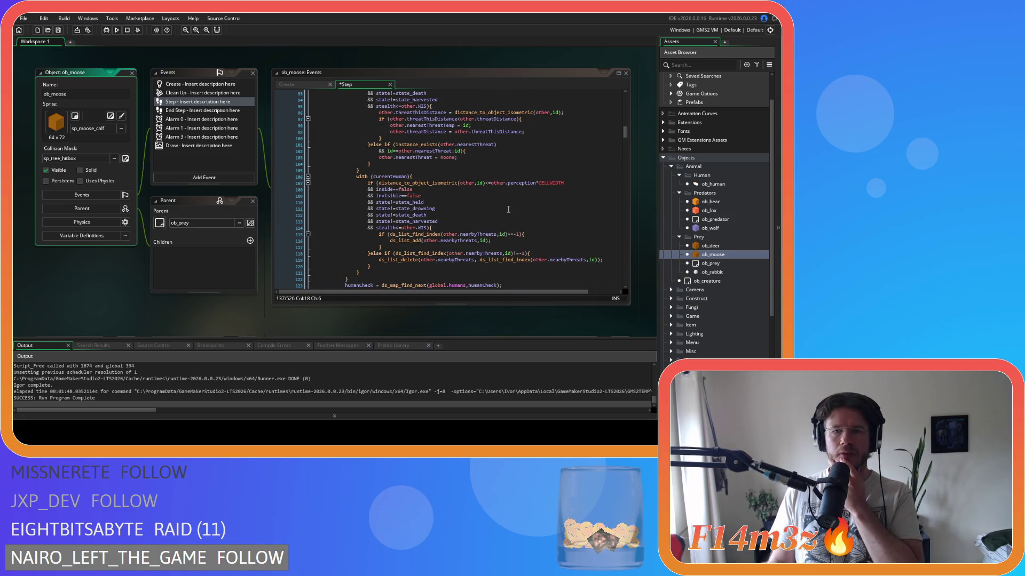
scroll(508, 209, "up", 3)
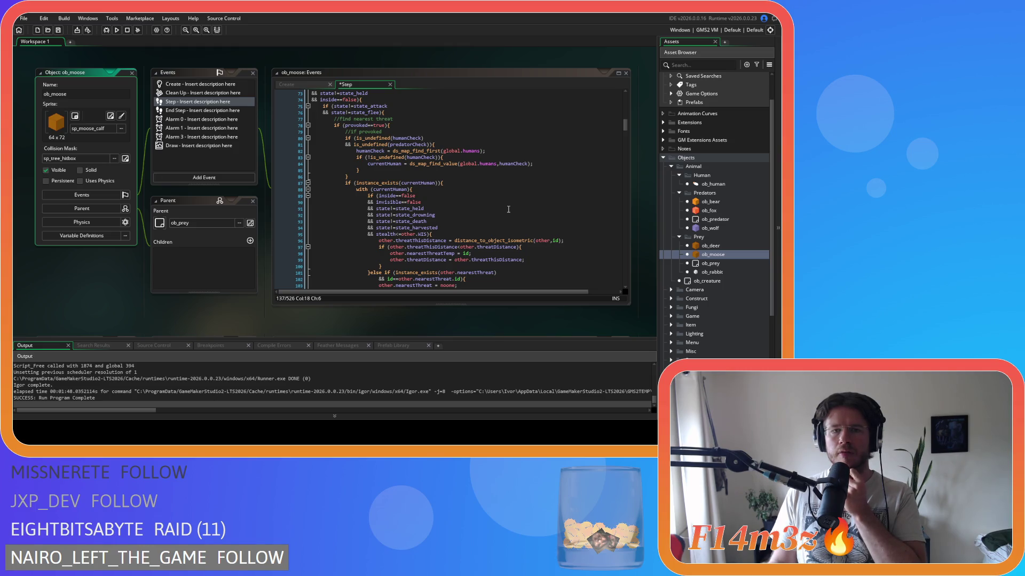
scroll(488, 166, "down", 12)
left_click(489, 164)
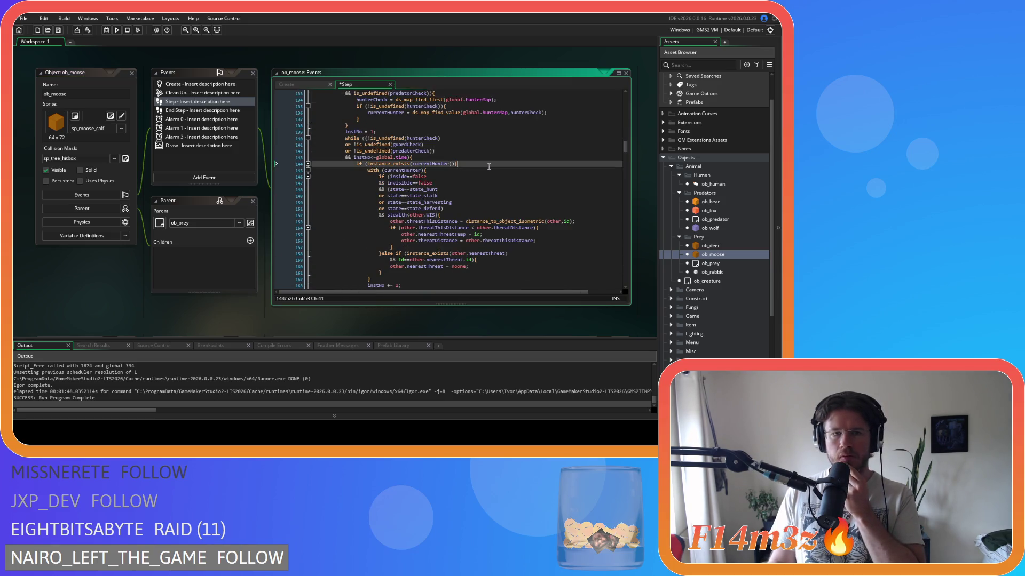
scroll(489, 167, "up", 2)
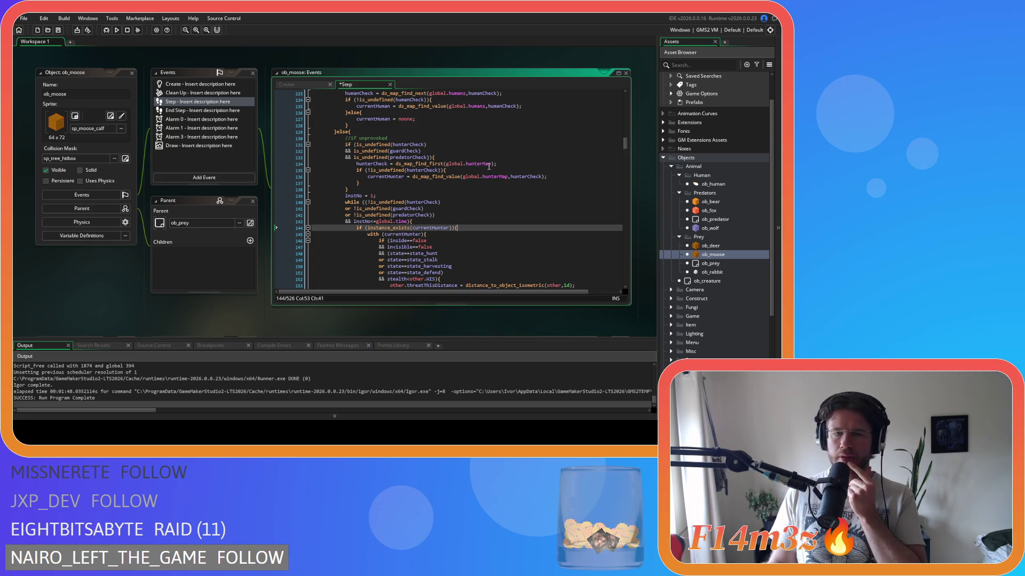
double_click(710, 201)
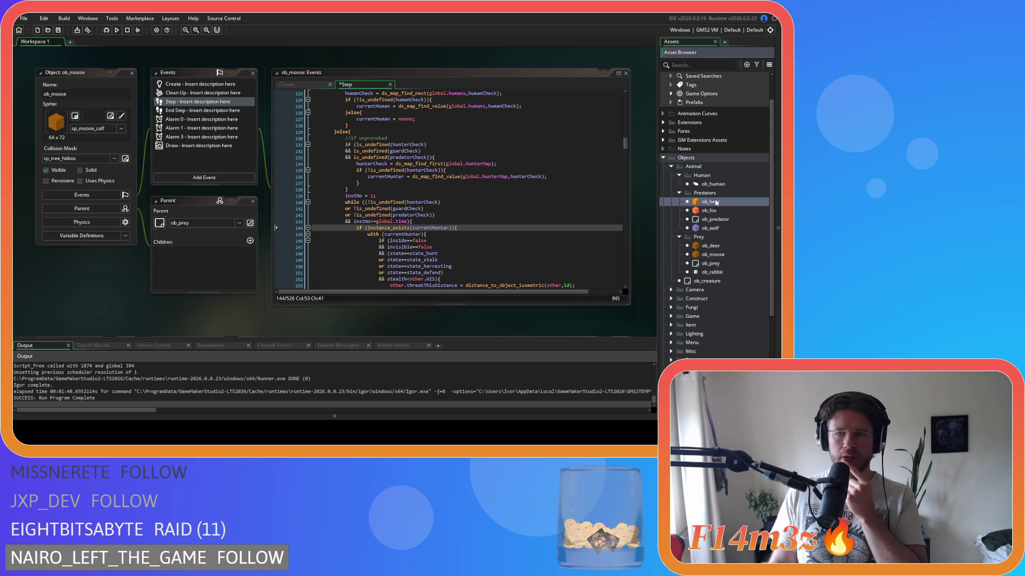
left_click(477, 199)
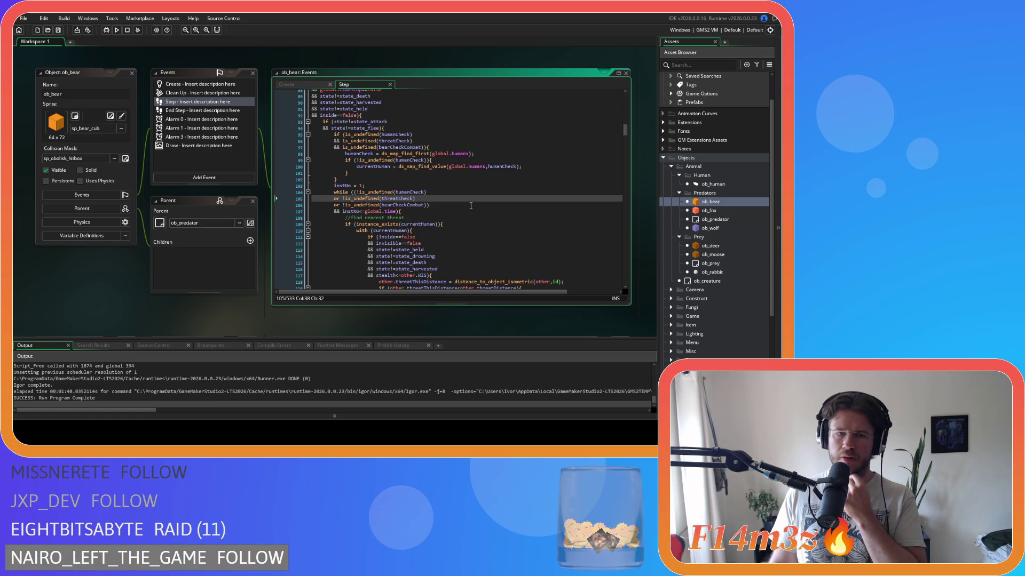
double_click(727, 254)
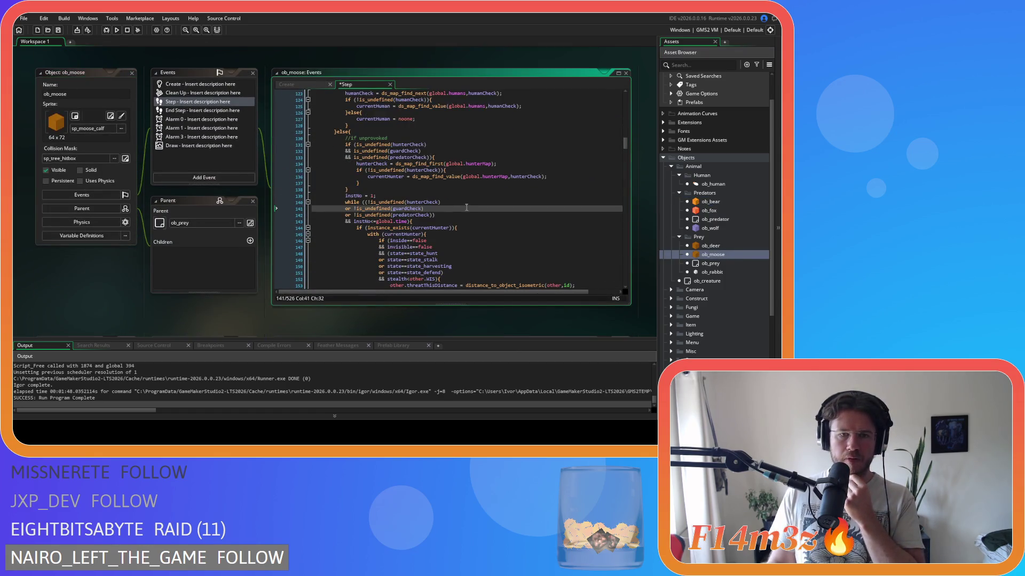
scroll(473, 207, "up", 2)
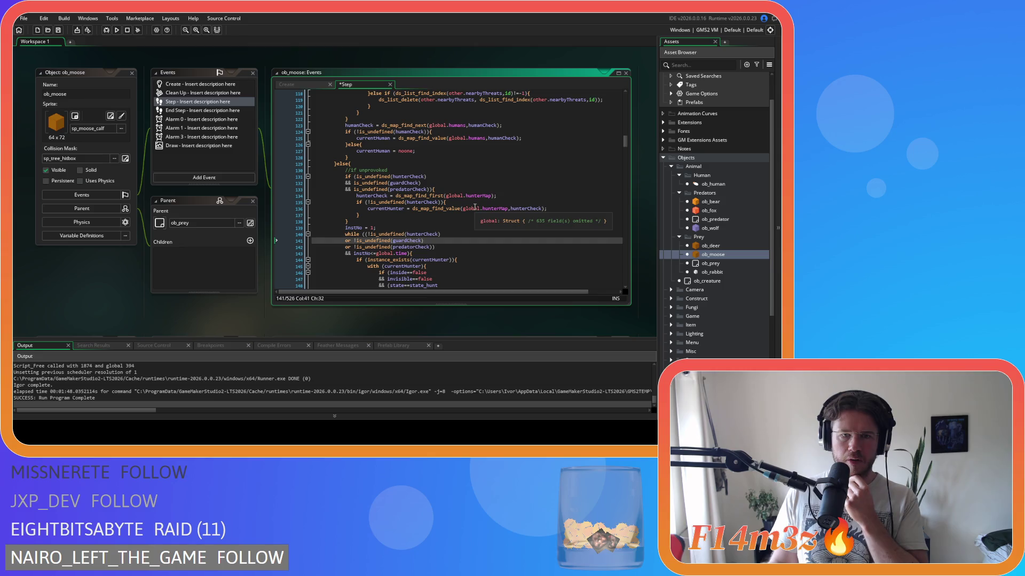
scroll(475, 207, "up", 18)
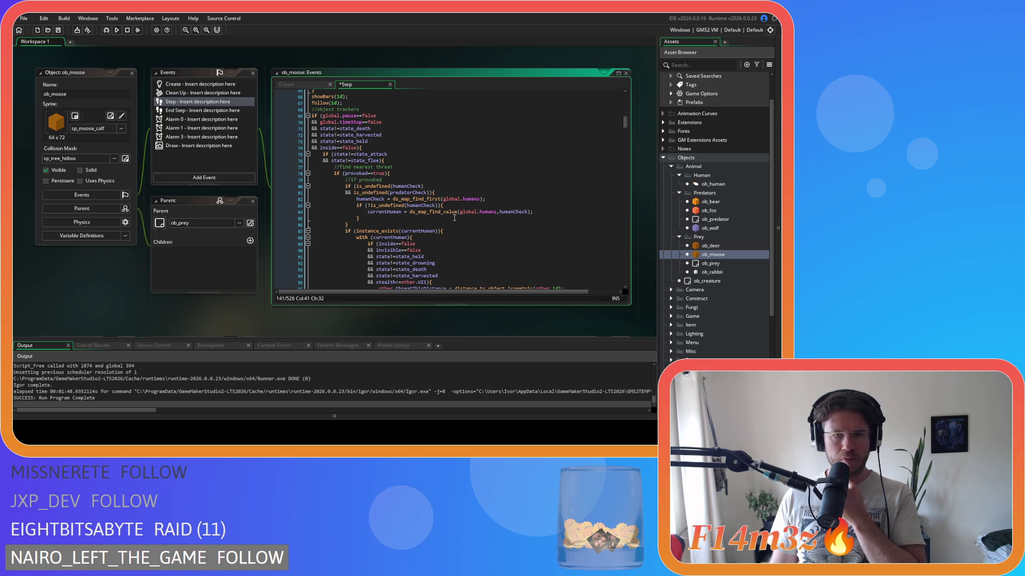
scroll(456, 218, "down", 10)
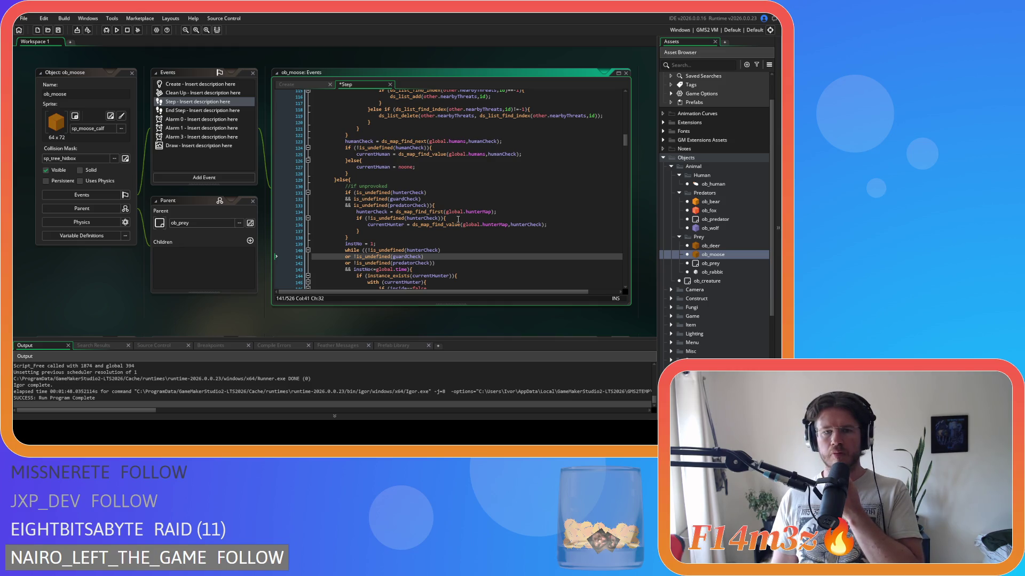
scroll(458, 218, "down", 3)
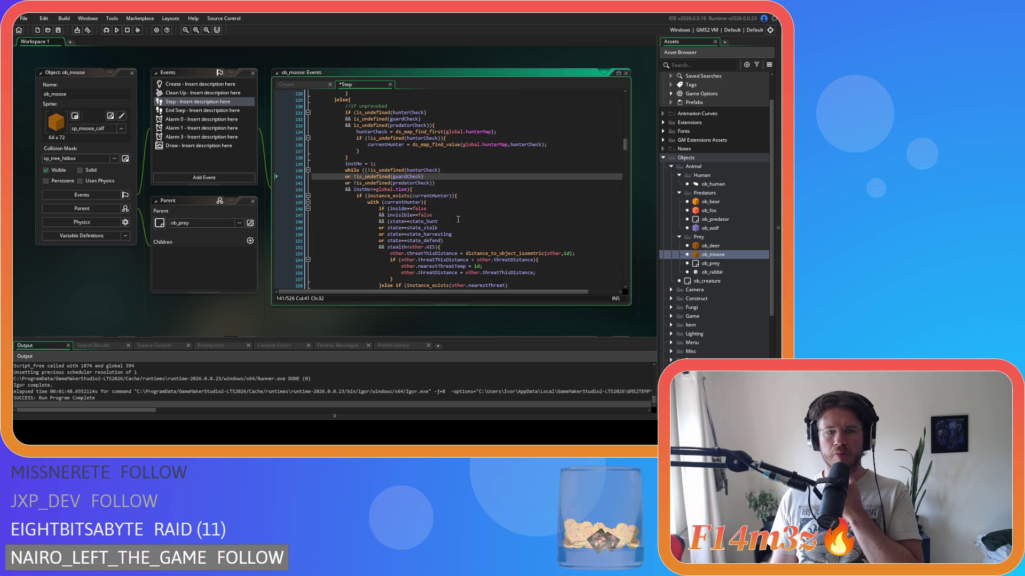
left_click_drag(313, 101, 414, 190)
scroll(424, 173, "down", 2)
scroll(427, 181, "down", 5)
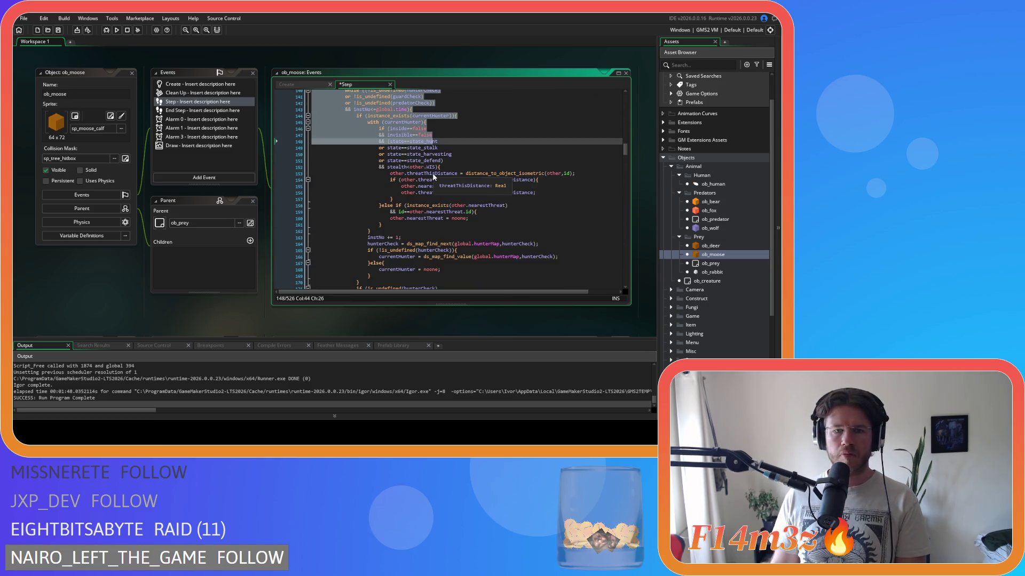
left_click(447, 201, "shift")
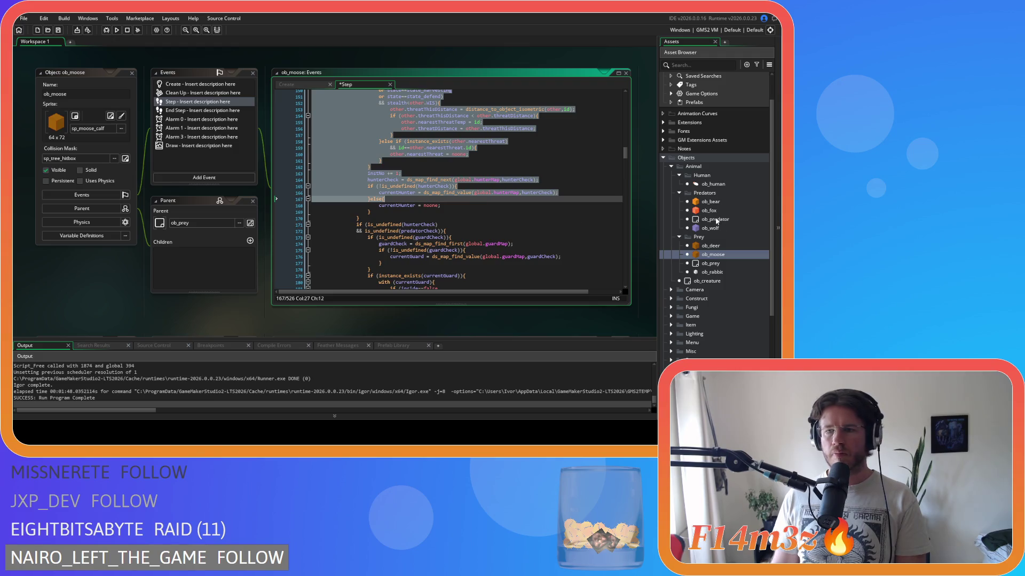
double_click(727, 201)
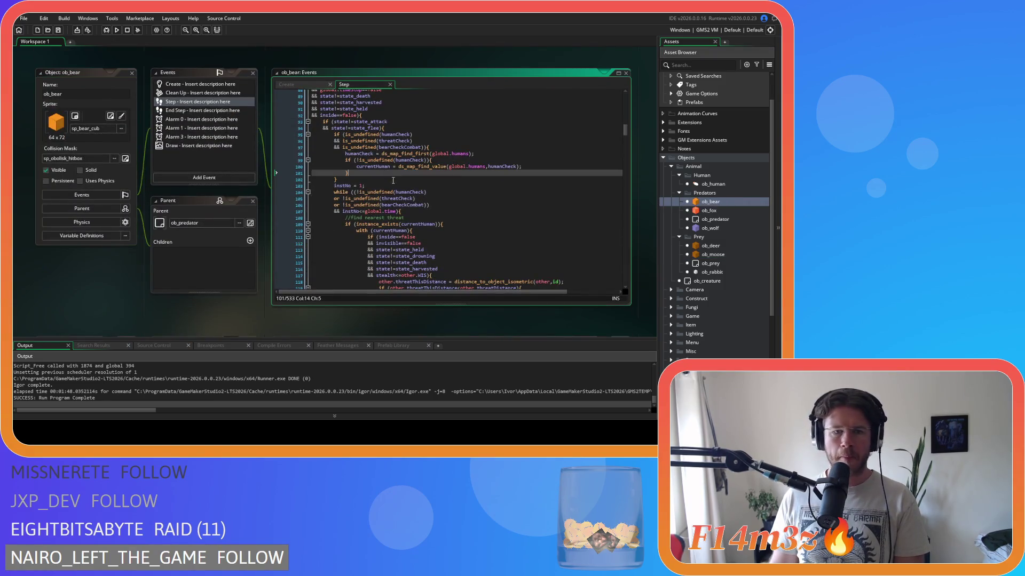
left_click(409, 130)
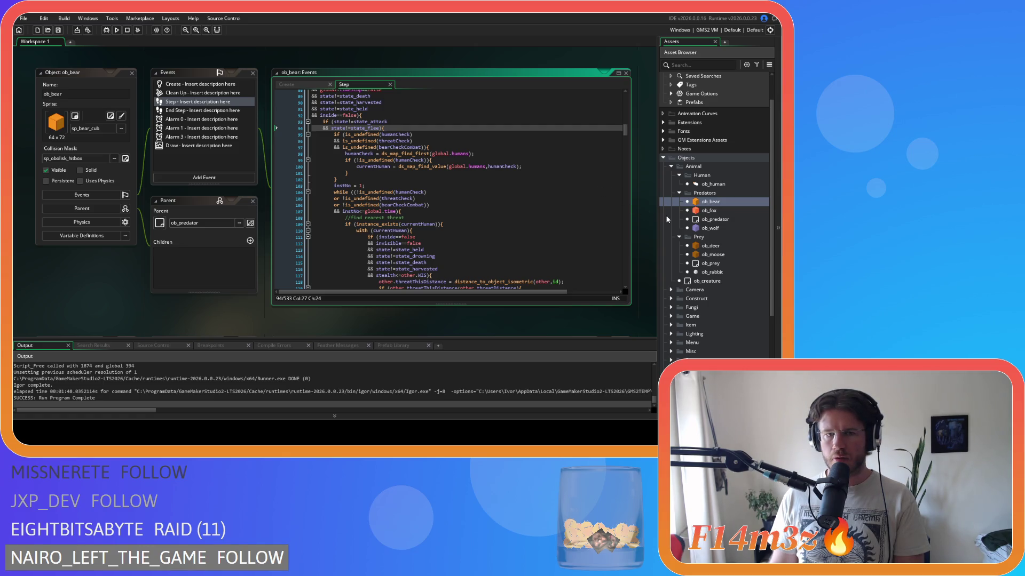
Add an 'if (provoked==true)' line under ob_bear's flee condition, checking ob_moose's version.
key("Return")
type("i")
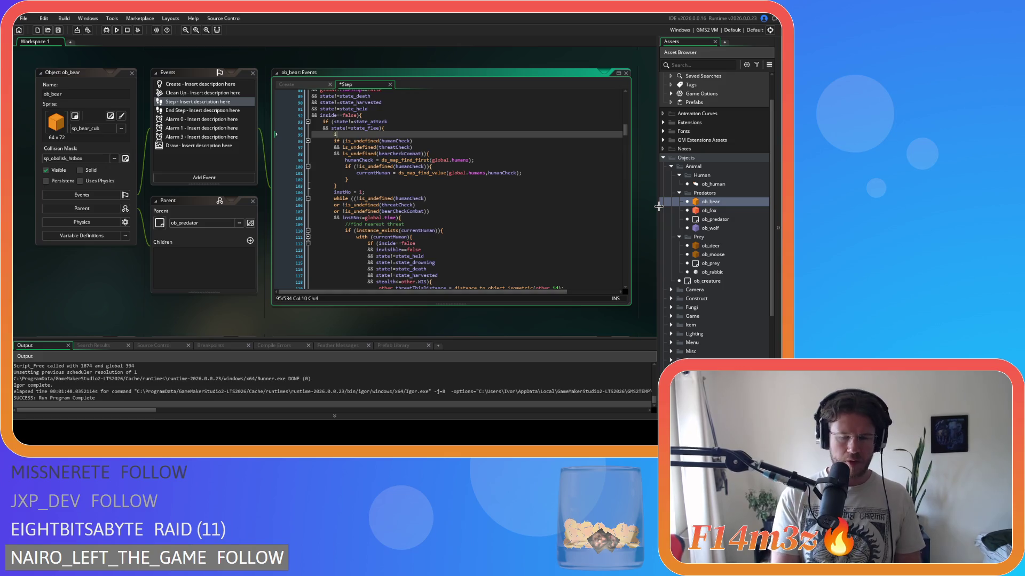
type("f")
left_click(723, 255)
double_click(723, 255)
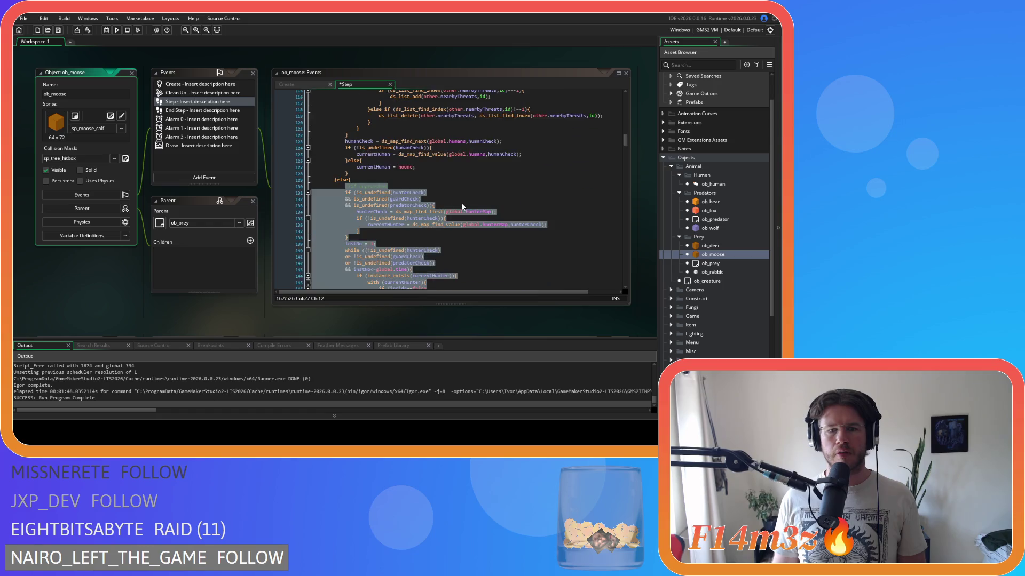
scroll(475, 210, "up", 15)
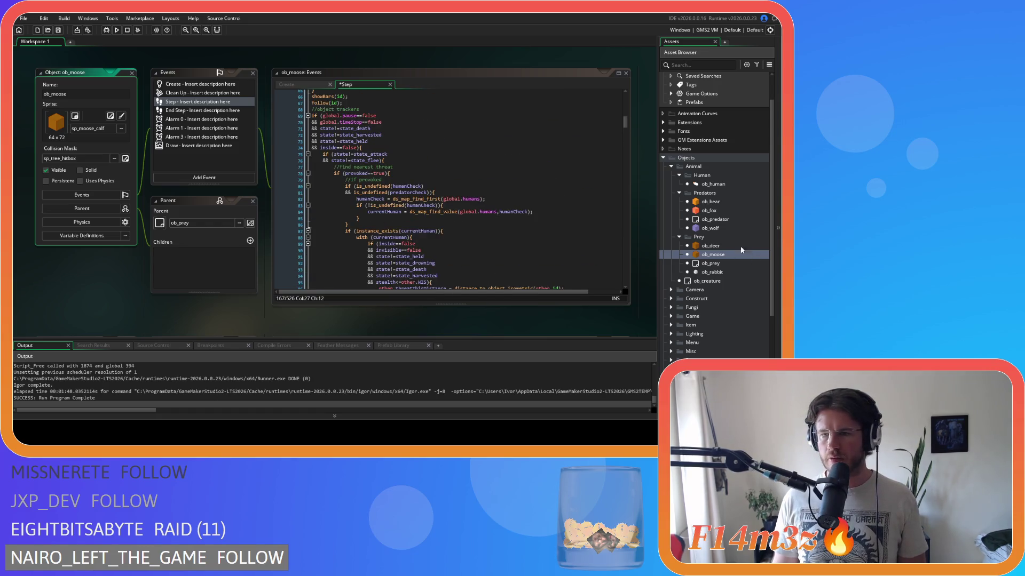
double_click(710, 202)
type("if")
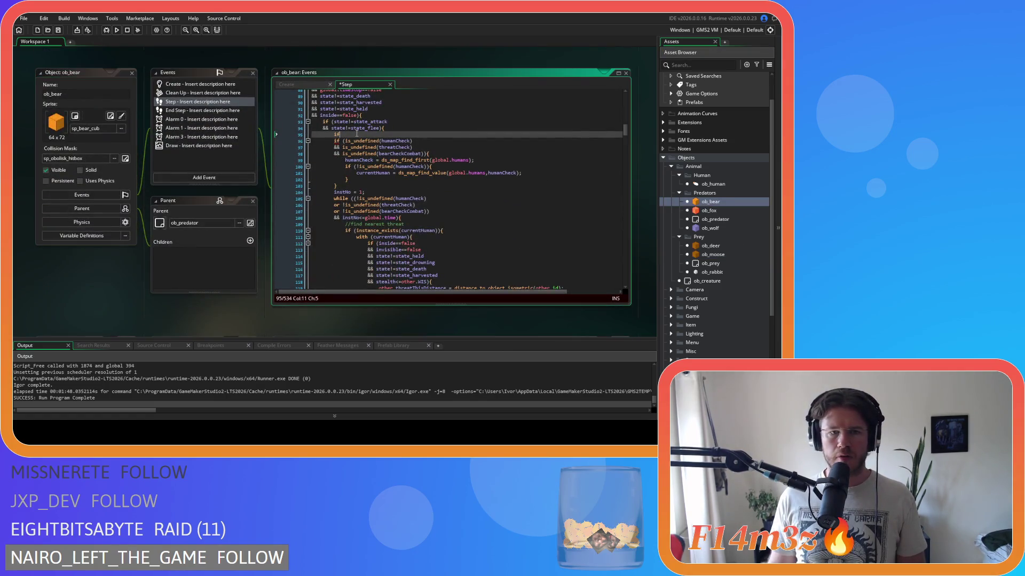
type("()provoked")
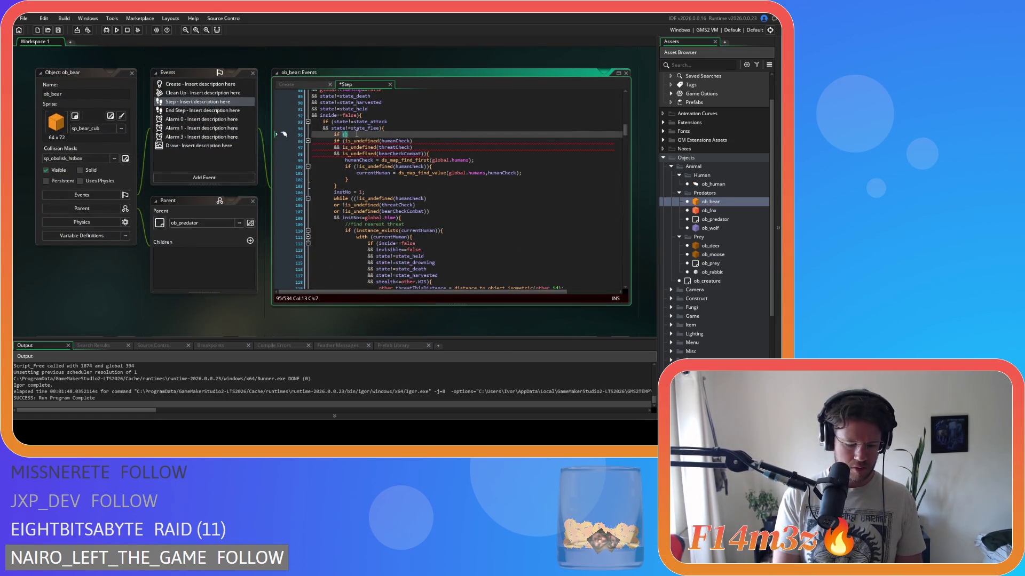
type("==true)")
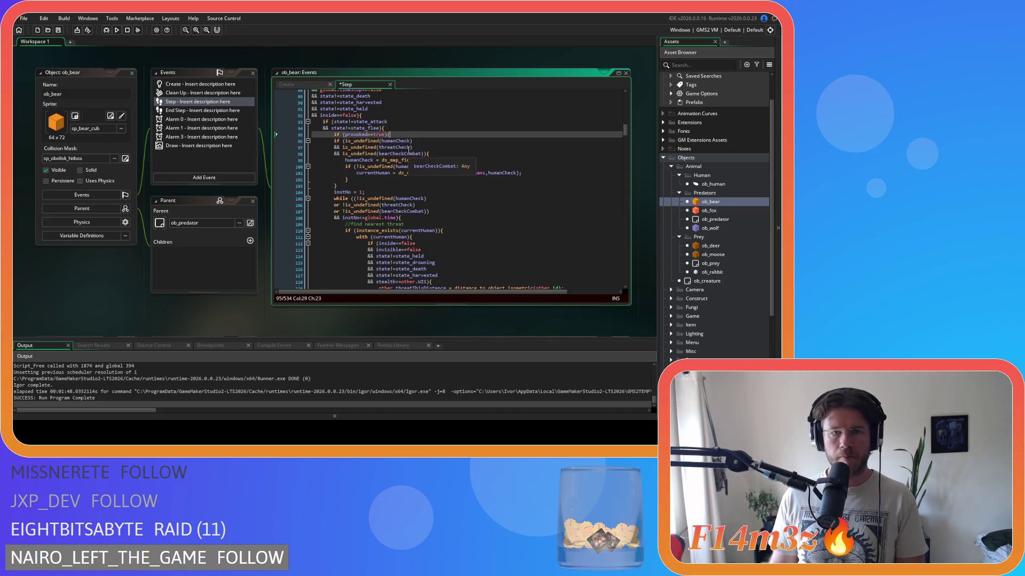
Select ob_bear's threat-check code and insert a blank line after the human loop's closing brace.
scroll(409, 151, "down", 10)
mouse_move(409, 151)
scroll(408, 151, "down", 5)
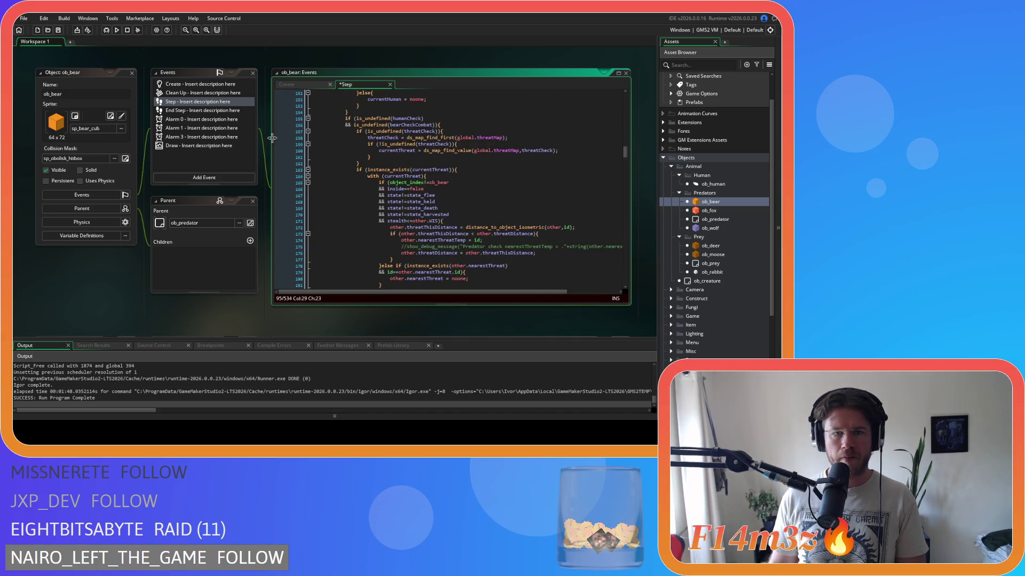
scroll(375, 153, "up", 5)
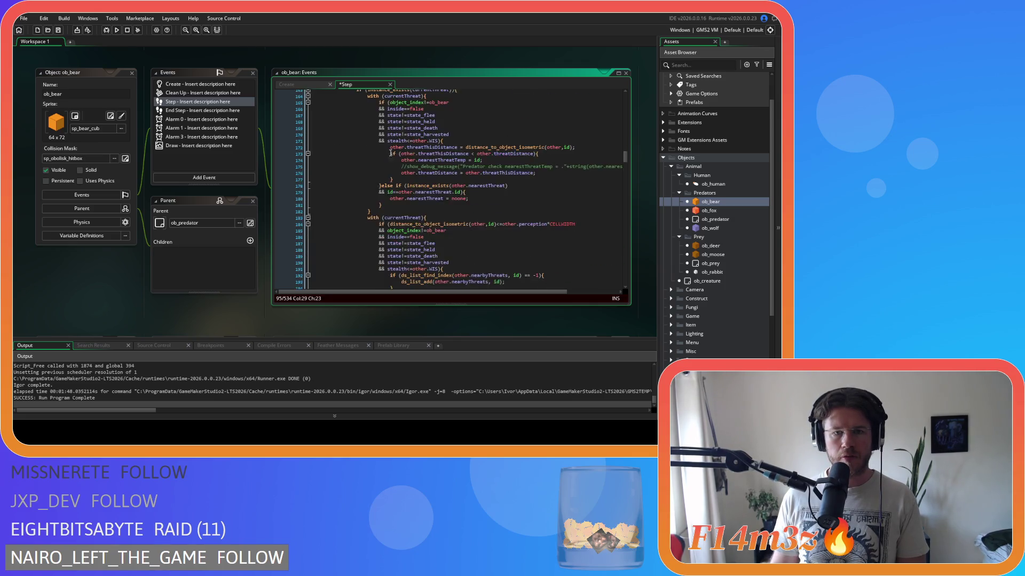
mouse_move(352, 239)
left_mouse_down()
mouse_move(347, 168)
mouse_move(335, 191)
mouse_move(336, 125)
left_mouse_up()
scroll(337, 185, "up", 1)
scroll(394, 158, "down", 15)
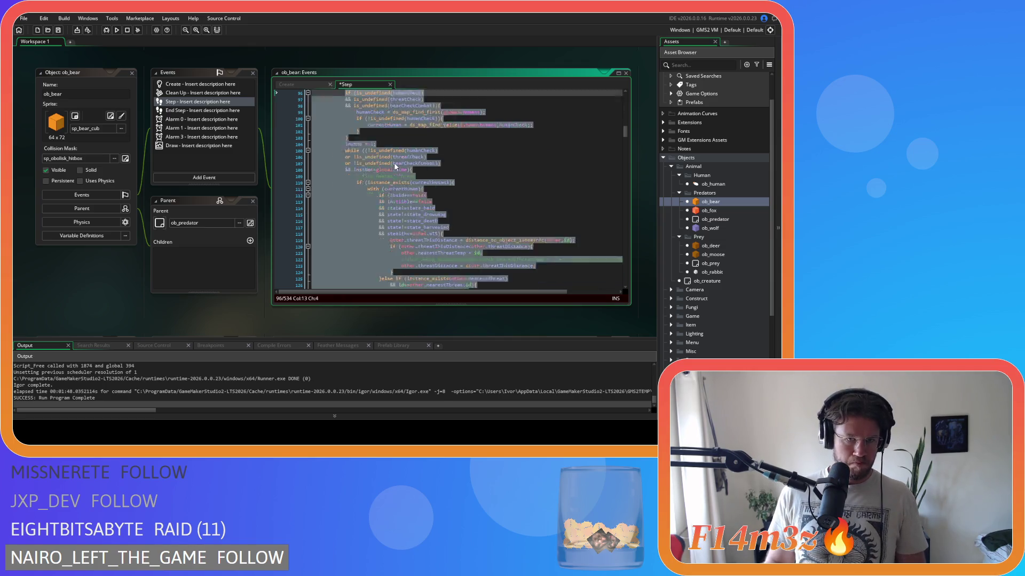
scroll(395, 157, "up", 2)
left_click(369, 145)
key("Return")
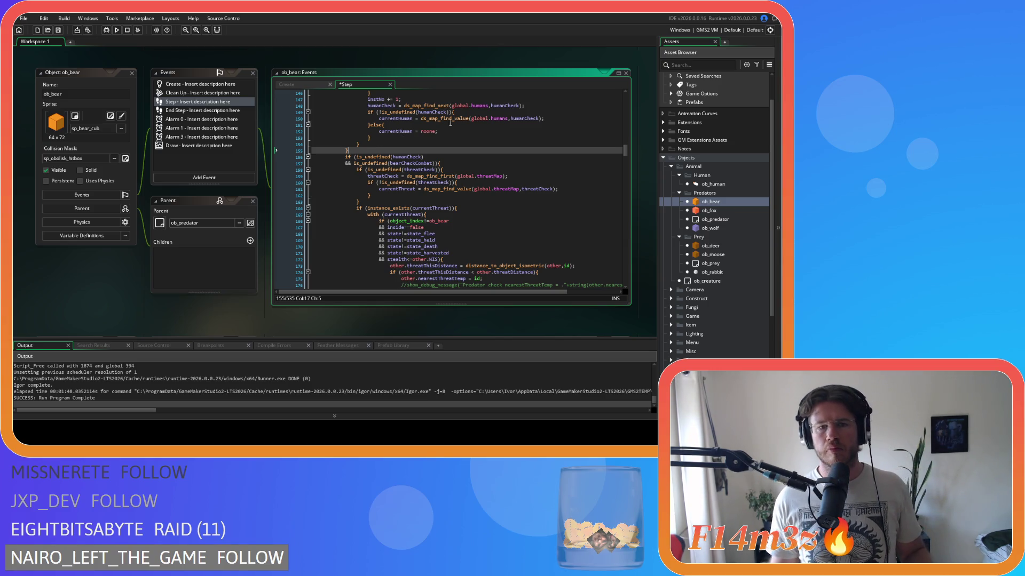
Add a closing brace to end the provoked block, then undo and redo the brace edits.
scroll(442, 123, "up", 3)
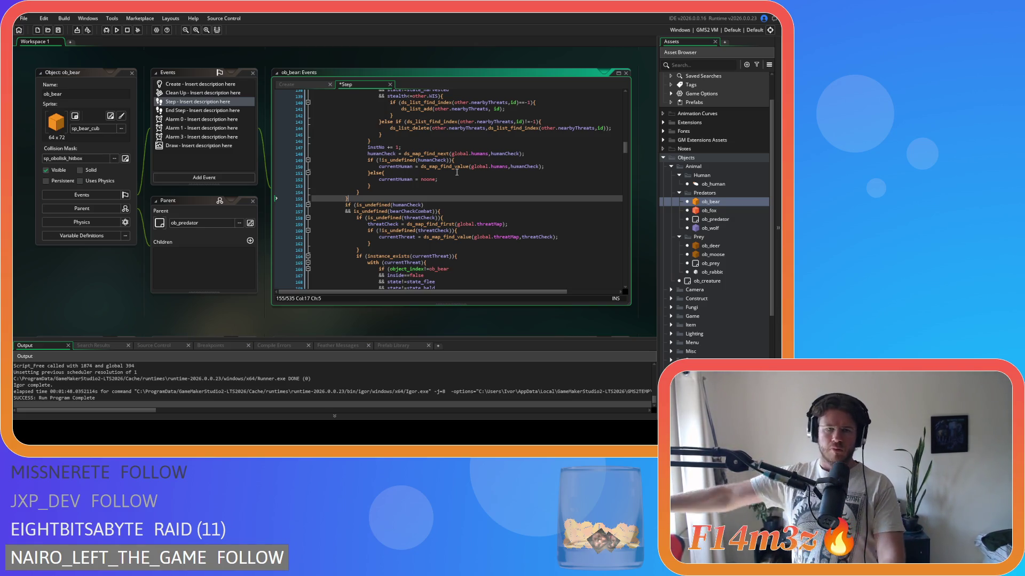
scroll(458, 181, "up", 15)
scroll(460, 191, "down", 6)
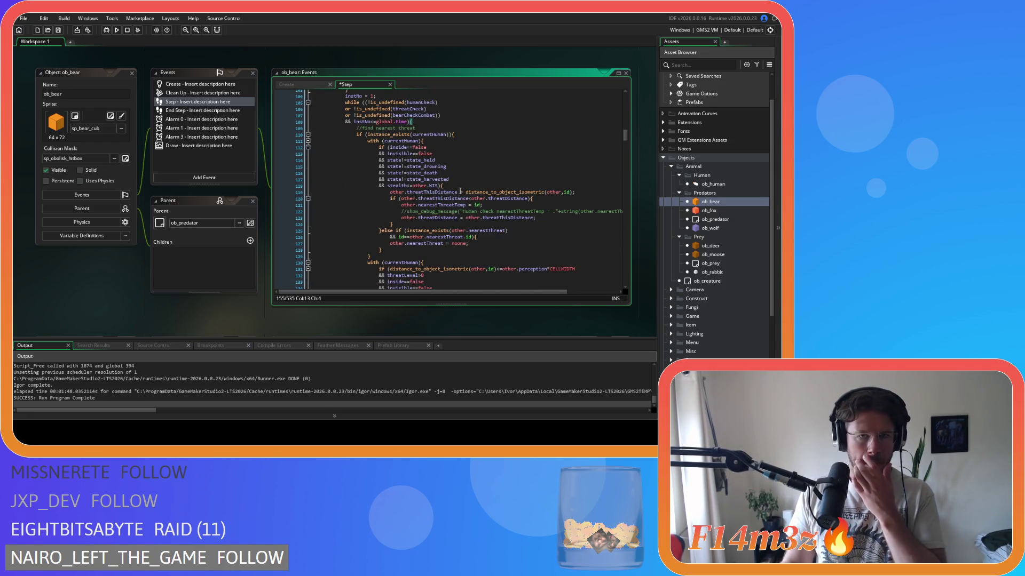
scroll(460, 190, "down", 12)
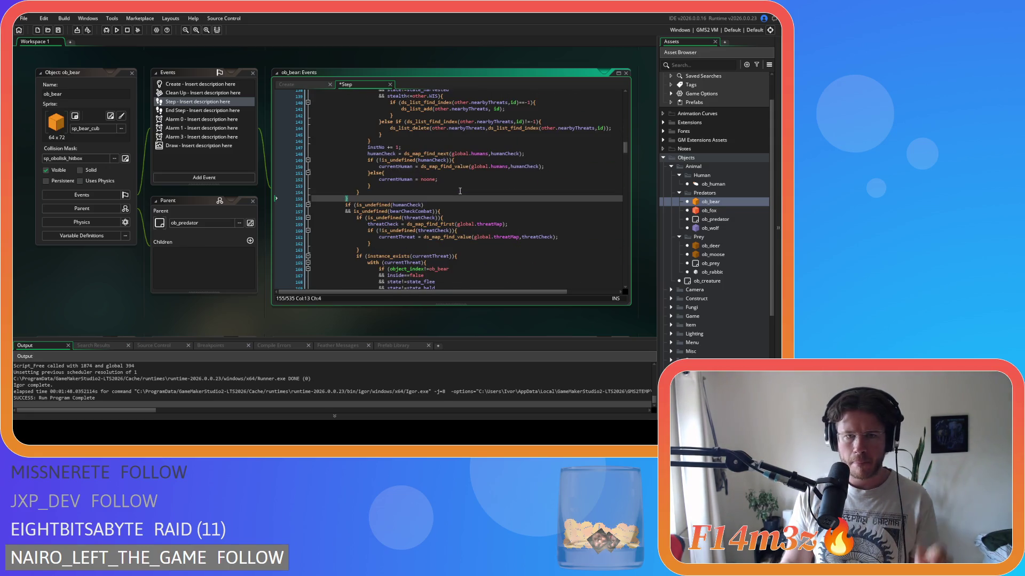
scroll(453, 190, "up", 4)
scroll(448, 189, "up", 13)
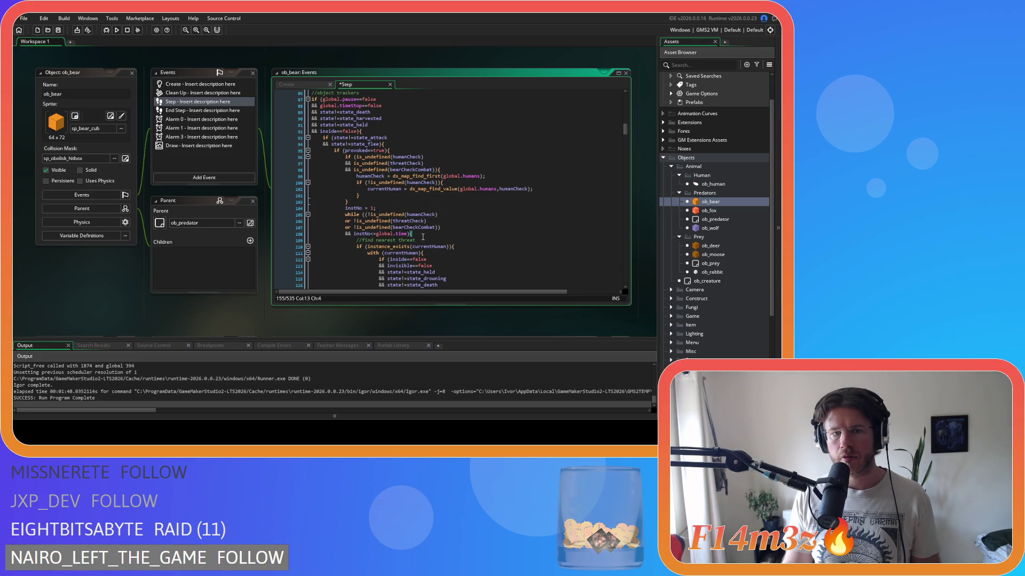
key("Tab")
type("}")
scroll(410, 221, "down", 3)
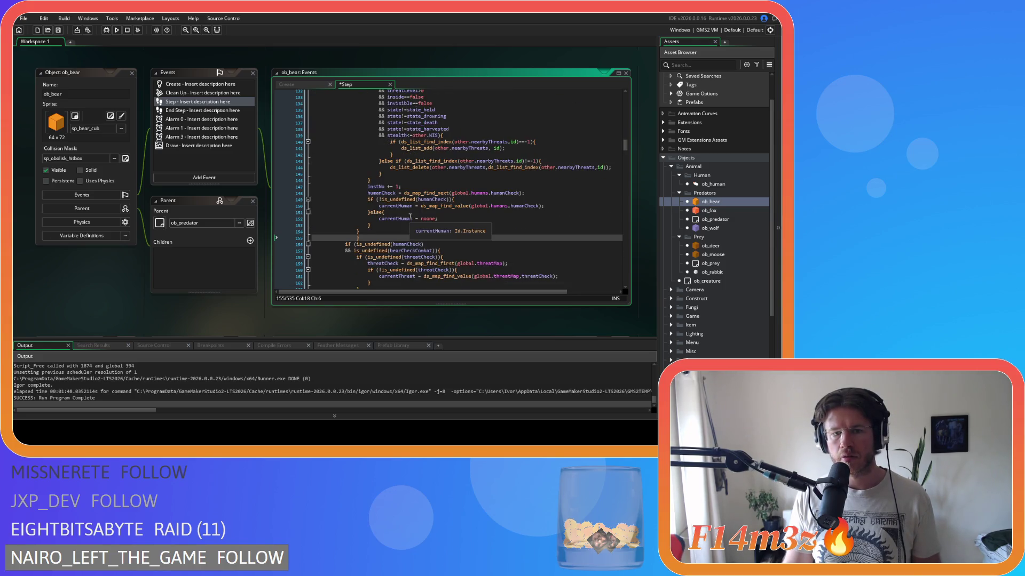
key("ctrl+z")
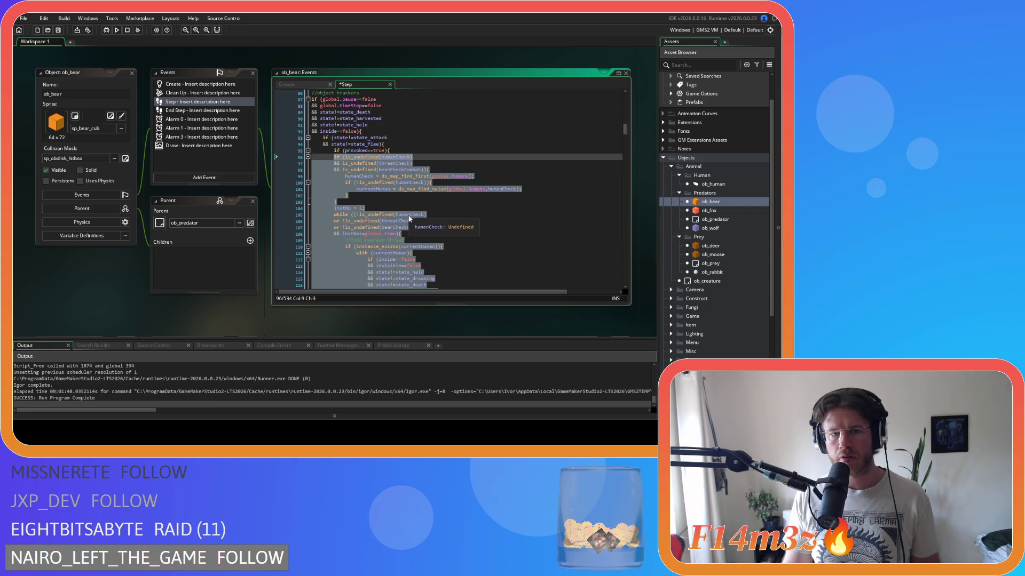
key("ctrl+z")
key("ctrl+z")
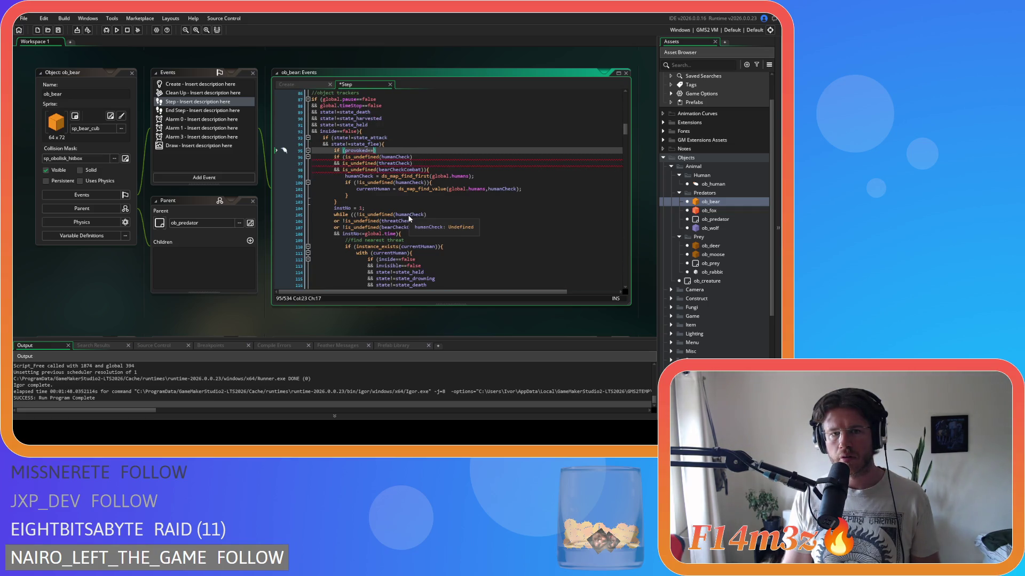
key("ctrl+y")
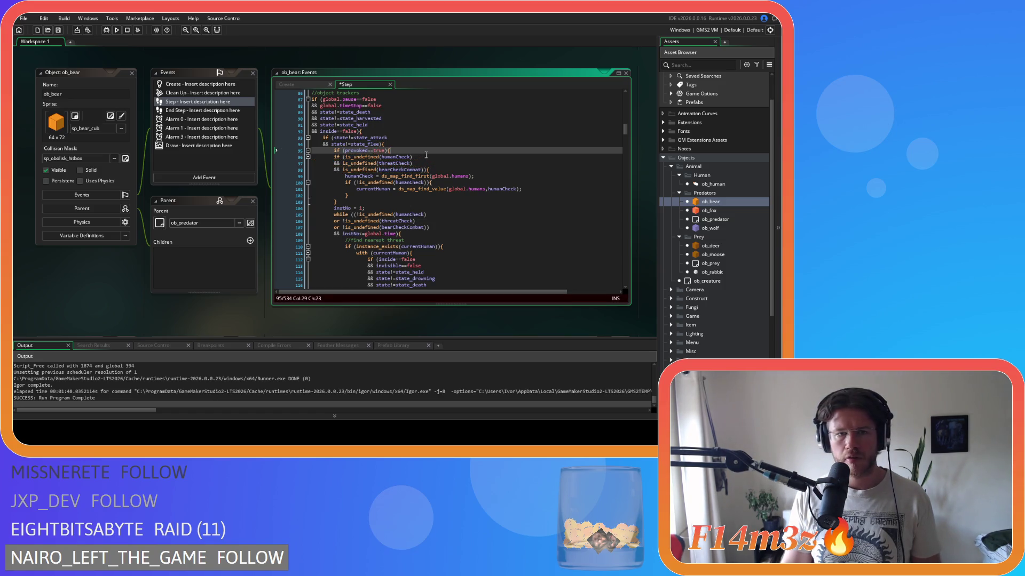
Undo the provoked==true condition line so ob_bear matches its saved version.
scroll(332, 178, "down", 20)
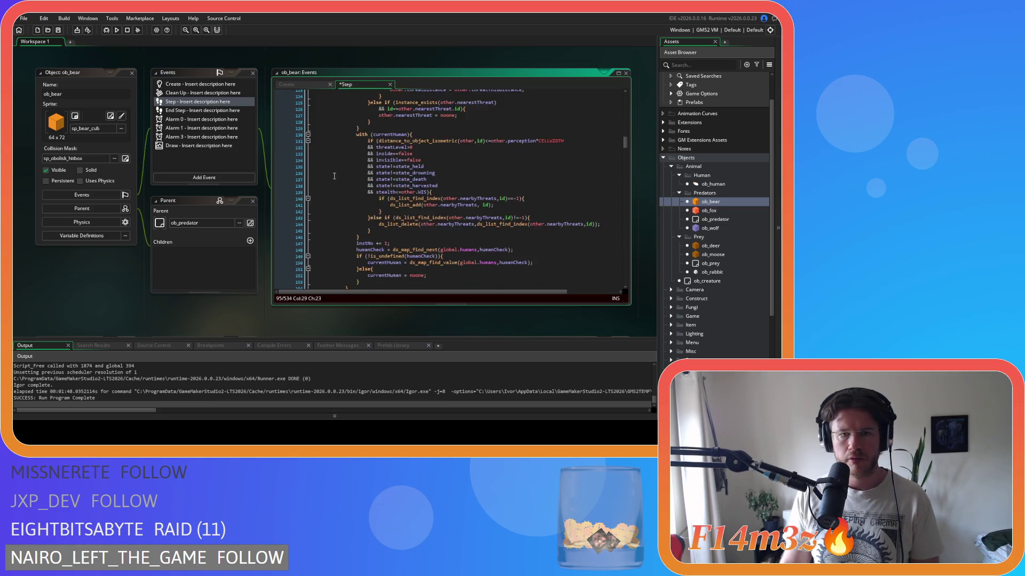
scroll(334, 176, "down", 3)
scroll(334, 176, "up", 16)
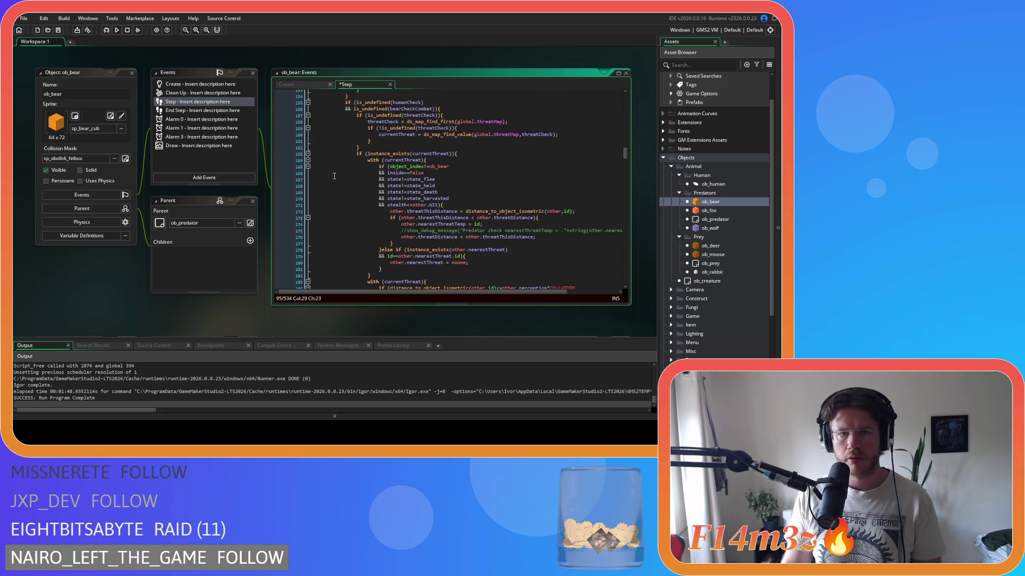
scroll(334, 176, "up", 7)
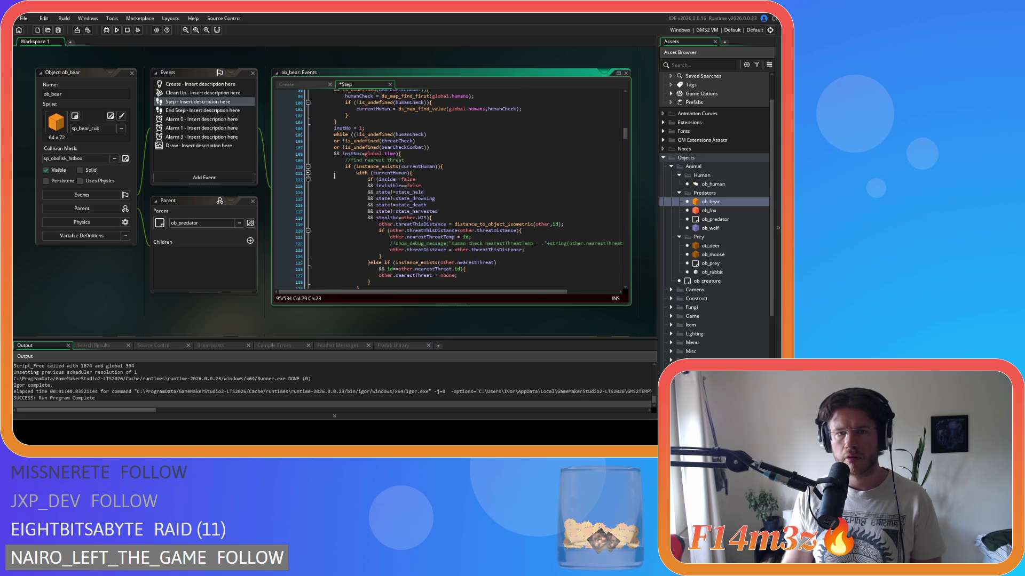
key("ctrl+z")
key("ctrl+z")
key("ctrl+z")
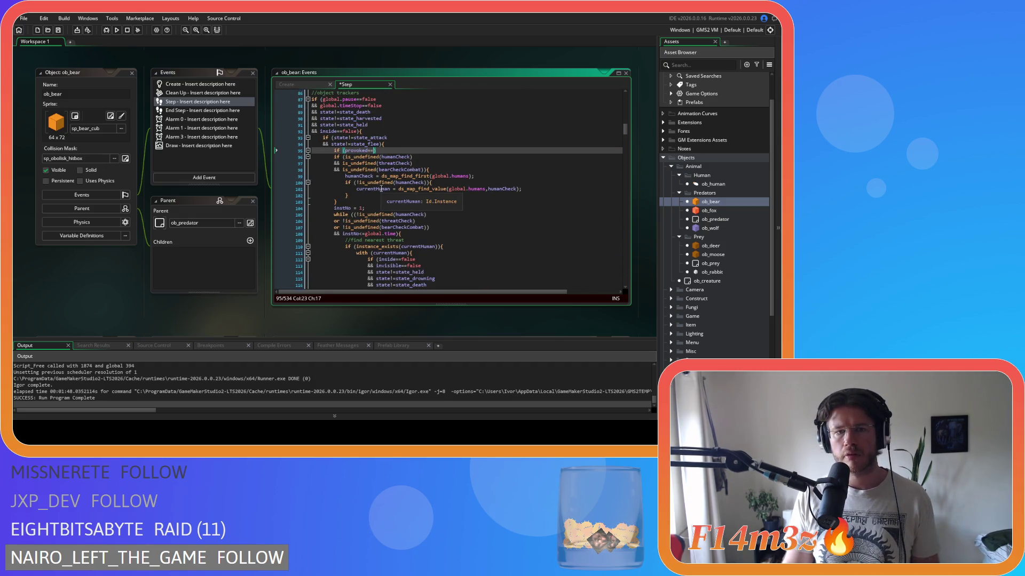
left_click(446, 163)
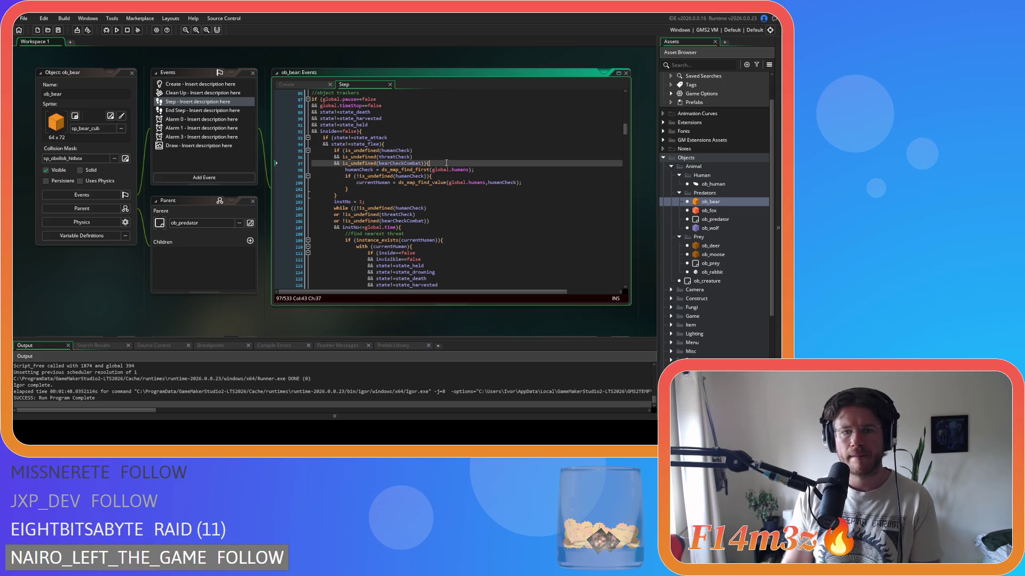
Review ob_bear's human nearbyThreats loop and threatMap lookup, then switch to ob_moose's Step code.
left_click(437, 228)
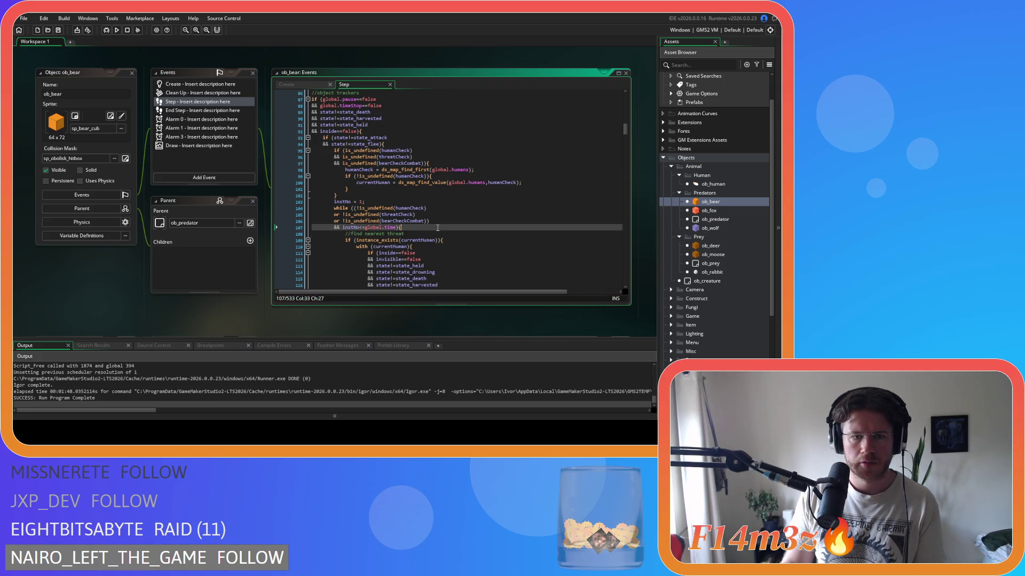
scroll(437, 225, "down", 20)
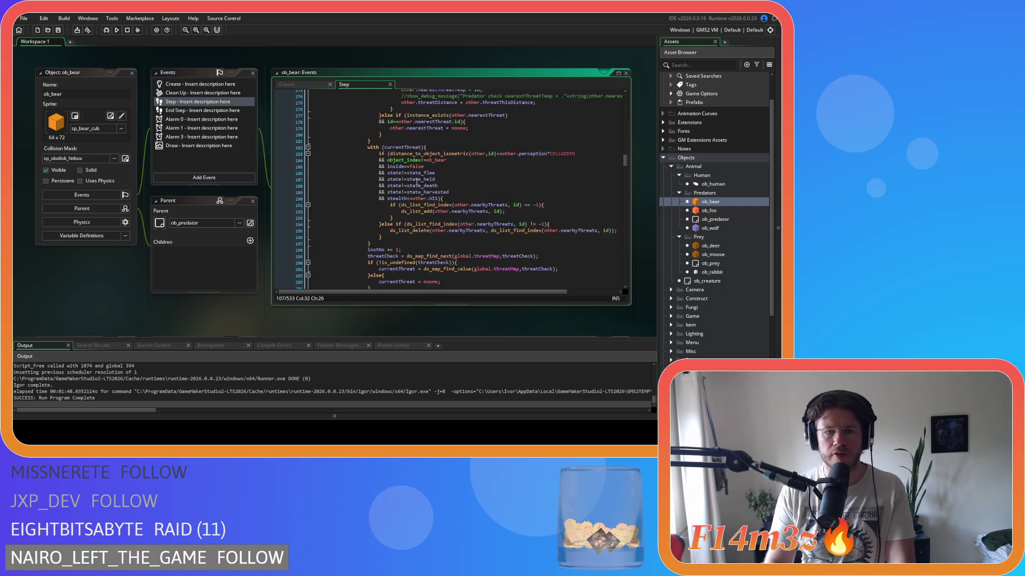
scroll(417, 175, "down", 11)
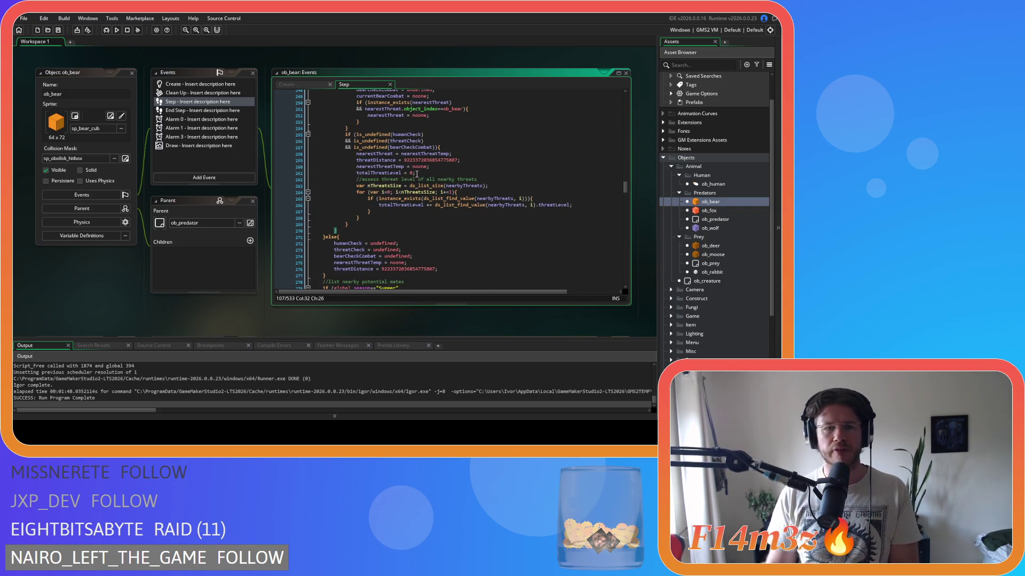
scroll(417, 175, "up", 6)
scroll(417, 174, "up", 11)
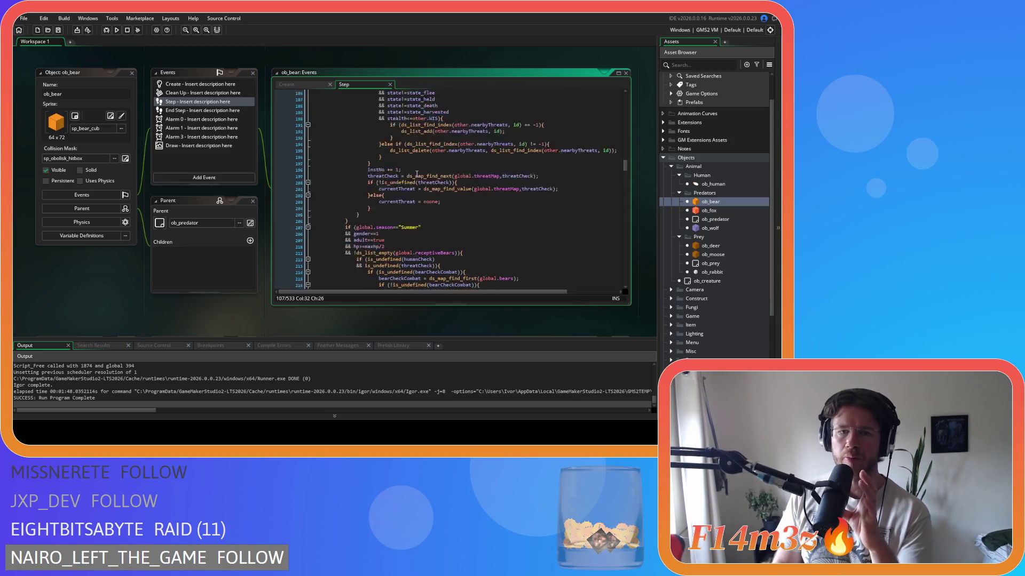
scroll(507, 185, "up", 14)
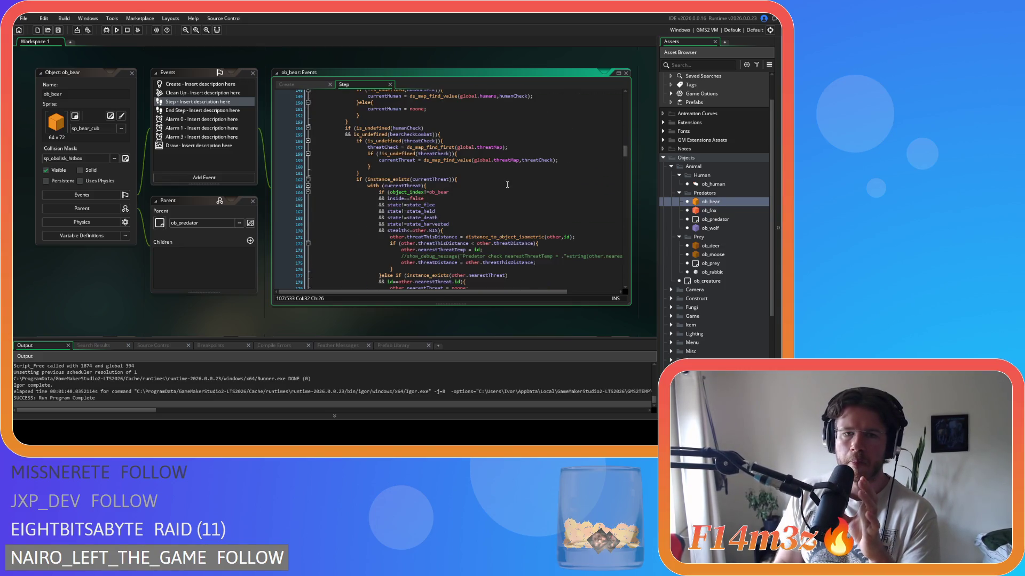
scroll(507, 185, "up", 12)
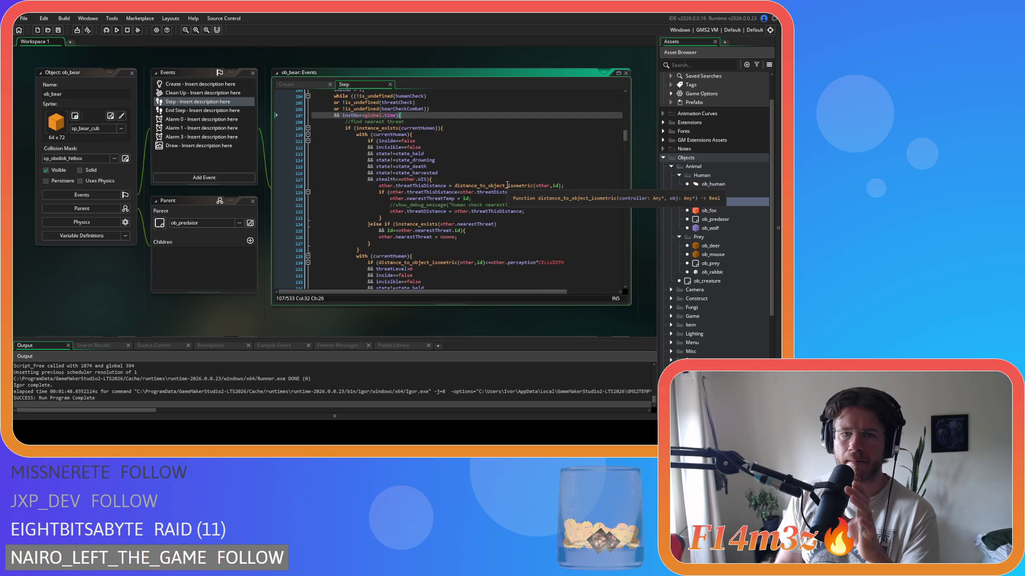
scroll(506, 185, "up", 2)
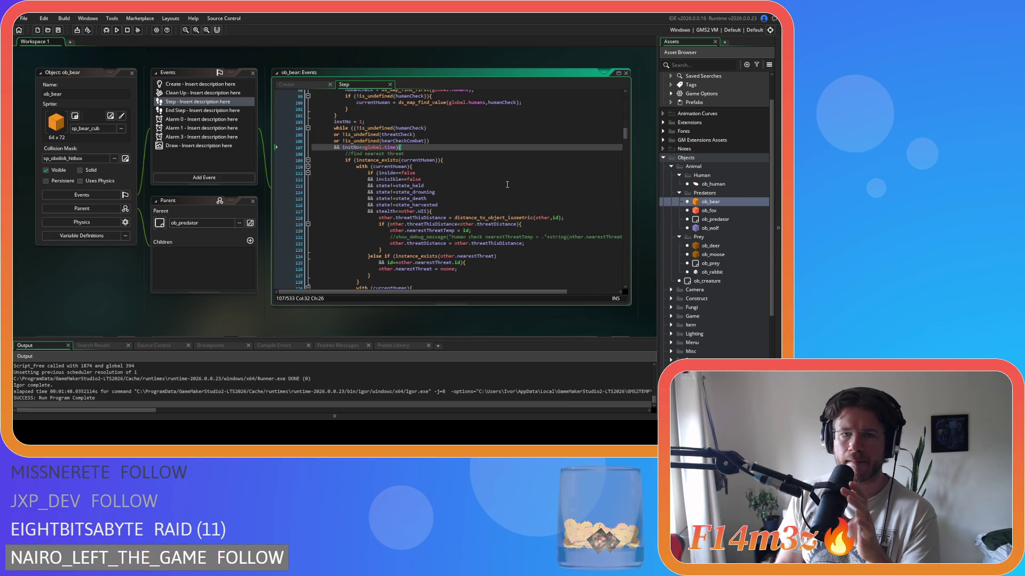
scroll(506, 184, "up", 3)
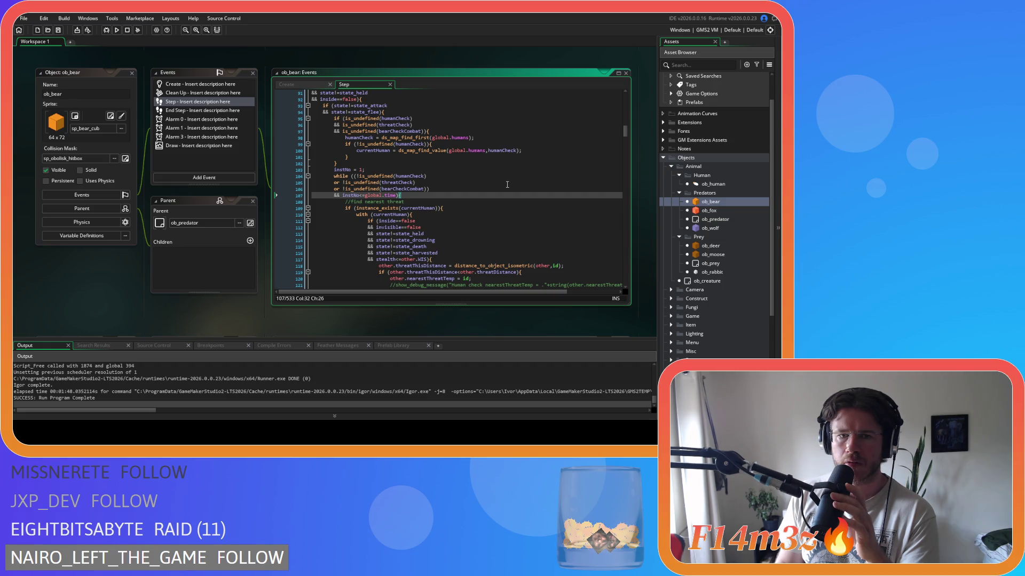
scroll(507, 185, "down", 19)
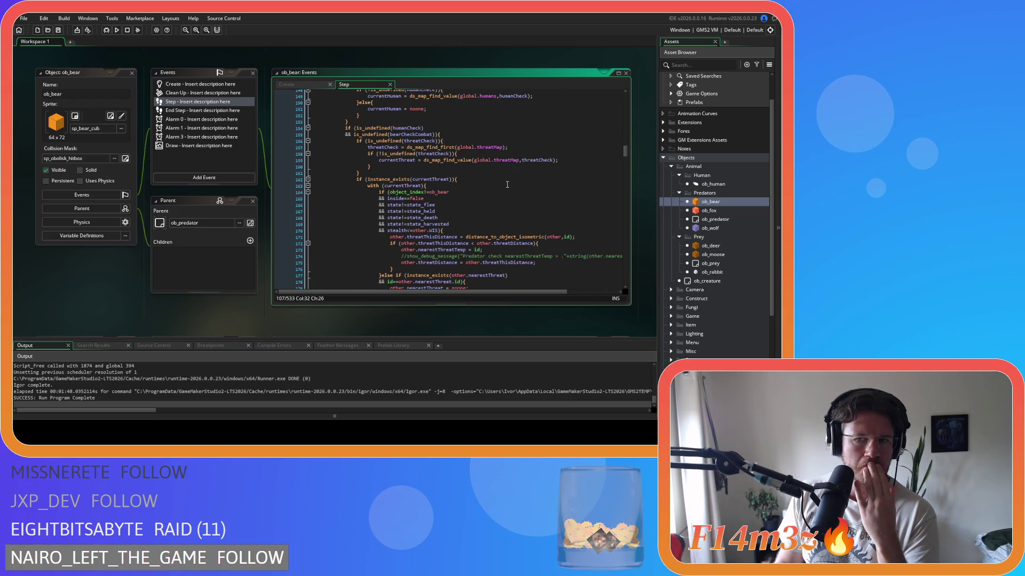
double_click(715, 255)
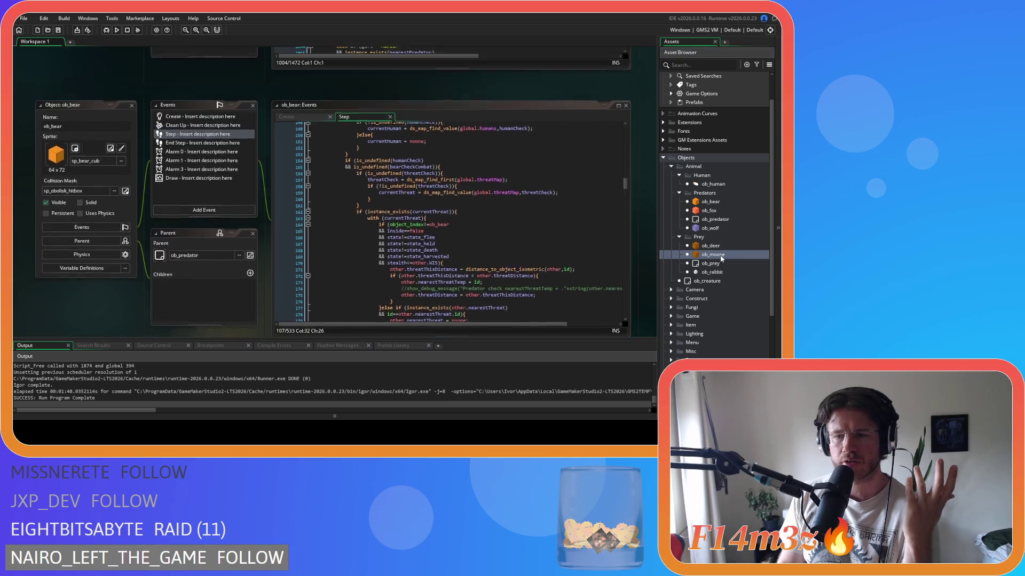
Check ob_moose's '//if provoked' and 'if (provoked==true){' lines, then return to ob_bear's Step code.
scroll(437, 179, "down", 3)
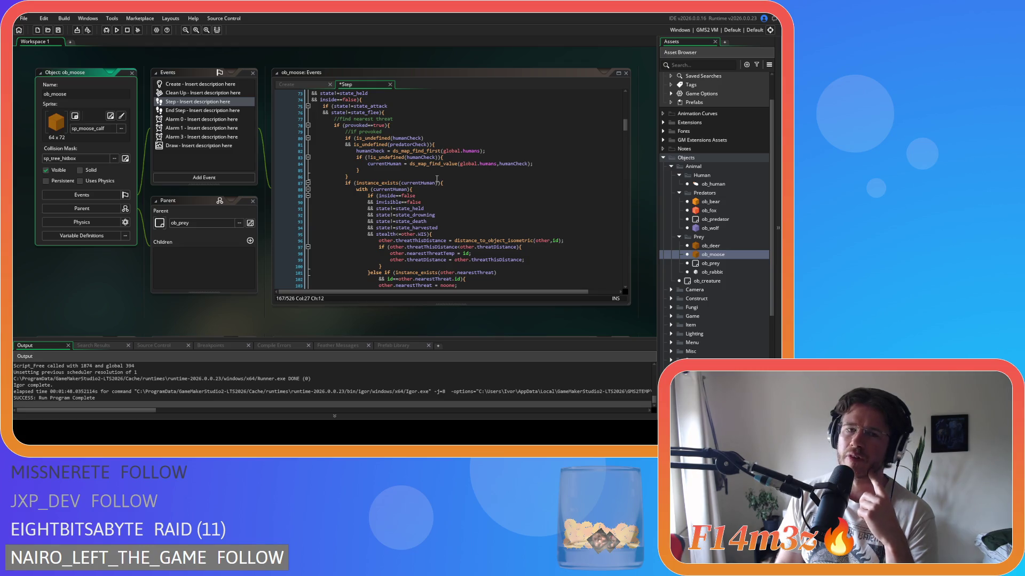
left_click(423, 129)
left_click(423, 125)
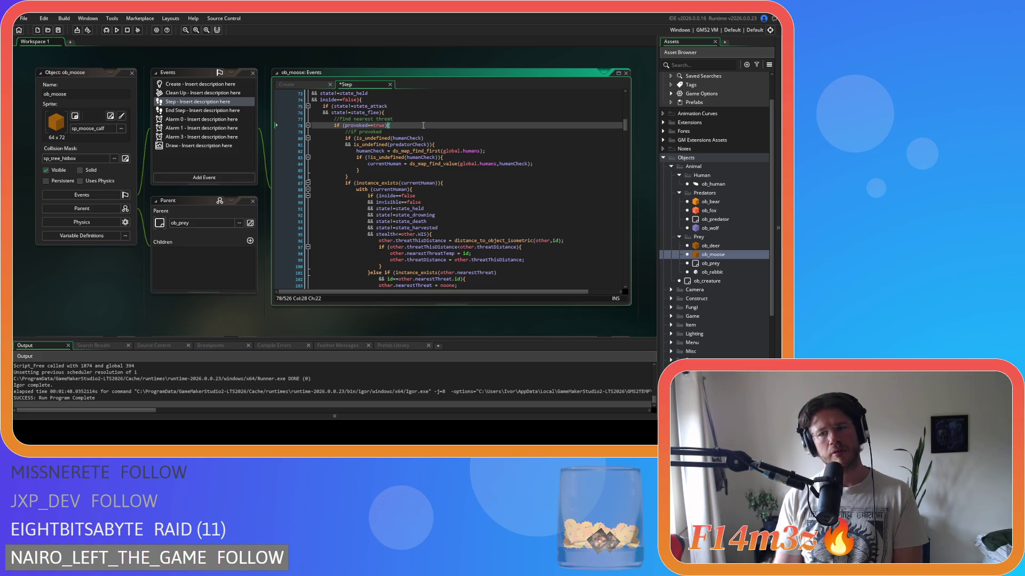
double_click(710, 202)
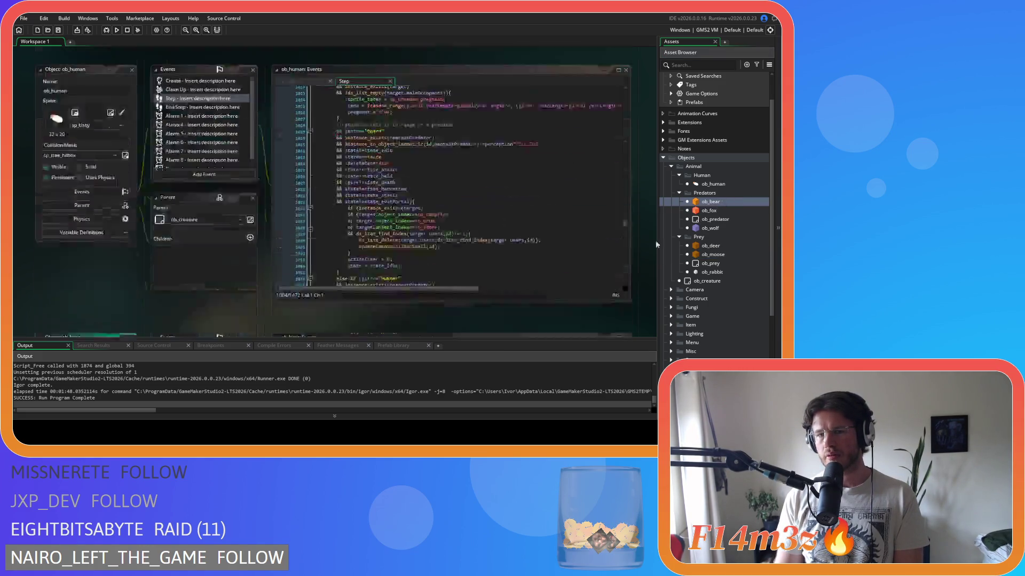
scroll(515, 248, "up", 15)
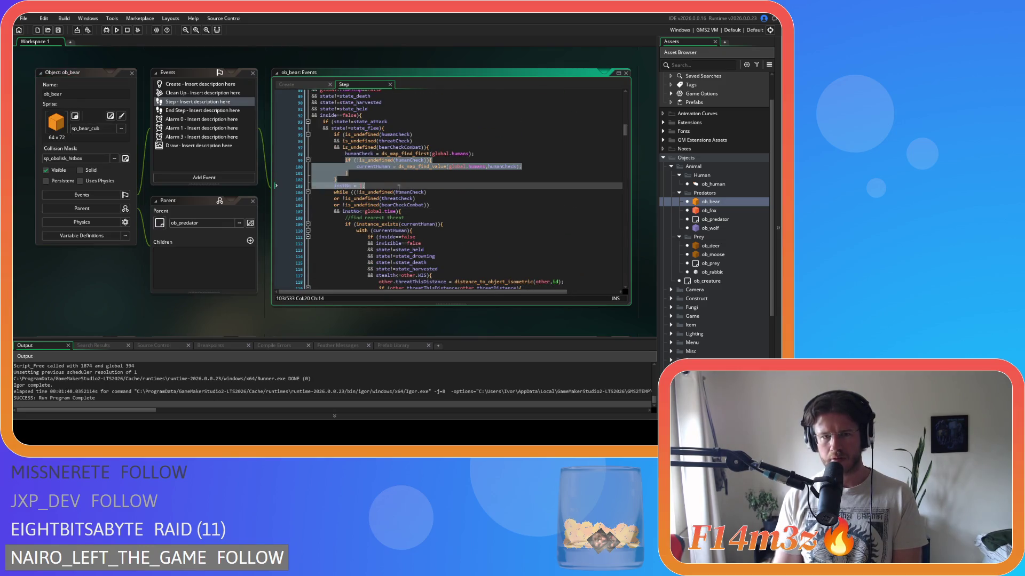
left_click_drag(390, 141, 389, 174)
left_click(472, 224)
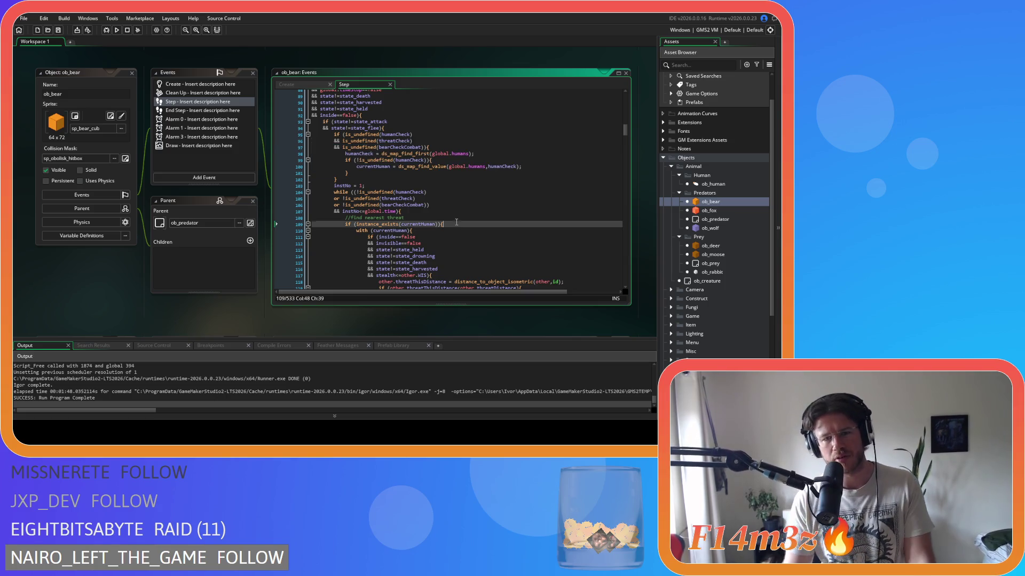
key("Left")
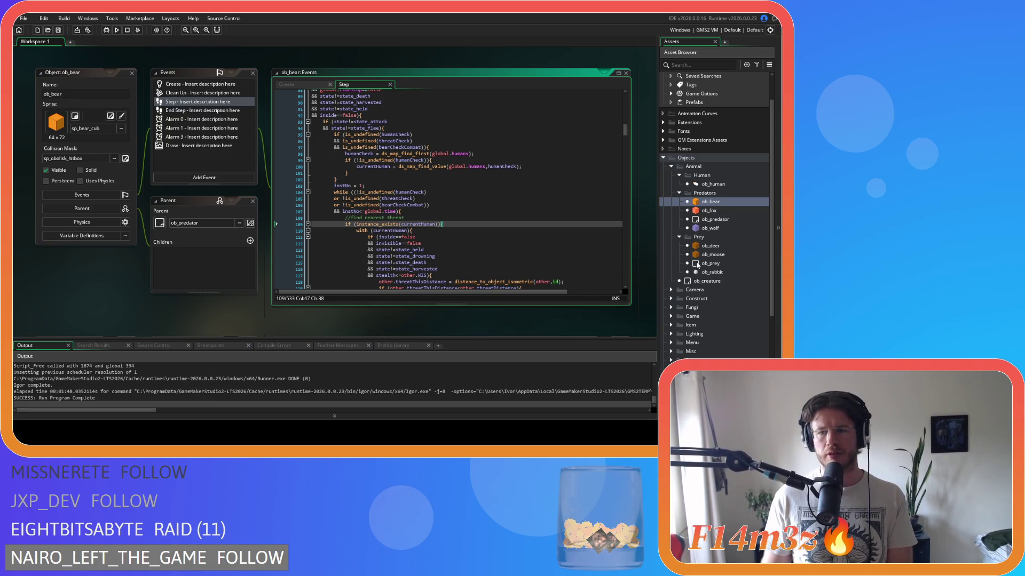
double_click(712, 255)
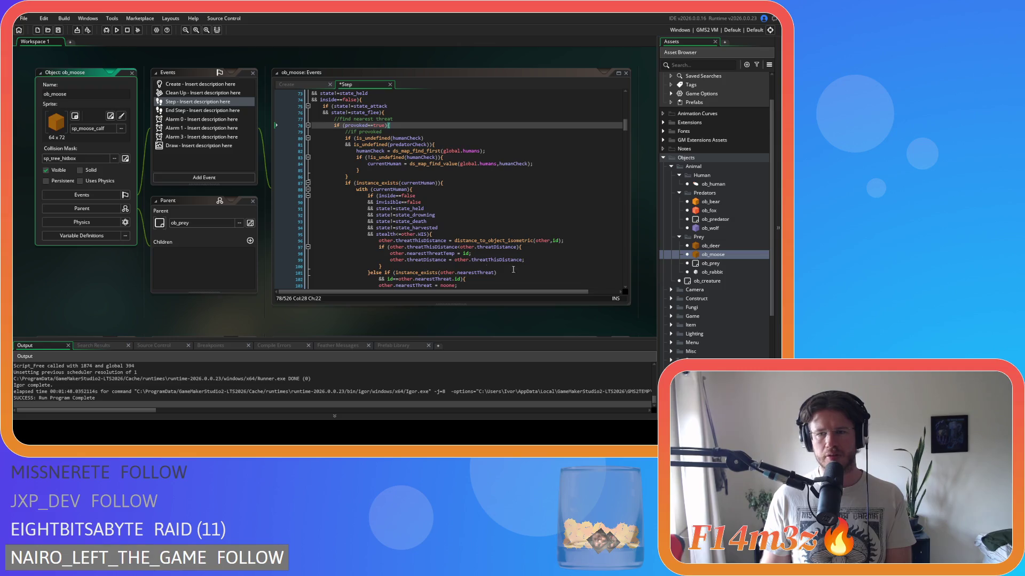
double_click(724, 201)
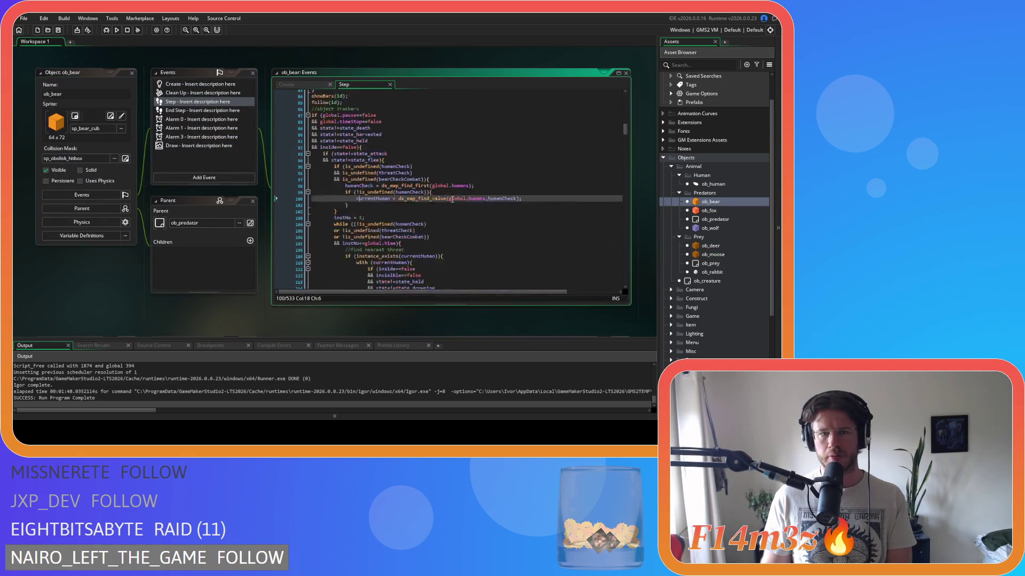
left_click(439, 150)
left_click(443, 142)
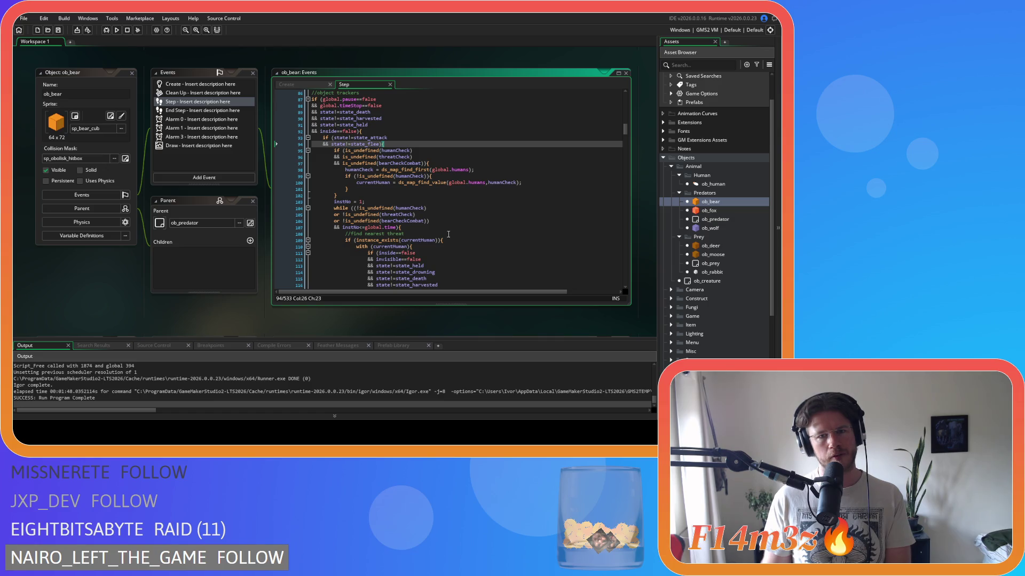
scroll(449, 234, "down", 2)
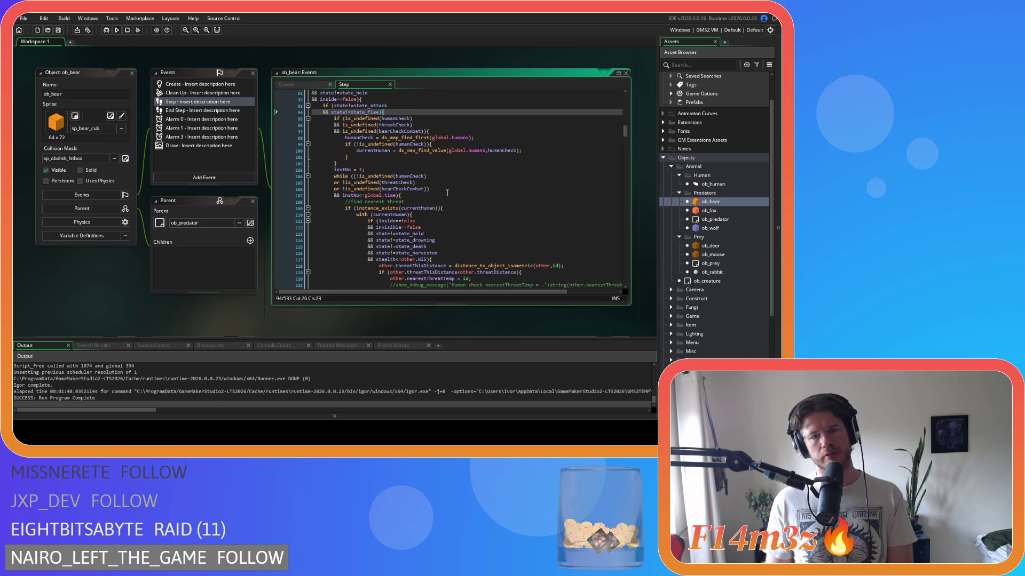
left_click_drag(430, 189, 374, 184)
left_click(465, 196)
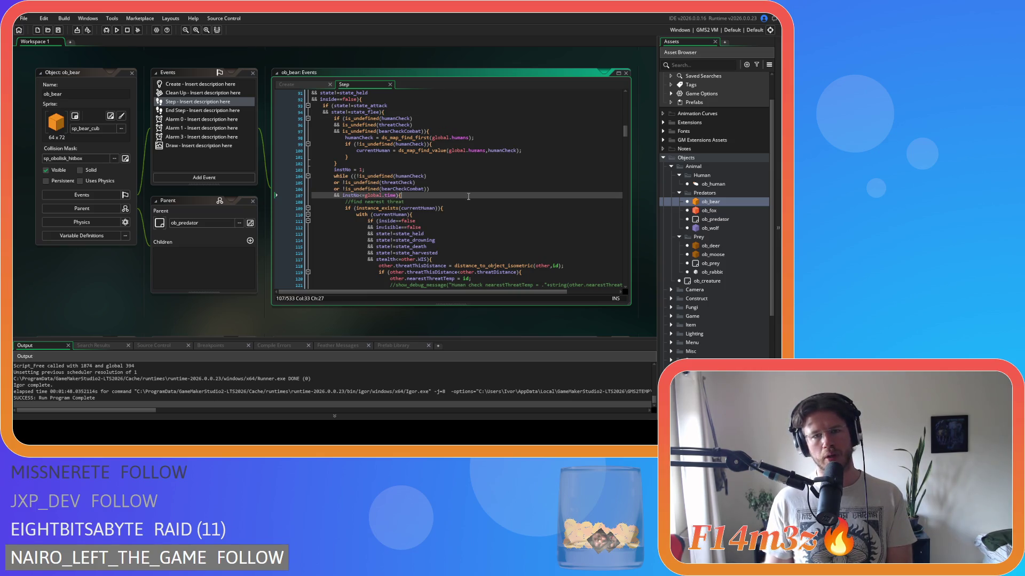
key("ctrl+shift+Left")
key("ctrl+shift+Left")
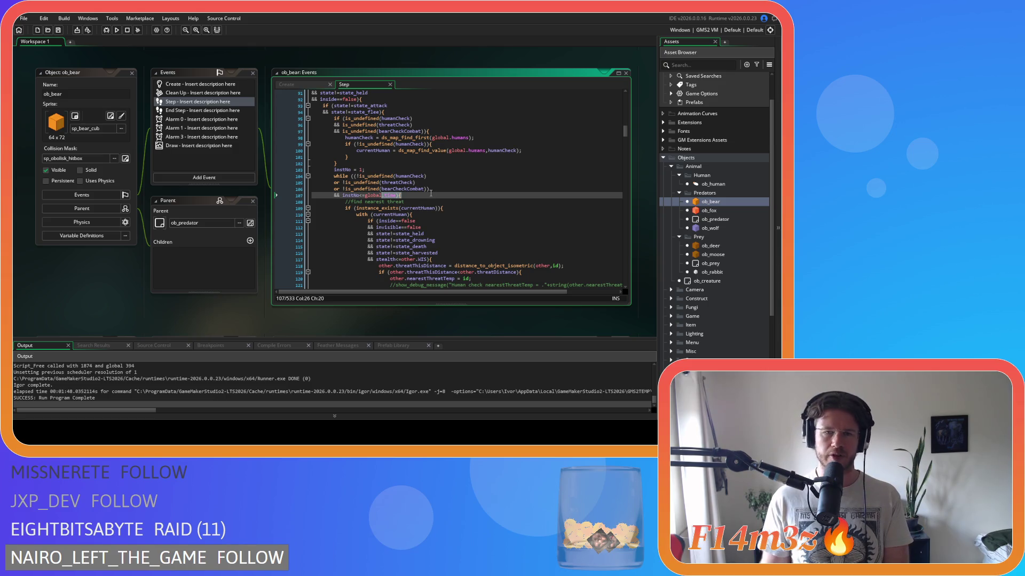
mouse_move(404, 118)
left_mouse_down()
mouse_move(412, 144)
mouse_move(380, 120)
mouse_move(436, 130)
mouse_move(332, 118)
left_mouse_up()
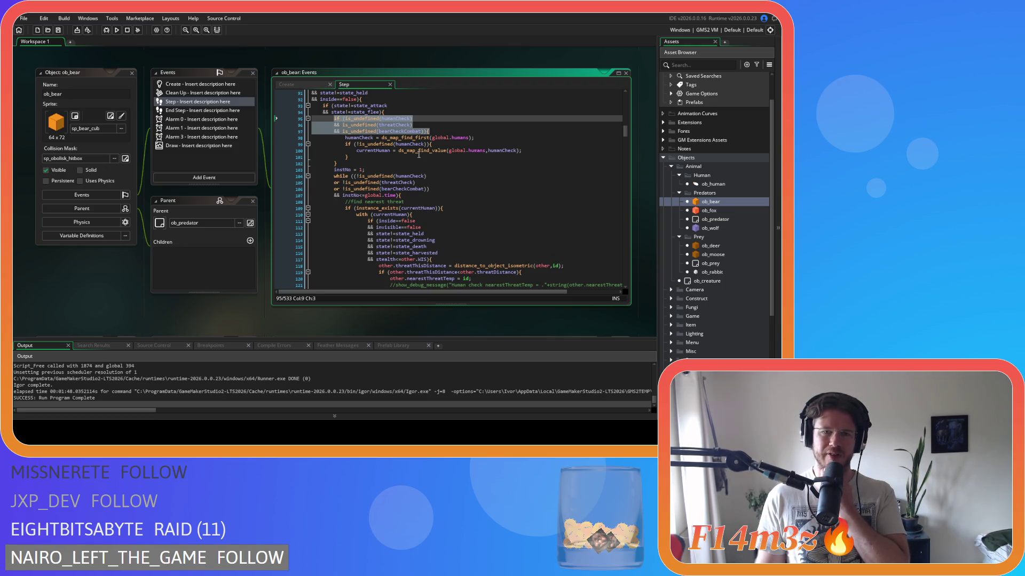
left_click(375, 164)
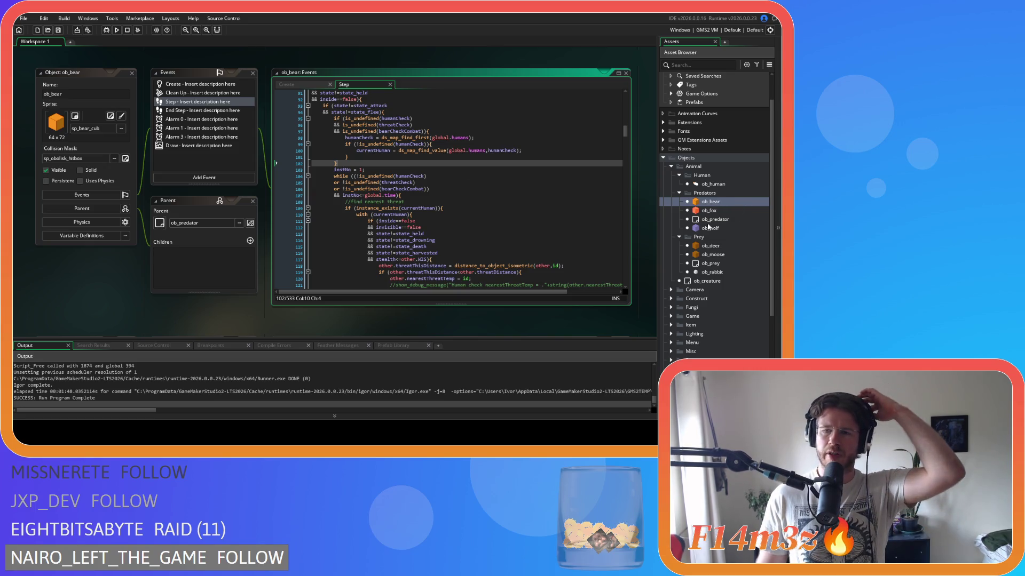
left_click(714, 255)
Open ob_moose's Step code and inspect the provoked check on line 83 and currentHuman check on line 87.
double_click(714, 256)
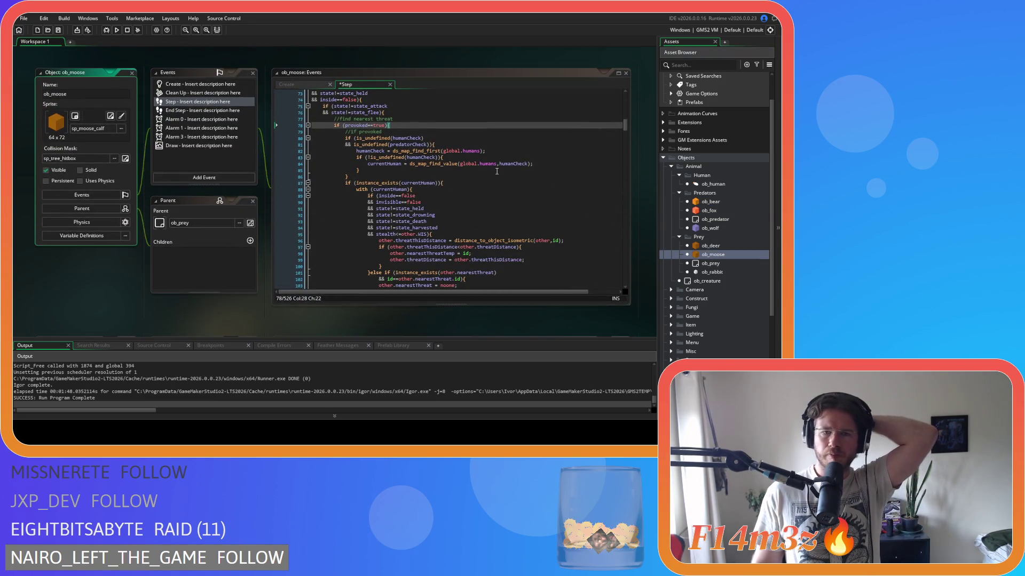
mouse_move(468, 154)
left_click(372, 157)
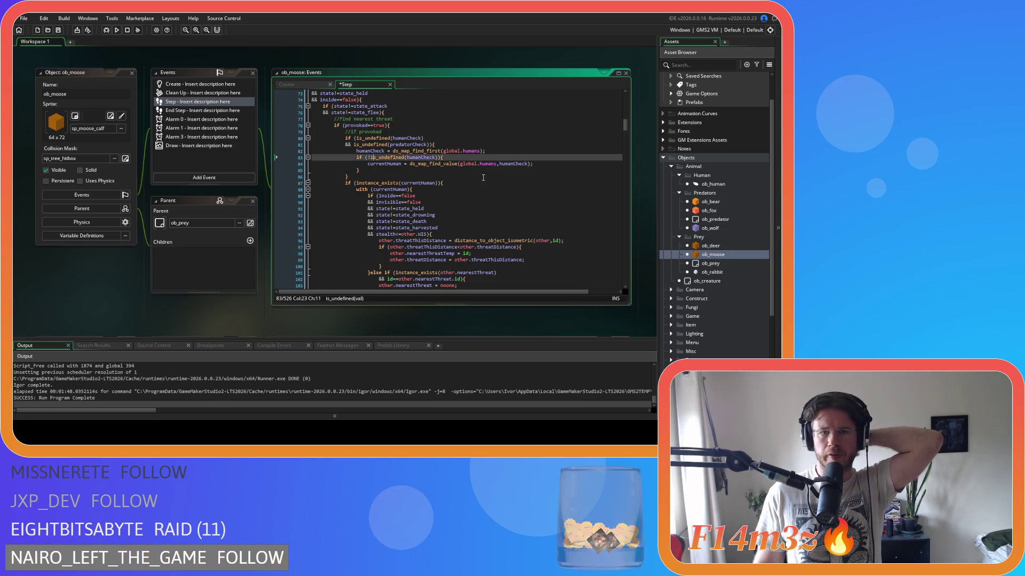
scroll(509, 184, "up", 2)
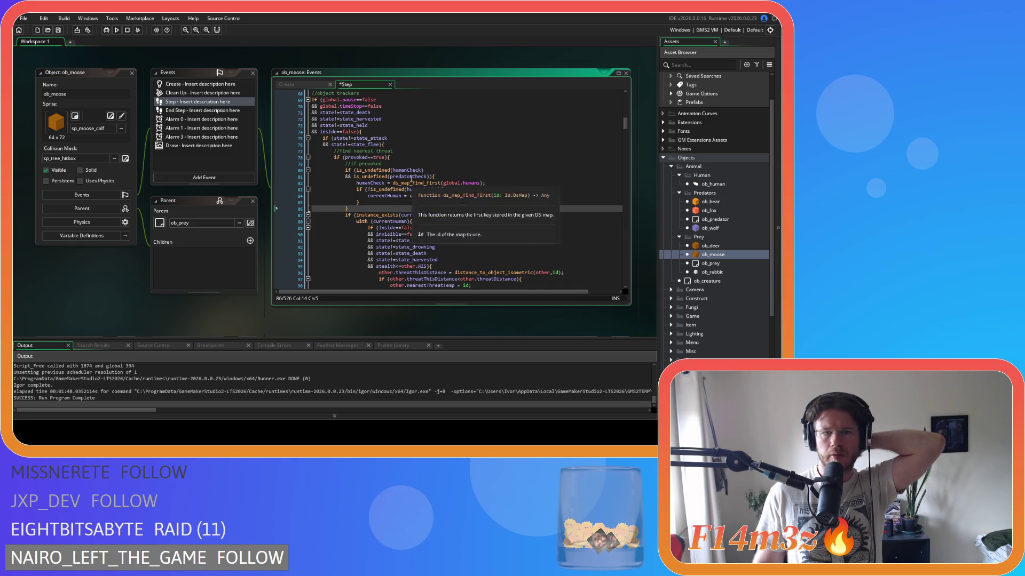
left_click(403, 158)
key("Left")
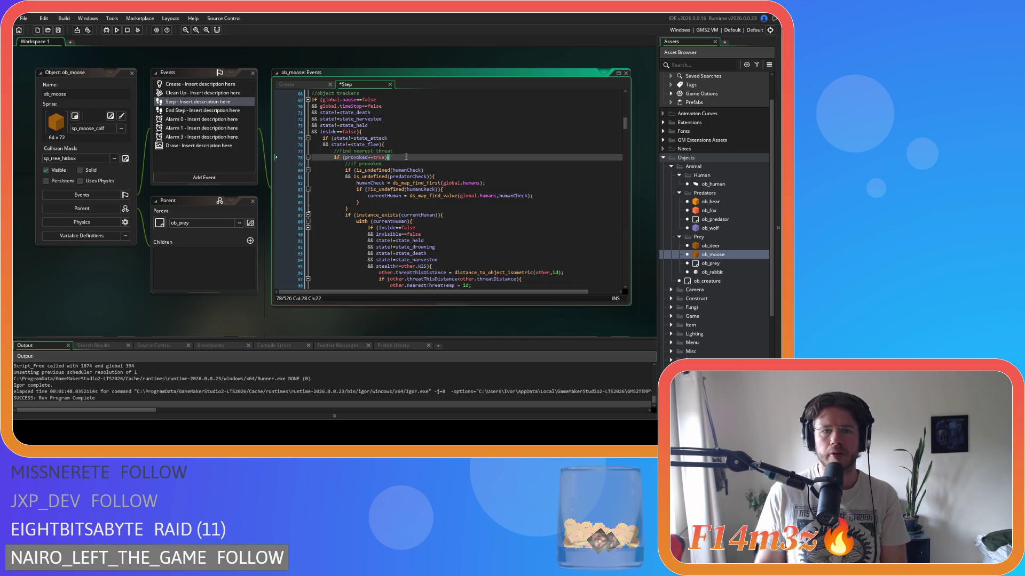
scroll(421, 162, "down", 1)
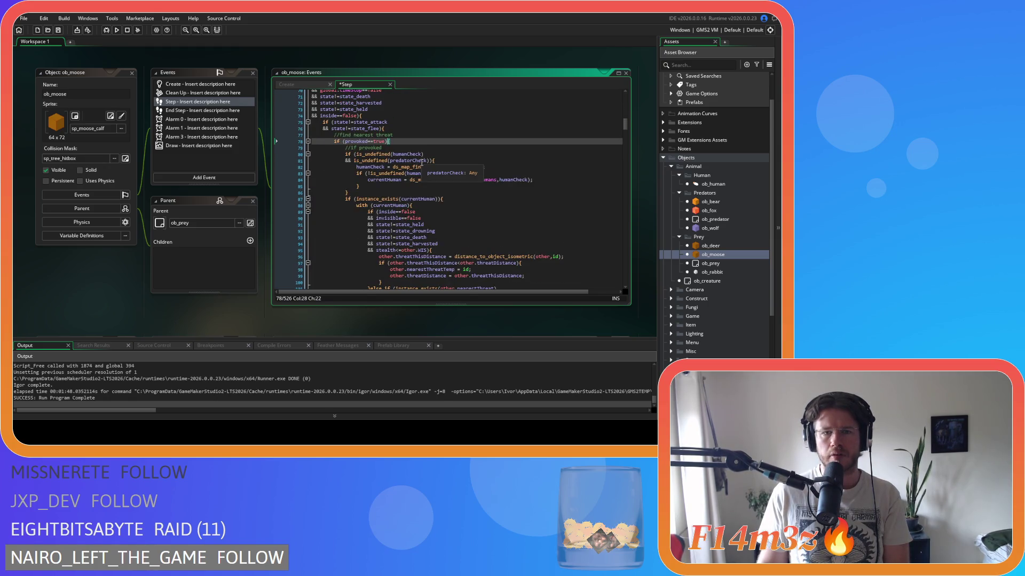
scroll(422, 163, "down", 1)
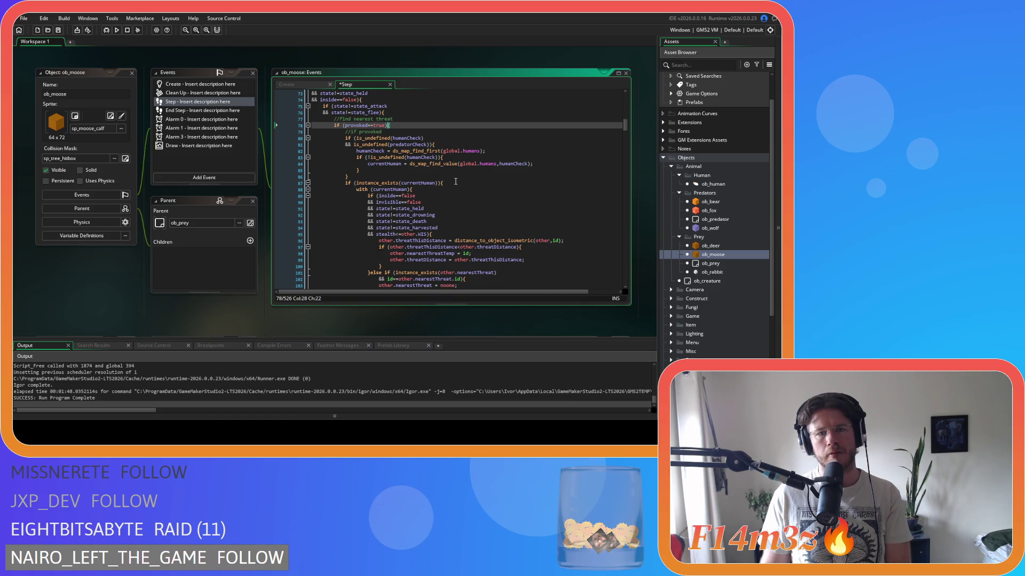
left_click(428, 183)
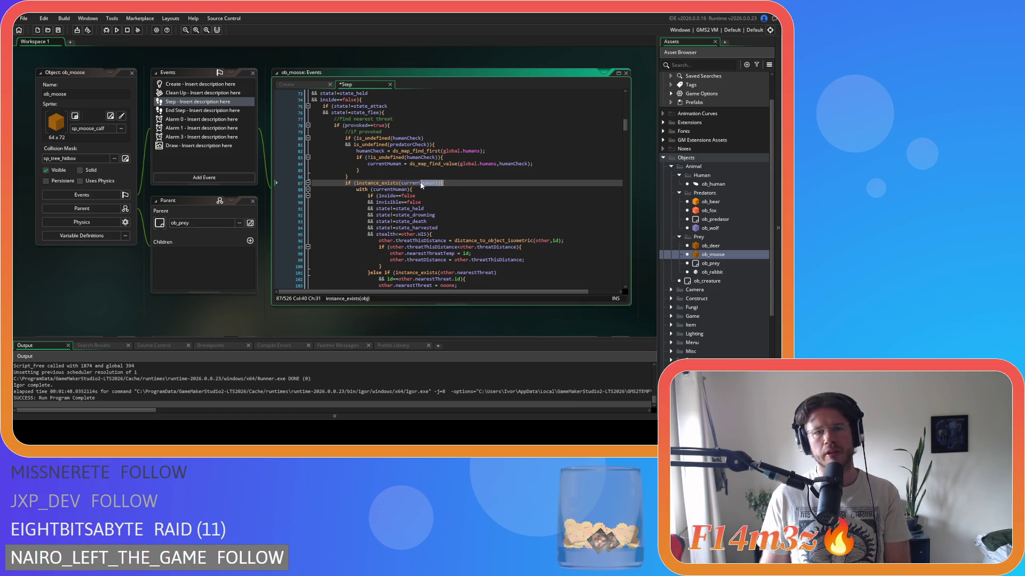
Compare the human loop on lines 86–91 with the is_undefined check on line 124.
scroll(412, 182, "down", 10)
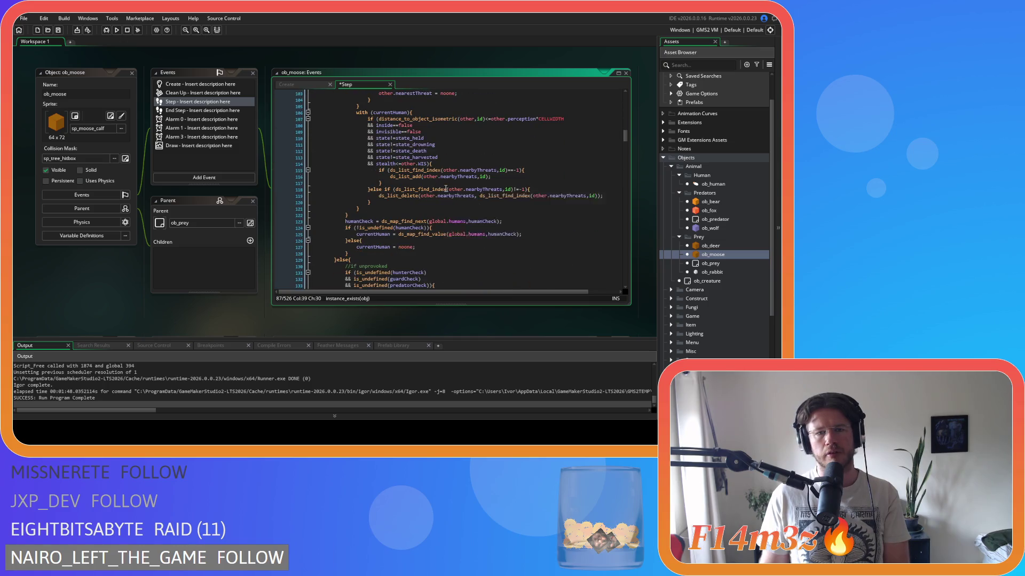
scroll(557, 238, "up", 1)
scroll(557, 238, "down", 4)
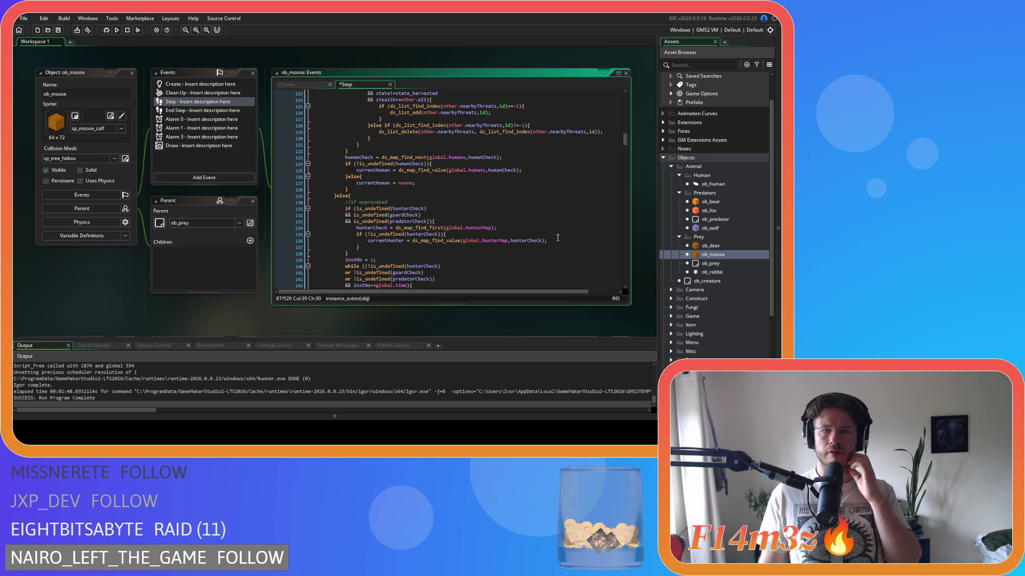
scroll(557, 237, "down", 6)
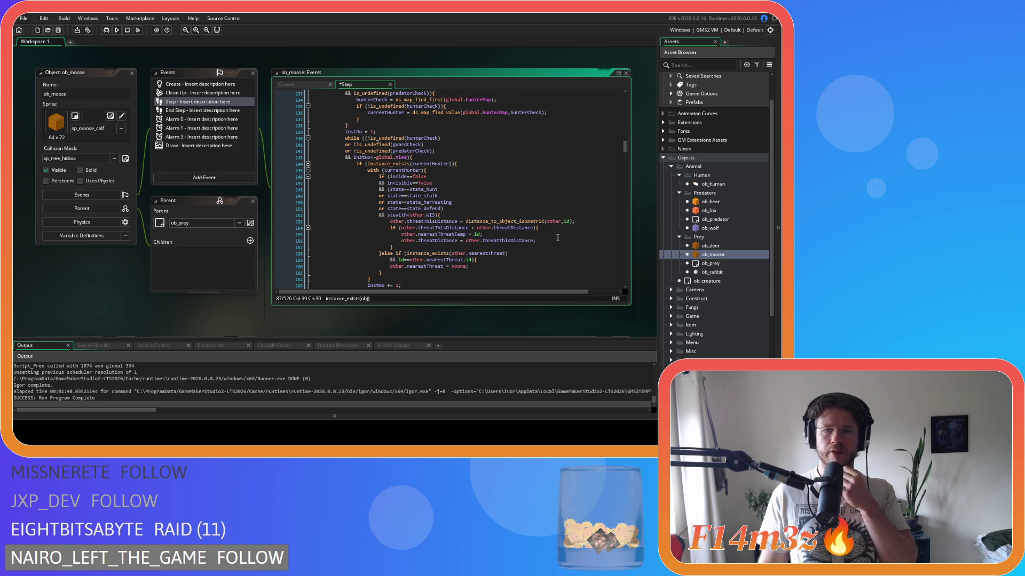
scroll(558, 238, "down", 8)
scroll(504, 214, "up", 19)
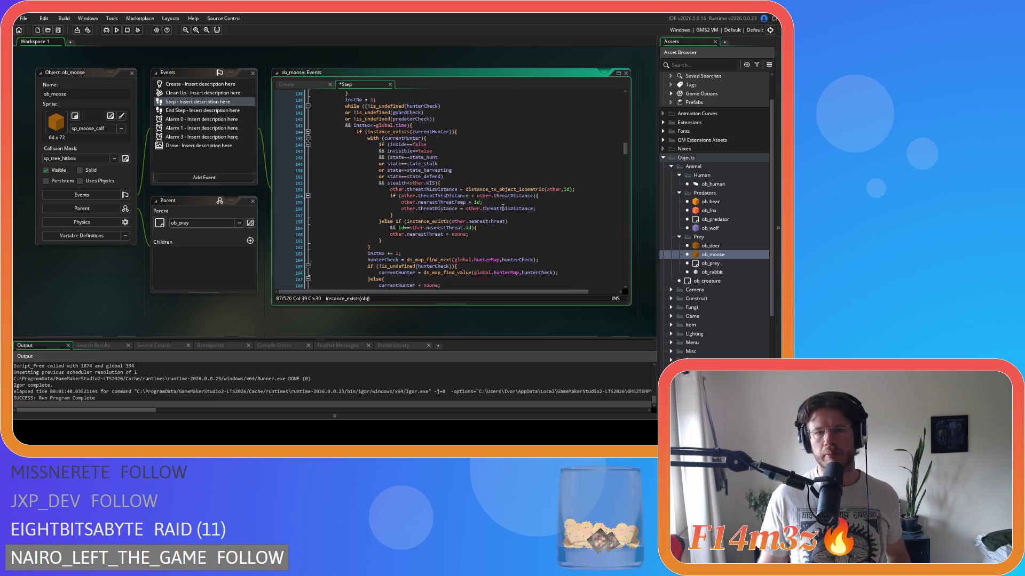
scroll(502, 224, "up", 7)
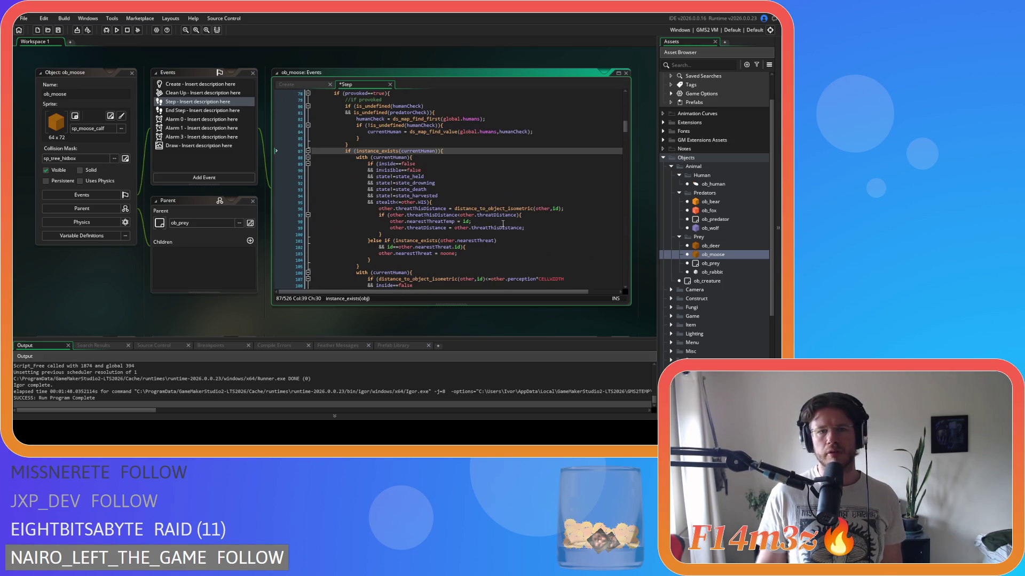
left_click(444, 151)
scroll(468, 191, "down", 9)
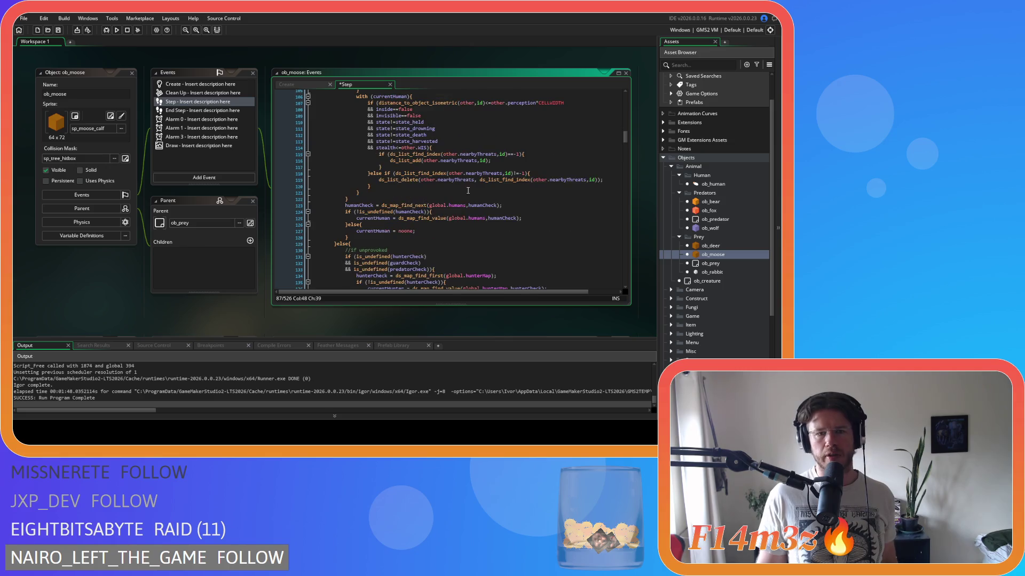
left_click(447, 211)
scroll(453, 219, "up", 7)
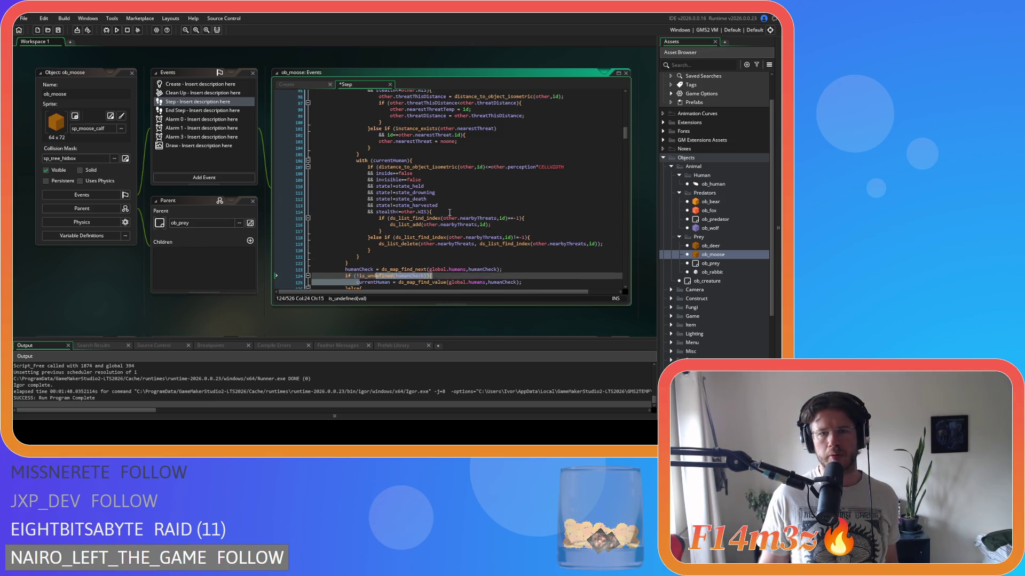
scroll(456, 222, "up", 3)
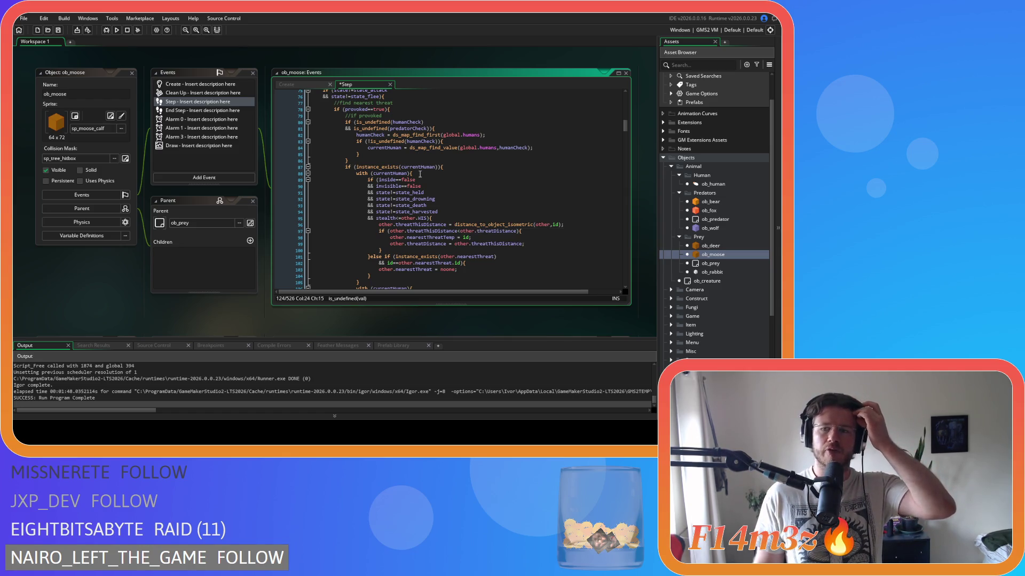
left_click(389, 192)
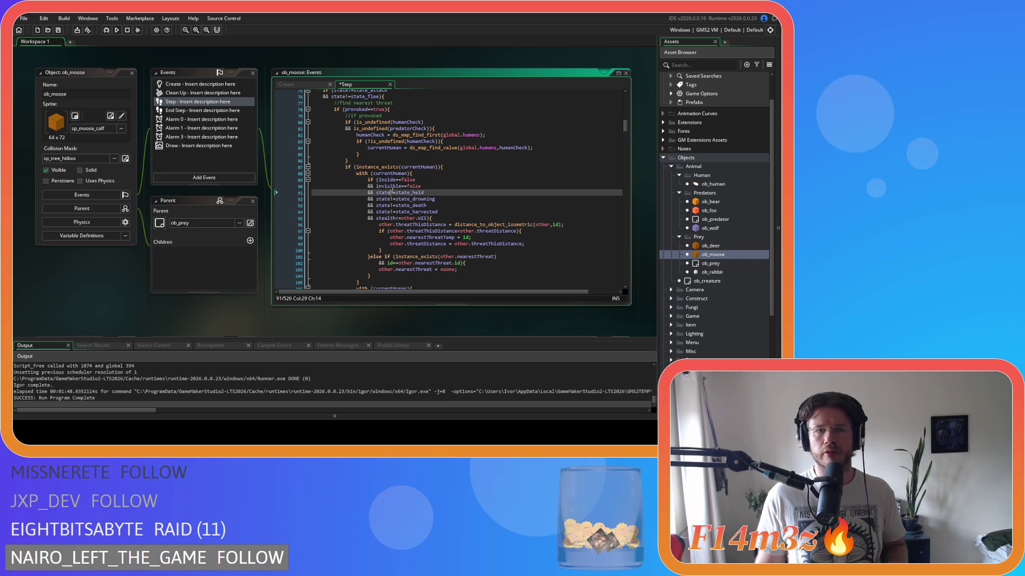
scroll(423, 169, "up", 3)
scroll(423, 170, "down", 3)
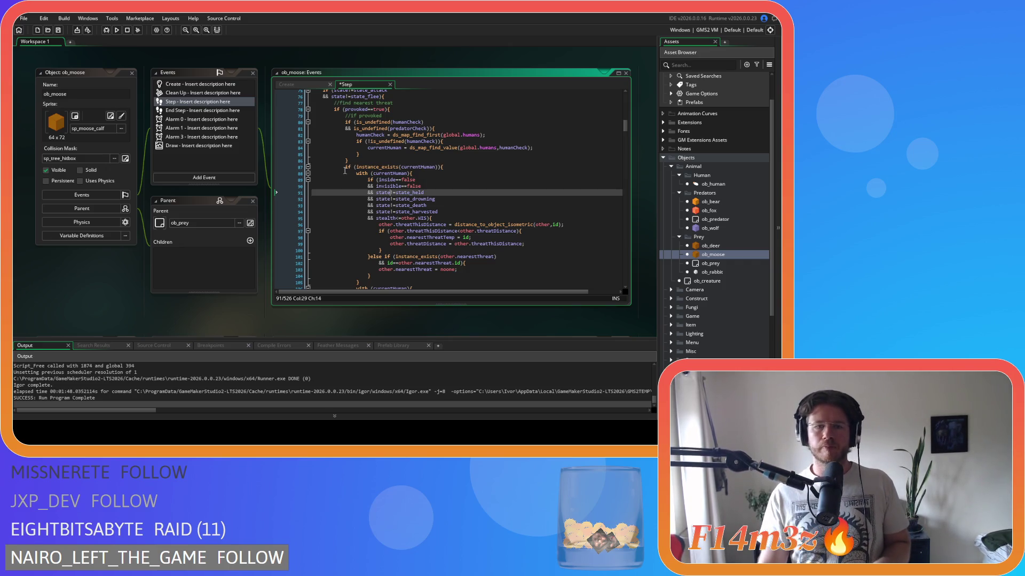
left_click(388, 161)
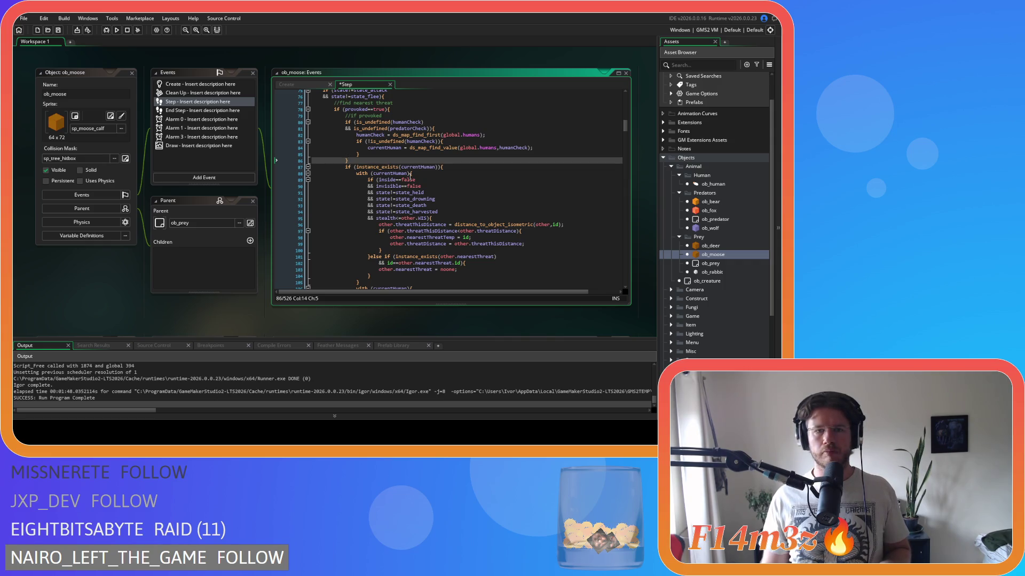
Scroll down to the global.predators loop using ds_map_find_first and ds_map_find_next.
scroll(410, 176, "down", 8)
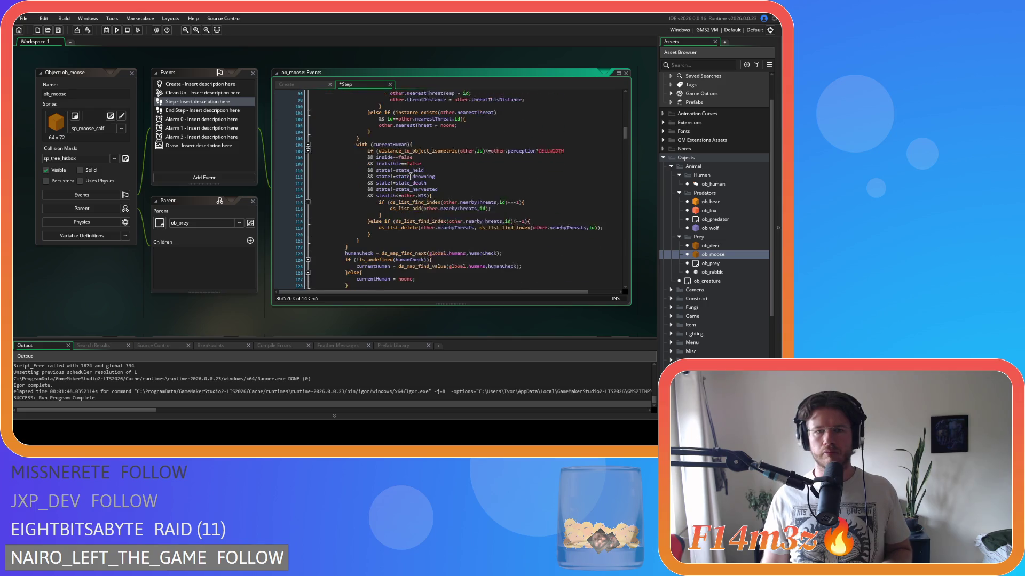
scroll(455, 194, "down", 10)
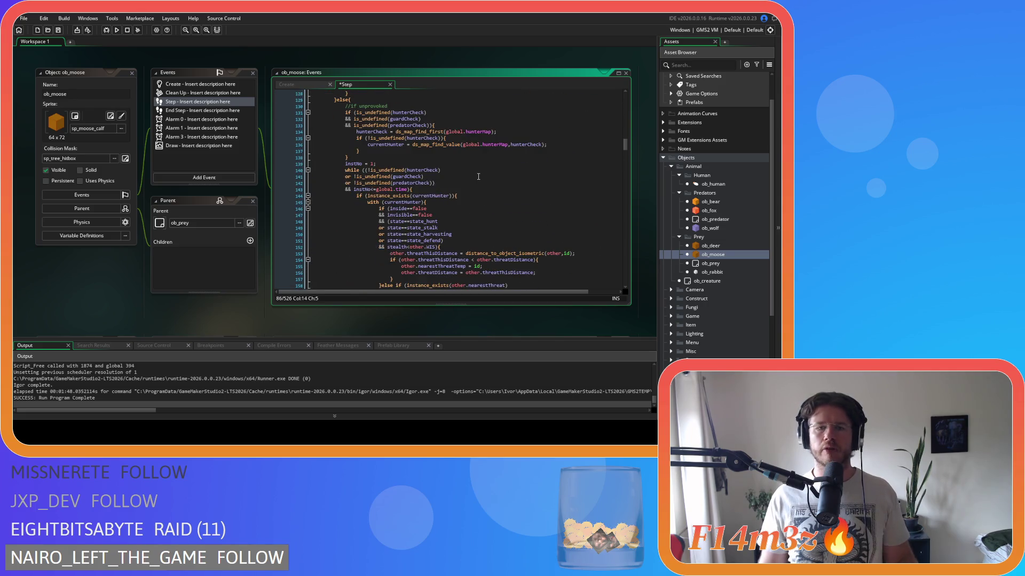
scroll(491, 202, "down", 8)
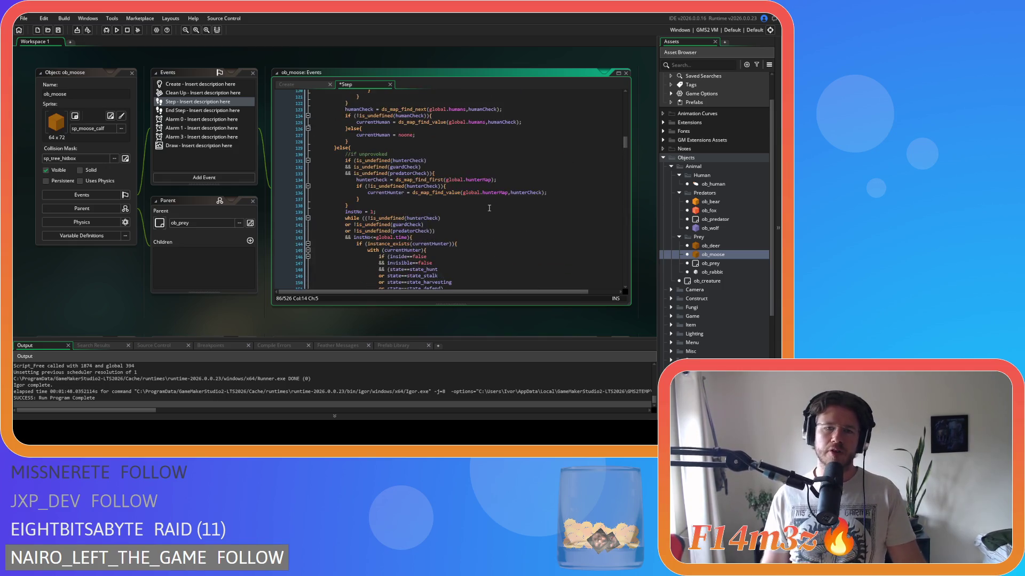
scroll(488, 203, "down", 9)
scroll(454, 255, "down", 8)
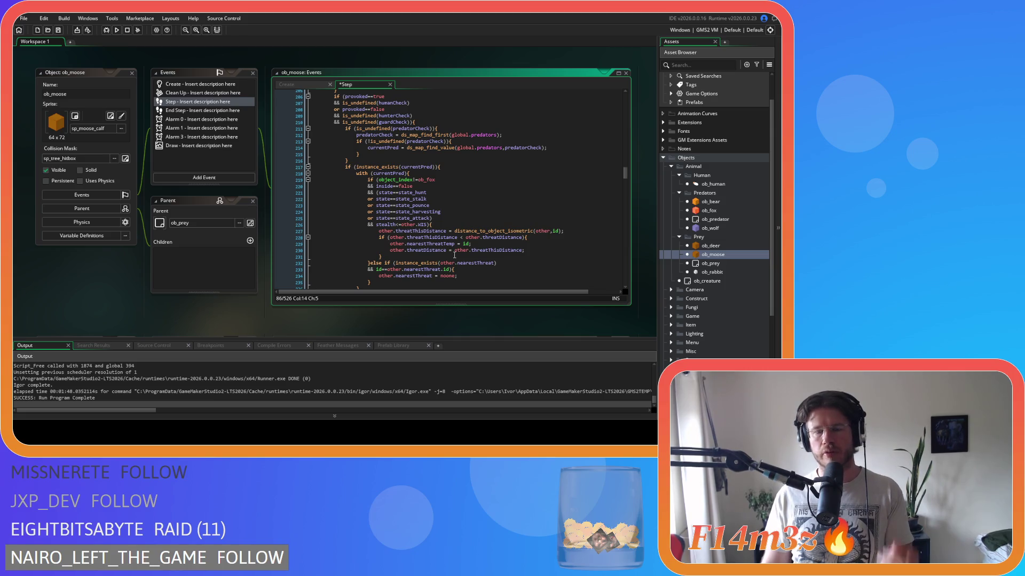
scroll(454, 255, "down", 8)
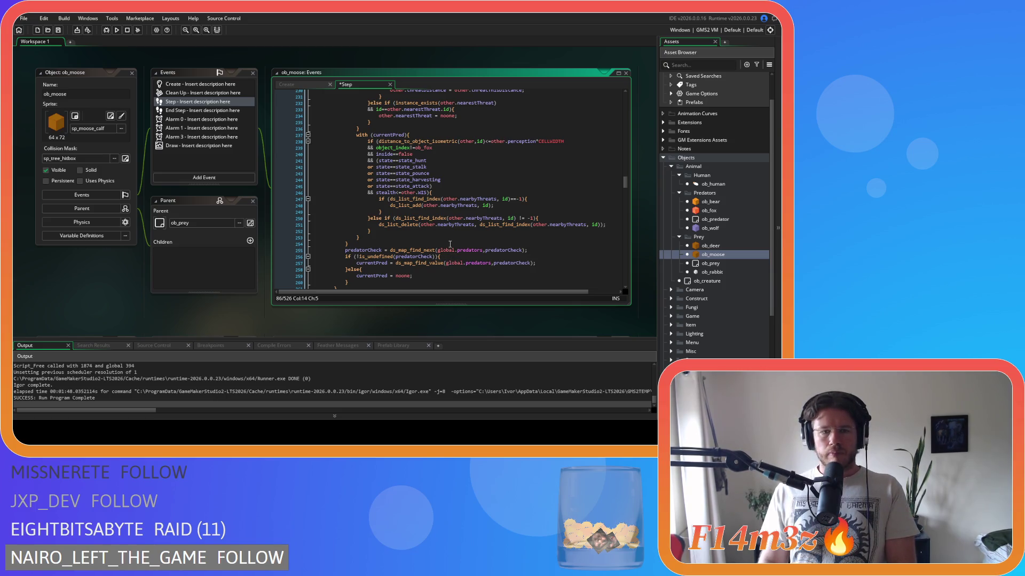
scroll(404, 250, "up", 5)
left_click(466, 214)
scroll(466, 214, "up", 5)
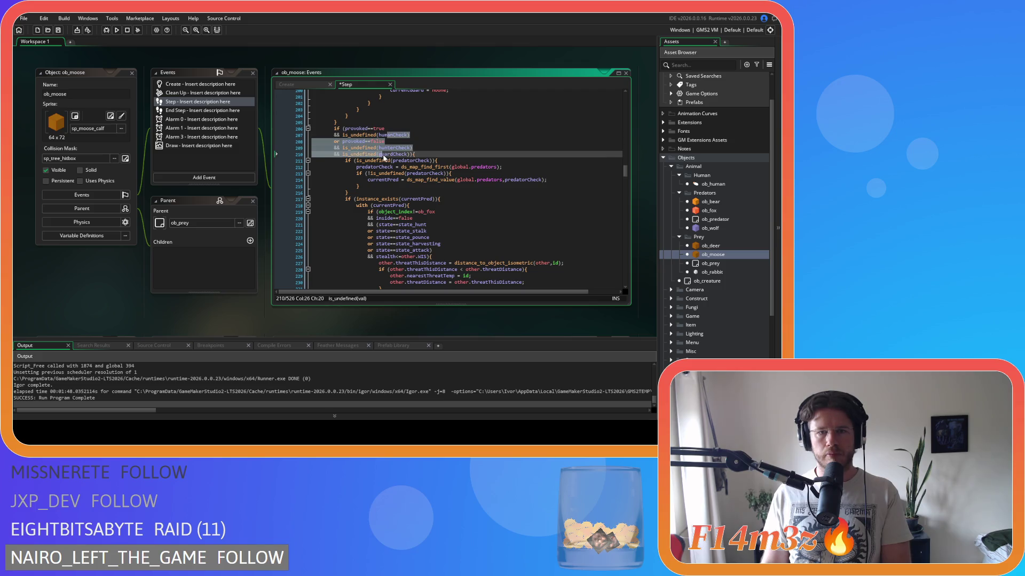
left_click(447, 154)
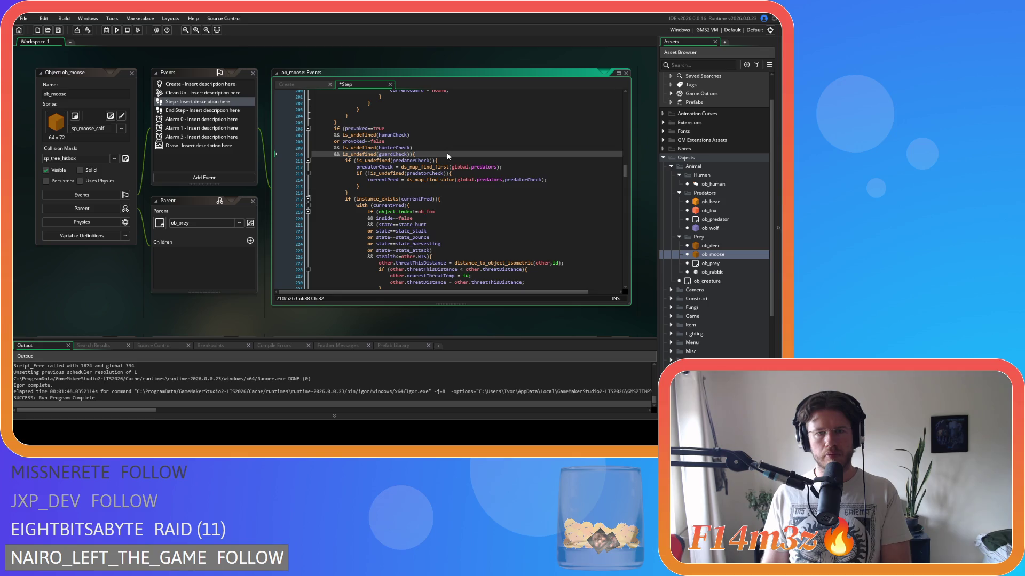
scroll(447, 156, "down", 14)
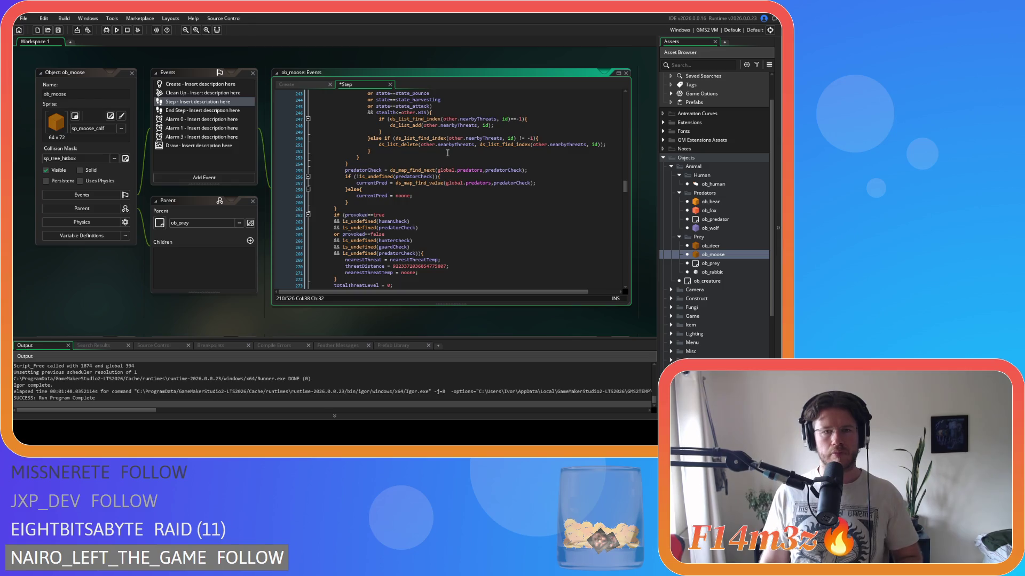
scroll(447, 153, "up", 20)
scroll(448, 152, "up", 20)
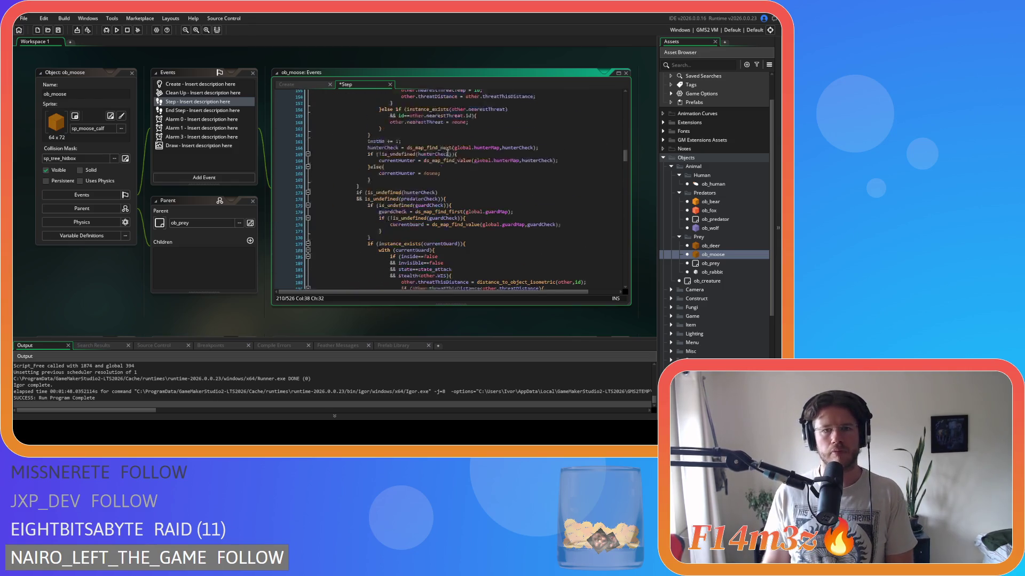
scroll(440, 163, "up", 14)
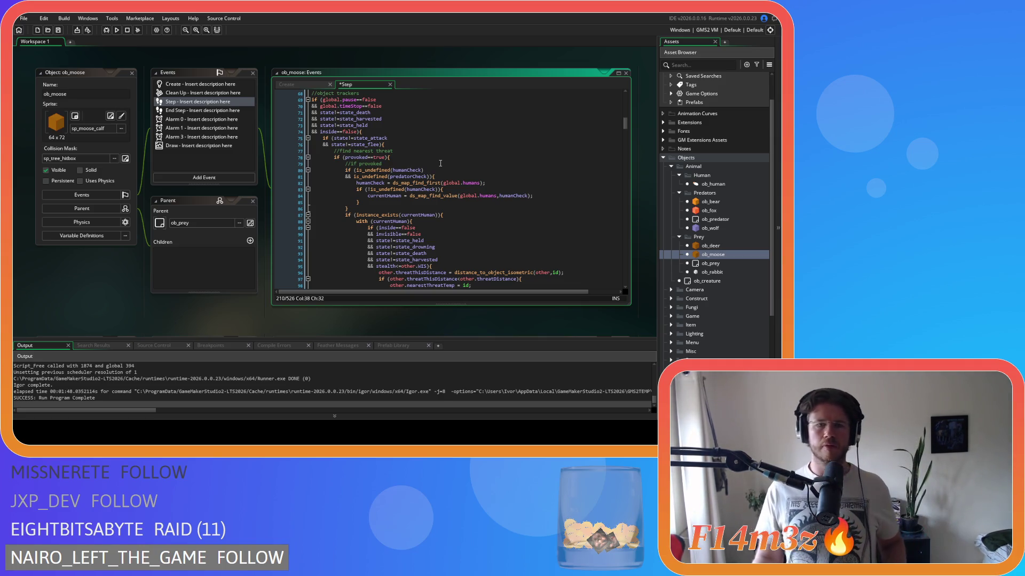
left_click(399, 152)
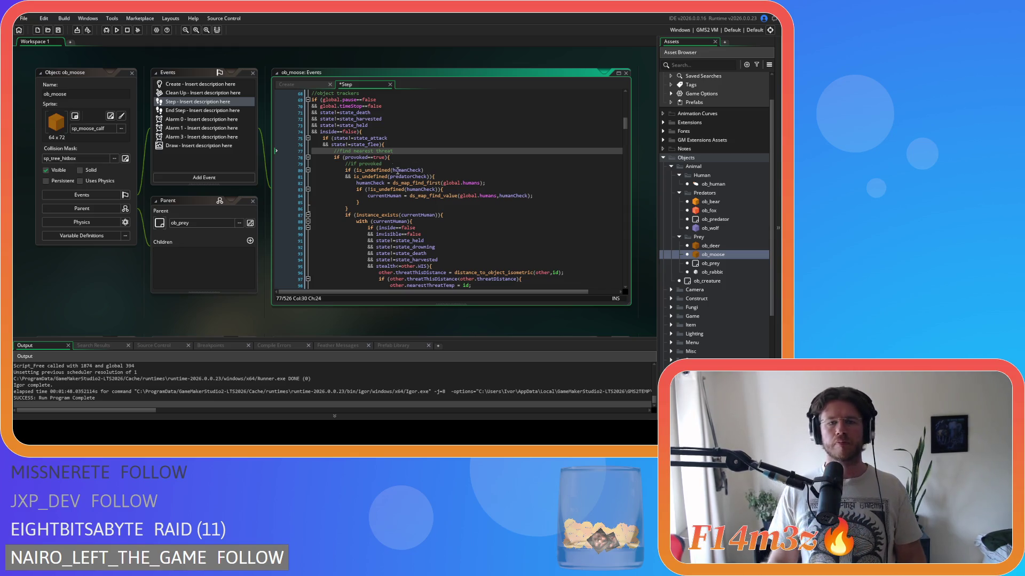
key("Up")
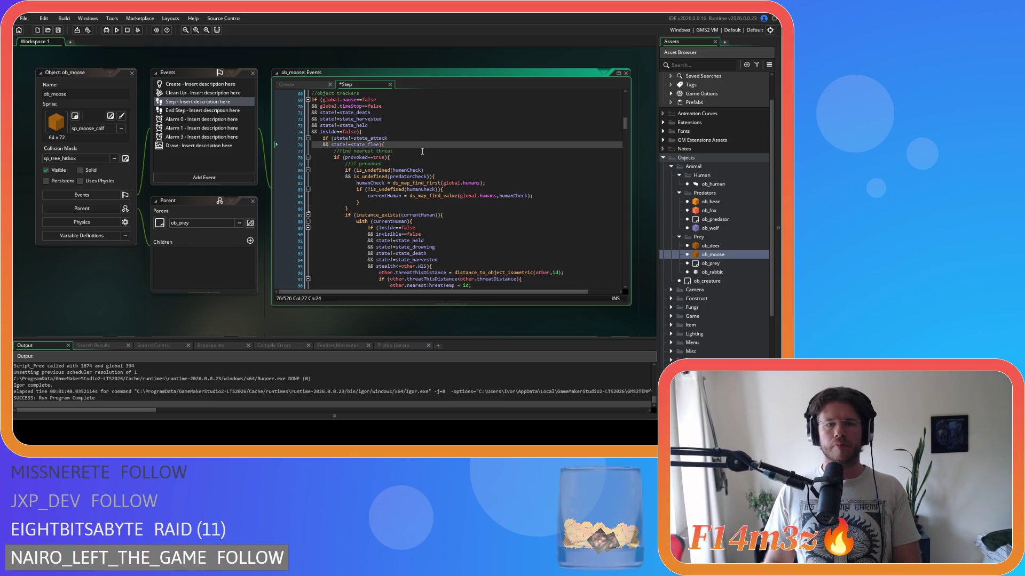
scroll(422, 152, "down", 5)
mouse_move(422, 152)
scroll(422, 152, "up", 1)
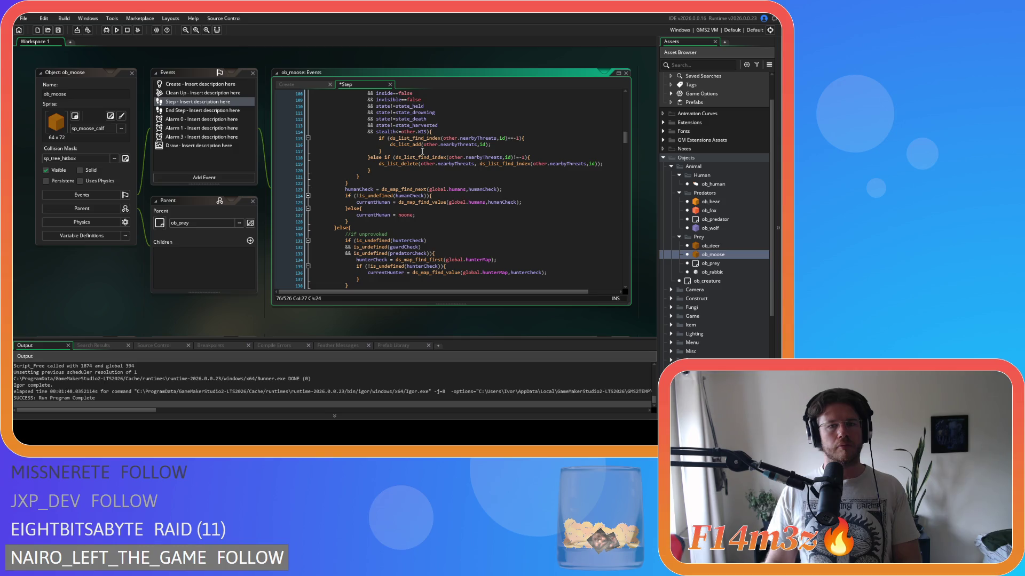
scroll(422, 151, "up", 14)
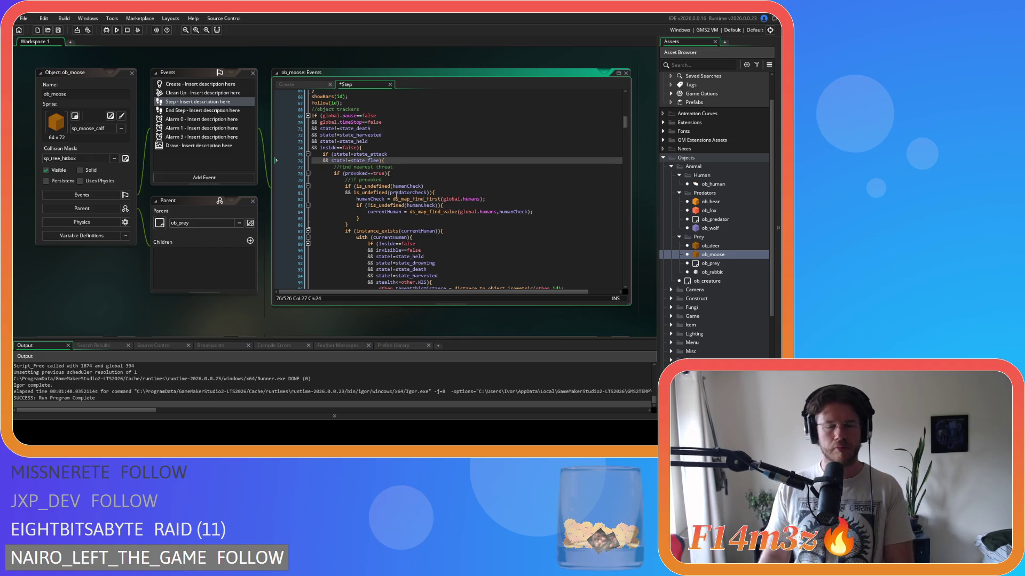
mouse_move(412, 208)
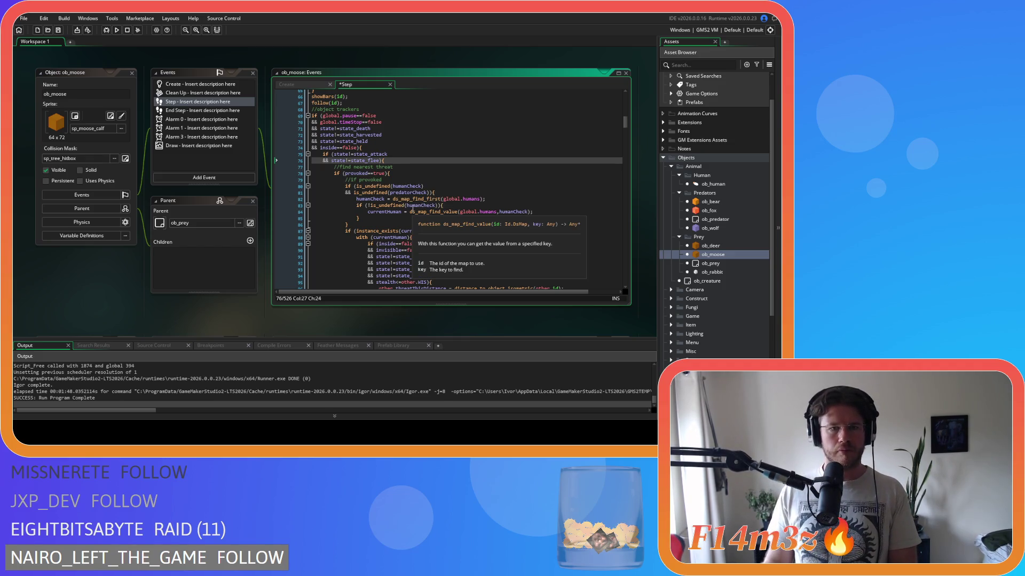
left_click(412, 172)
key("Left")
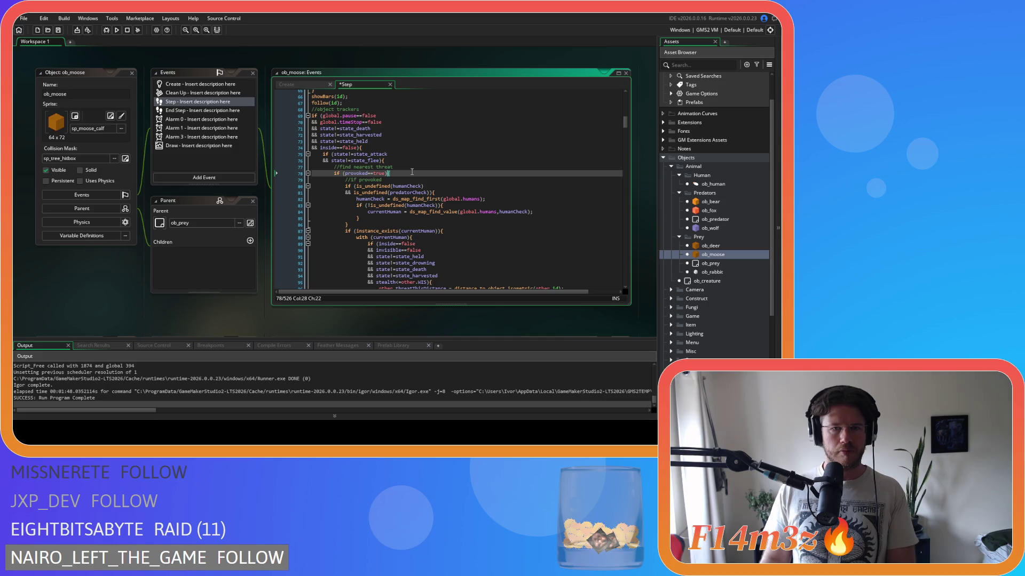
scroll(403, 164, "down", 15)
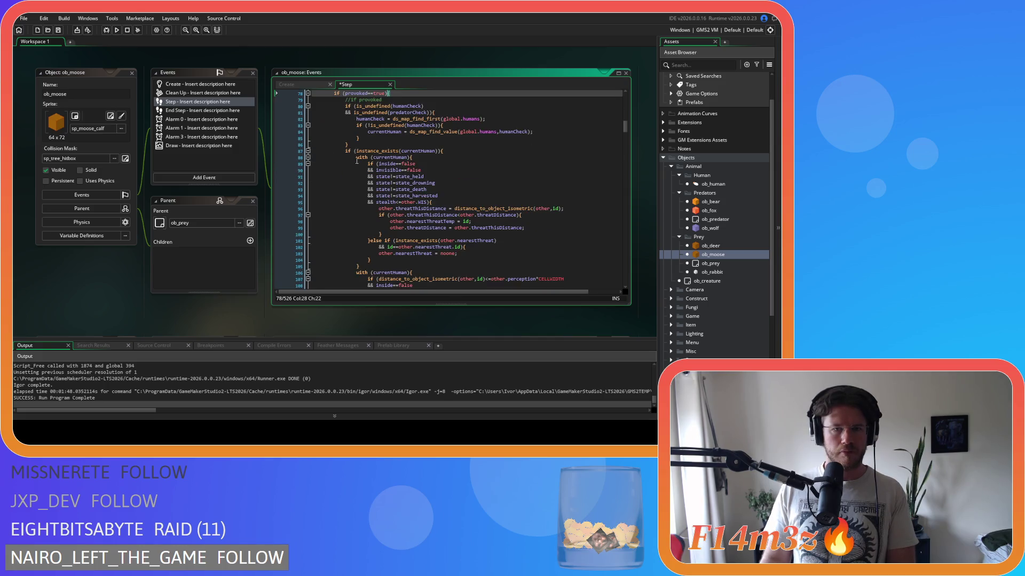
scroll(431, 233, "down", 20)
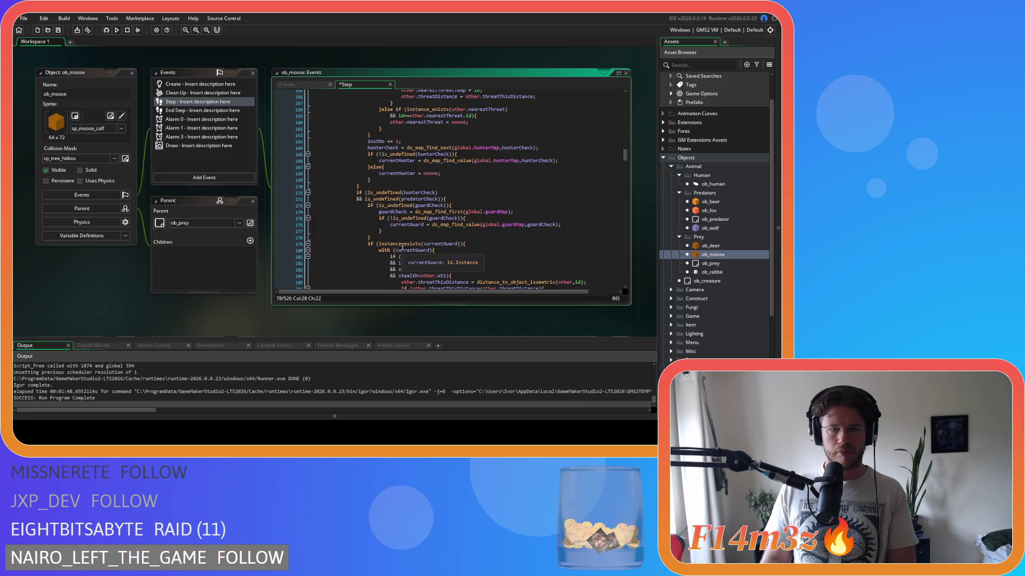
scroll(392, 237, "down", 12)
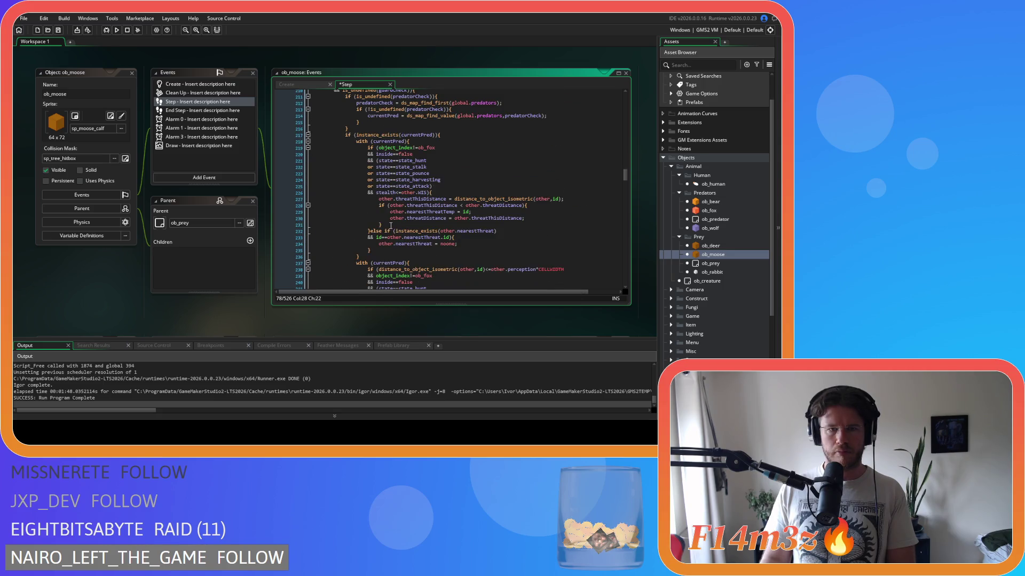
scroll(391, 226, "down", 8)
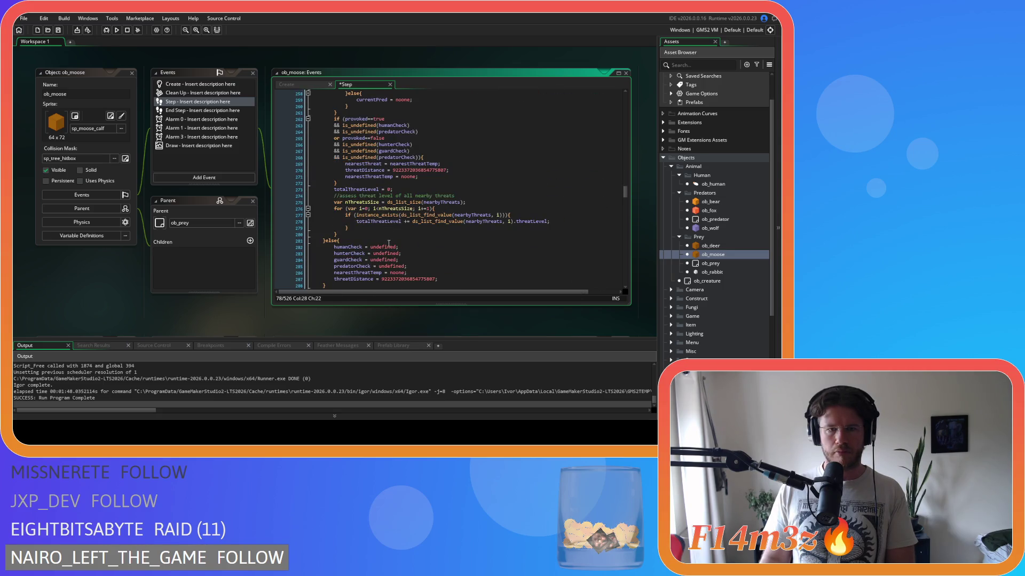
scroll(384, 228, "up", 3)
left_click(420, 177)
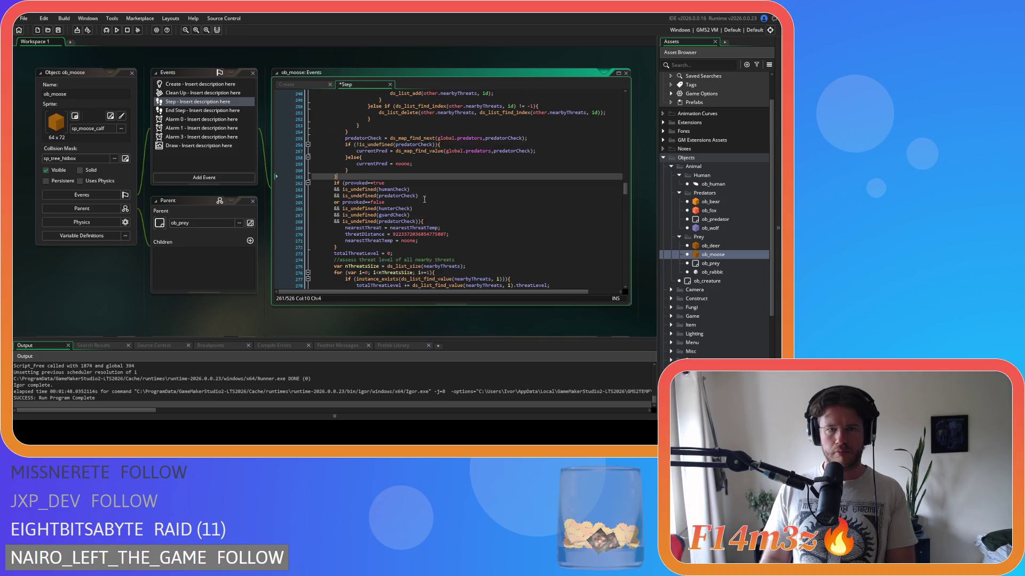
scroll(436, 204, "up", 18)
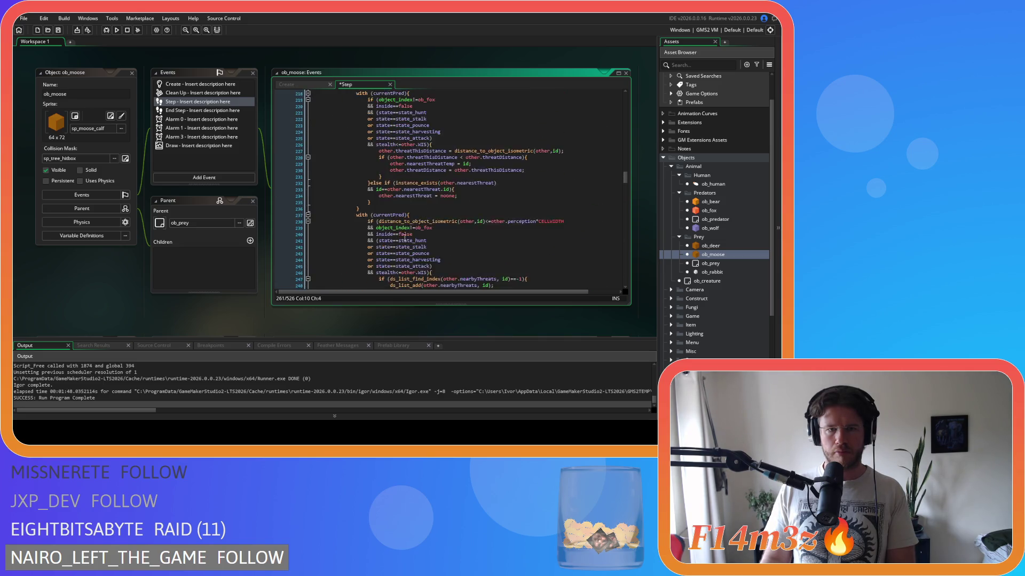
scroll(361, 198, "up", 14)
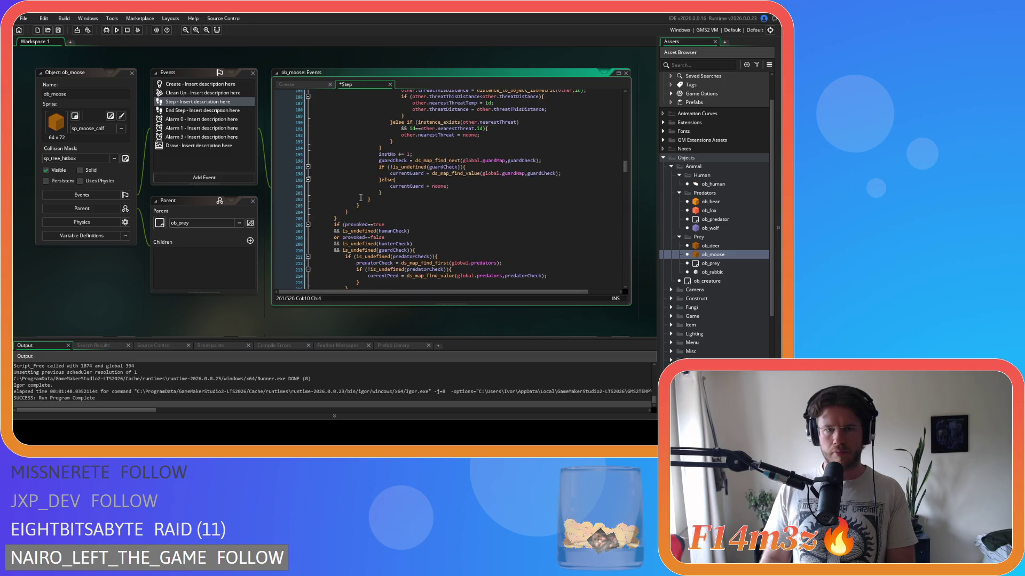
scroll(360, 197, "up", 20)
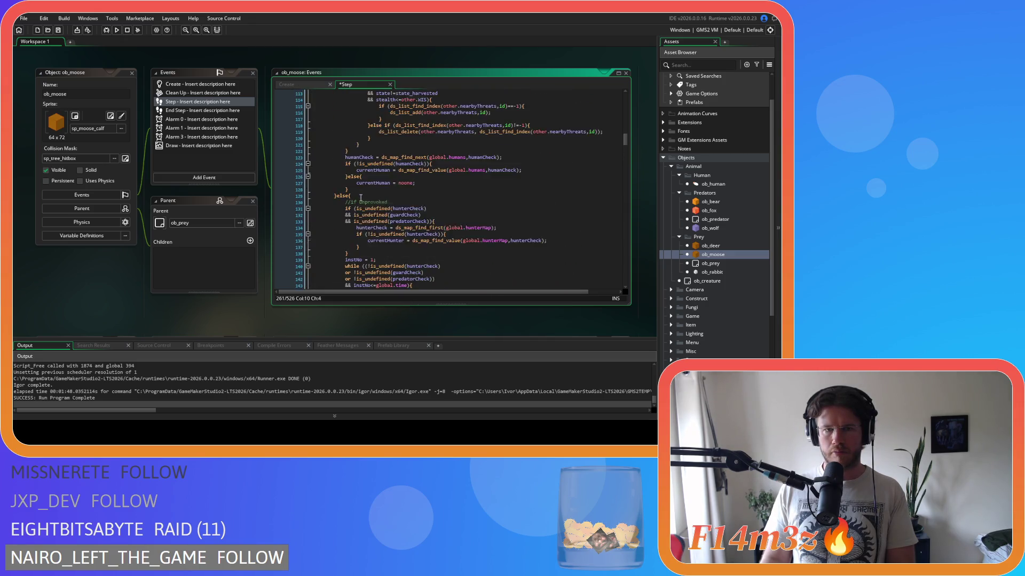
scroll(360, 197, "up", 7)
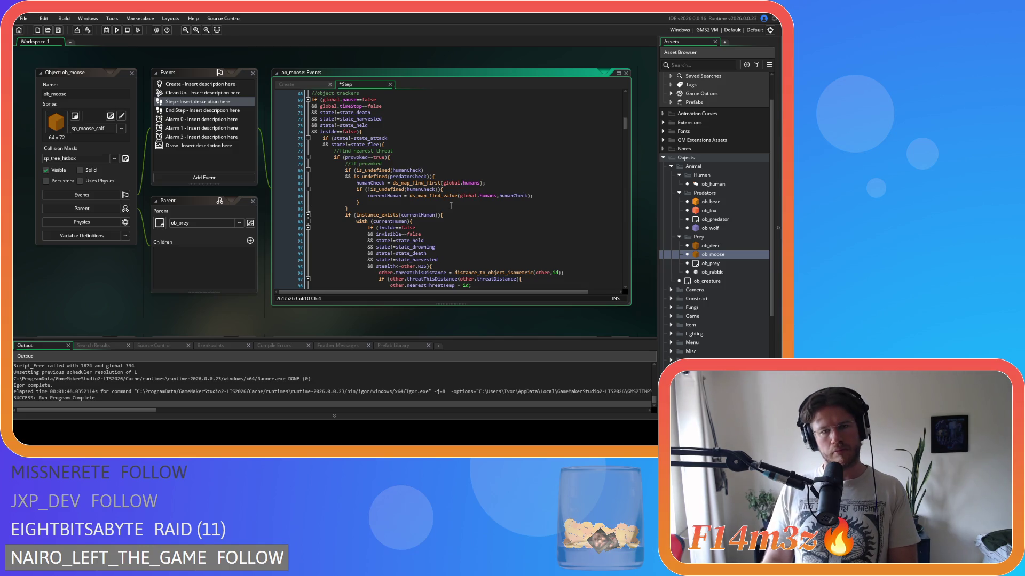
scroll(450, 205, "down", 7)
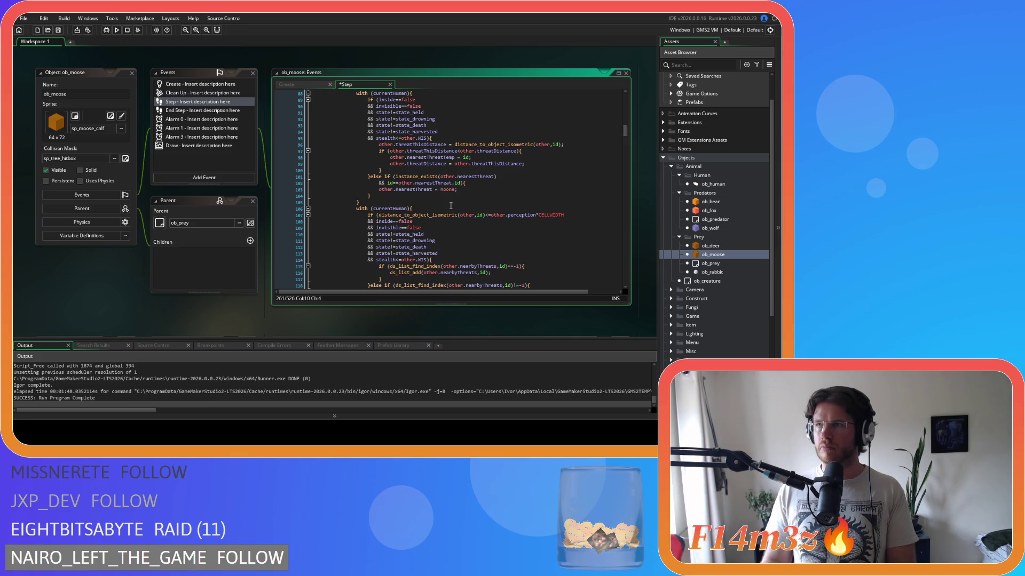
scroll(450, 205, "down", 7)
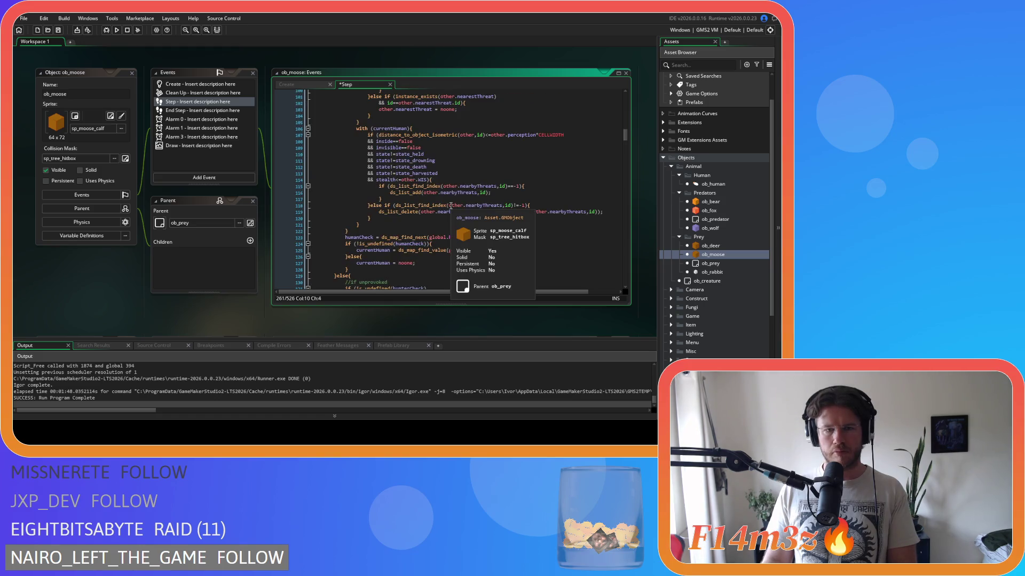
scroll(450, 205, "up", 12)
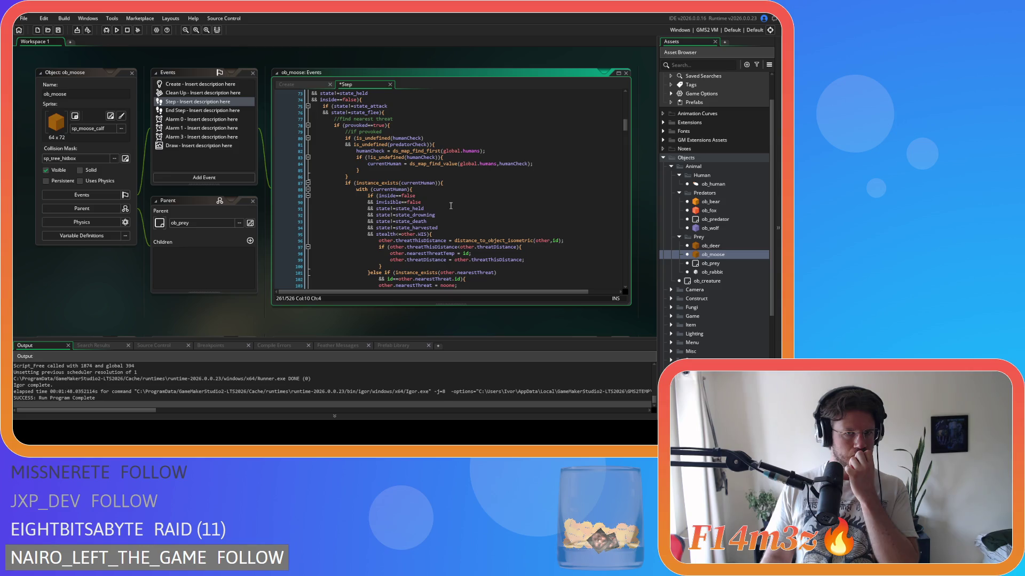
scroll(451, 205, "down", 14)
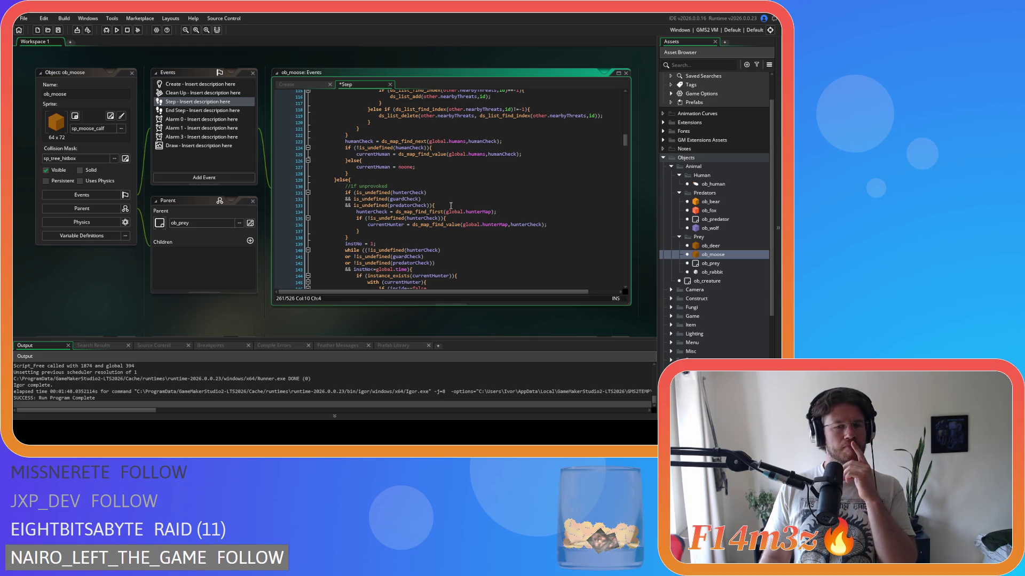
scroll(450, 206, "up", 15)
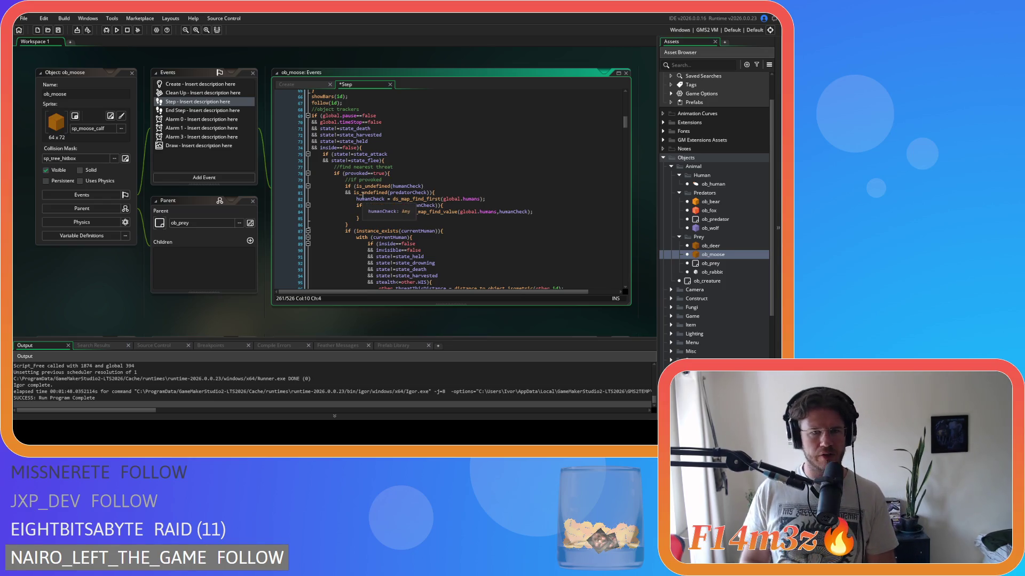
Delete the old //if provoked comment and take the humanCheck lookup block out of its original place.
left_click_drag(348, 225, 344, 182)
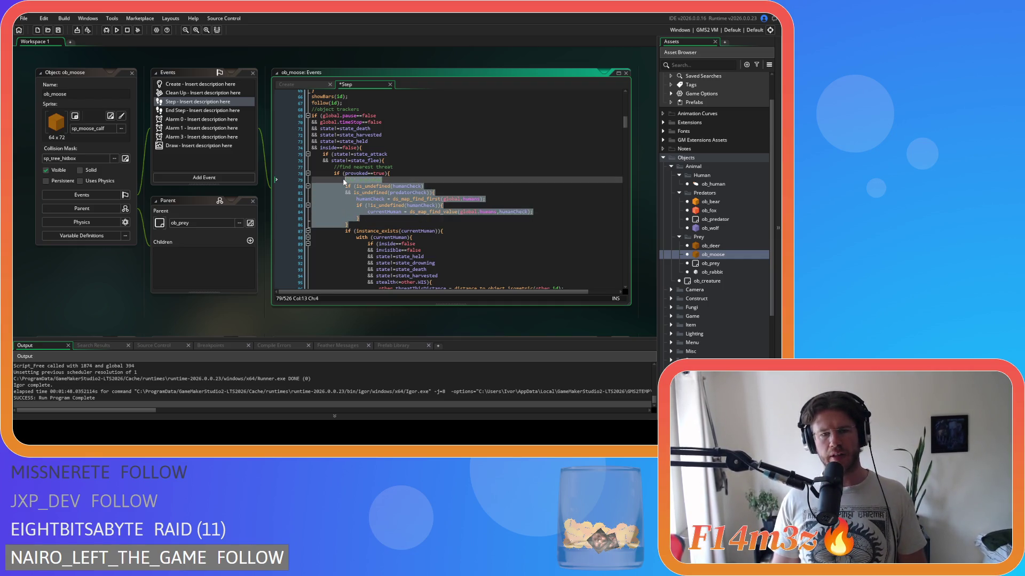
left_click(347, 198)
left_click(371, 174)
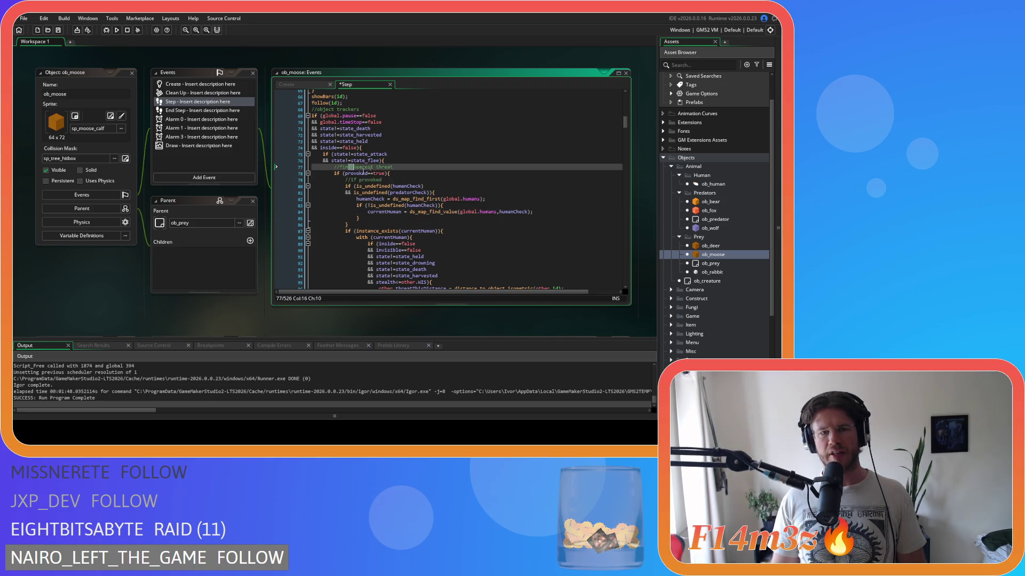
left_click_drag(371, 174, 395, 173)
left_click(397, 173)
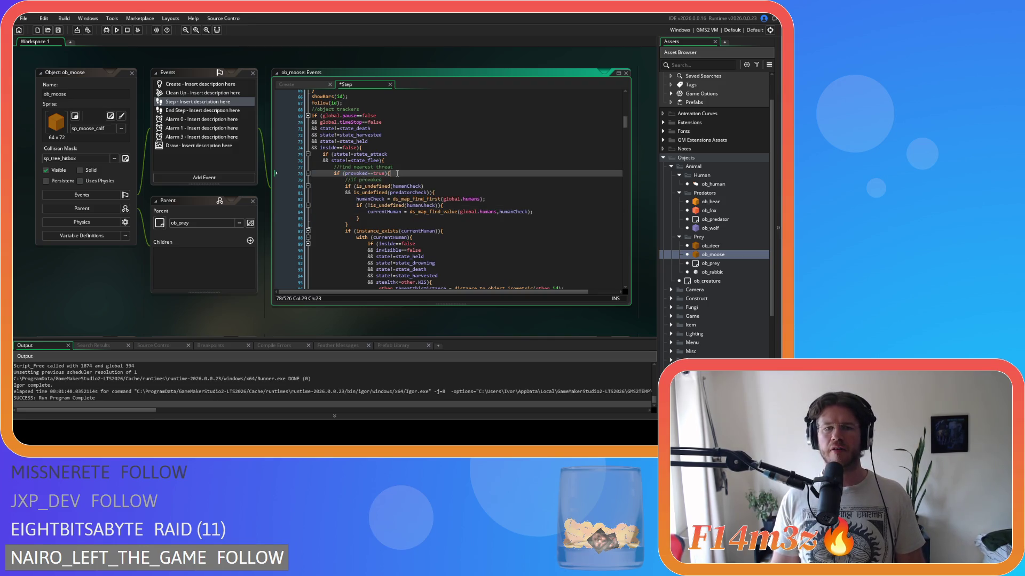
left_click_drag(369, 221, 345, 181)
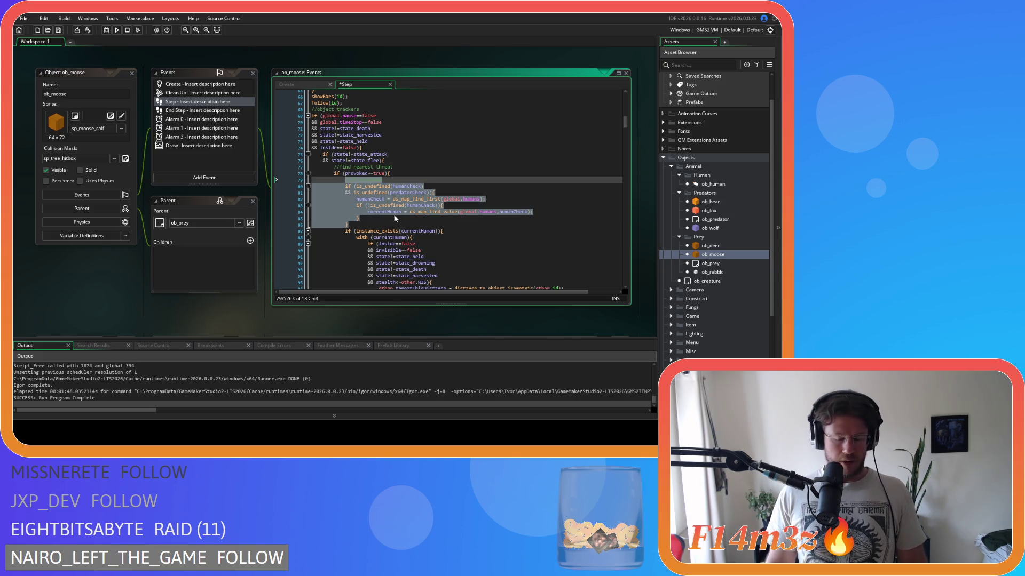
left_click(387, 183)
key("shift+Up")
key("shift+End")
key("BackSpace")
left_click_drag(360, 217, 345, 179)
key("ctrl+c")
key("BackSpace")
key("shift+Home")
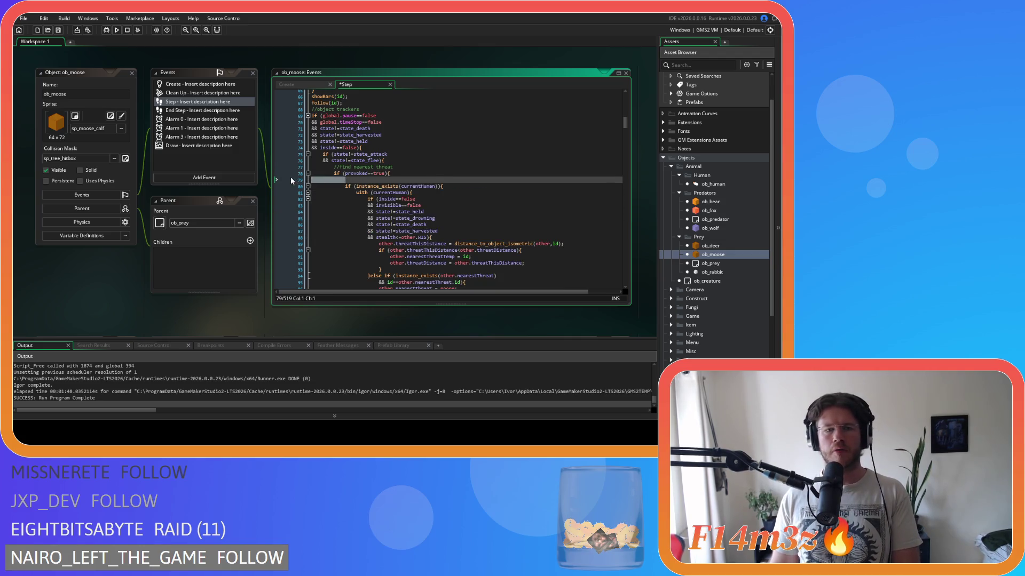
key("BackSpace")
key("BackSpace")
Below the find-nearest-threat comment, add if (provoked==true){ }else{ } and paste the humanCheck lookup inside it.
left_click(409, 168)
key("Return")
type("if (")
type("provoked")
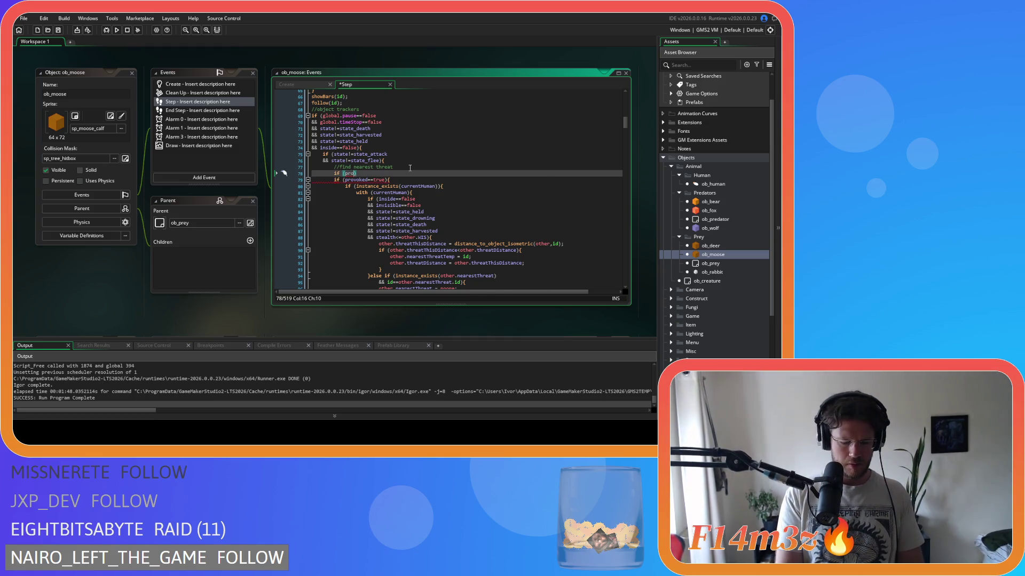
type("==true)")
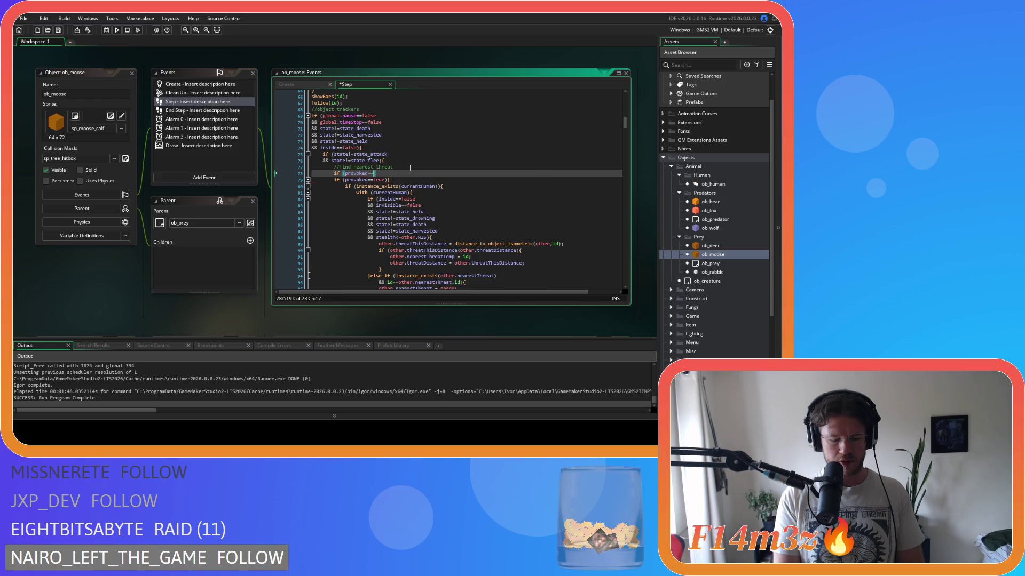
type("{")
key("Return")
key("Return")
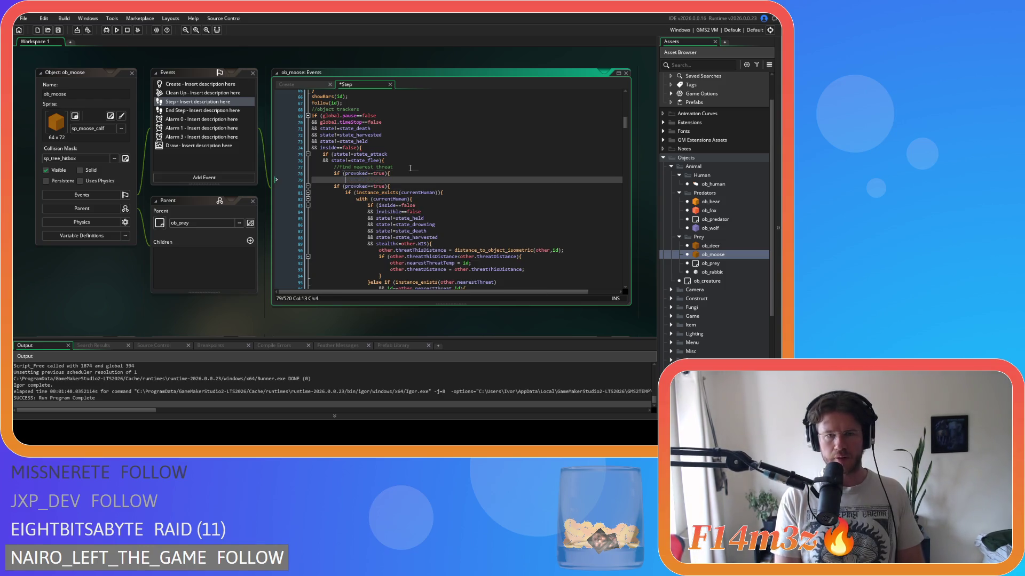
key("End")
type("else{")
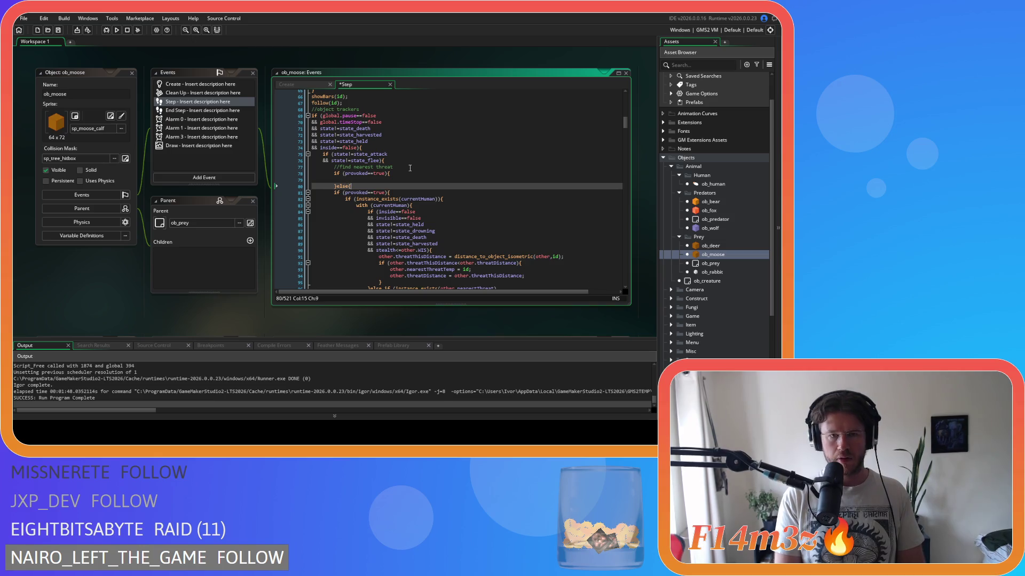
key("Return")
key("Return")
left_click(371, 178)
key("ctrl+v")
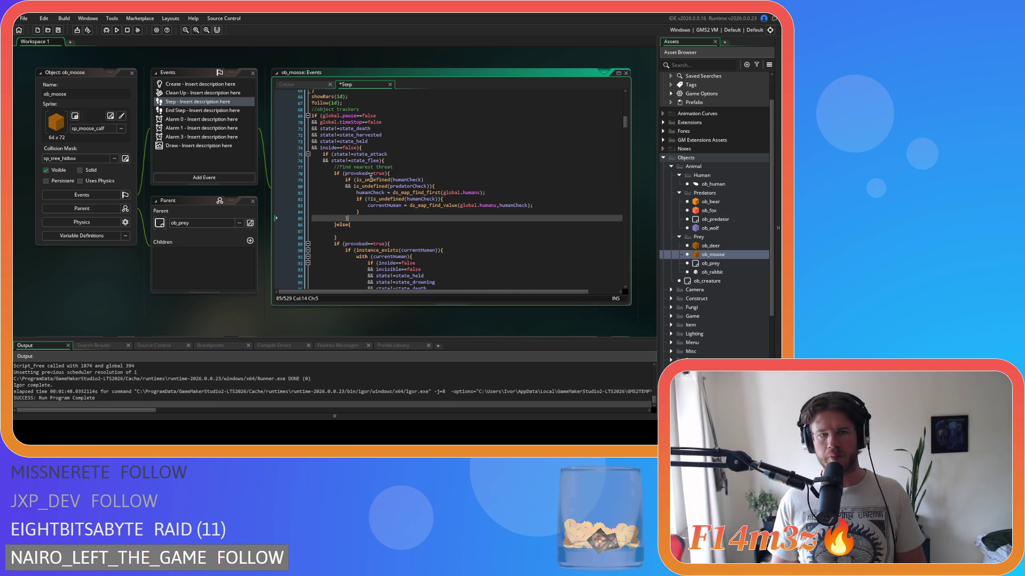
scroll(366, 228, "down", 15)
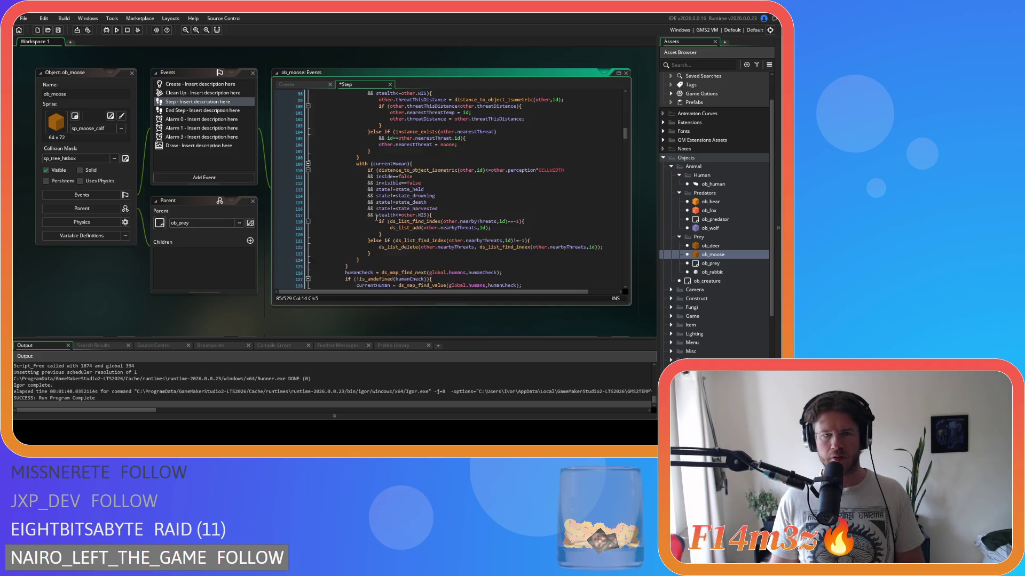
Delete the //if unprovoked comment and cut out the hunterCheck, guardCheck and predatorCheck block.
left_click(287, 157)
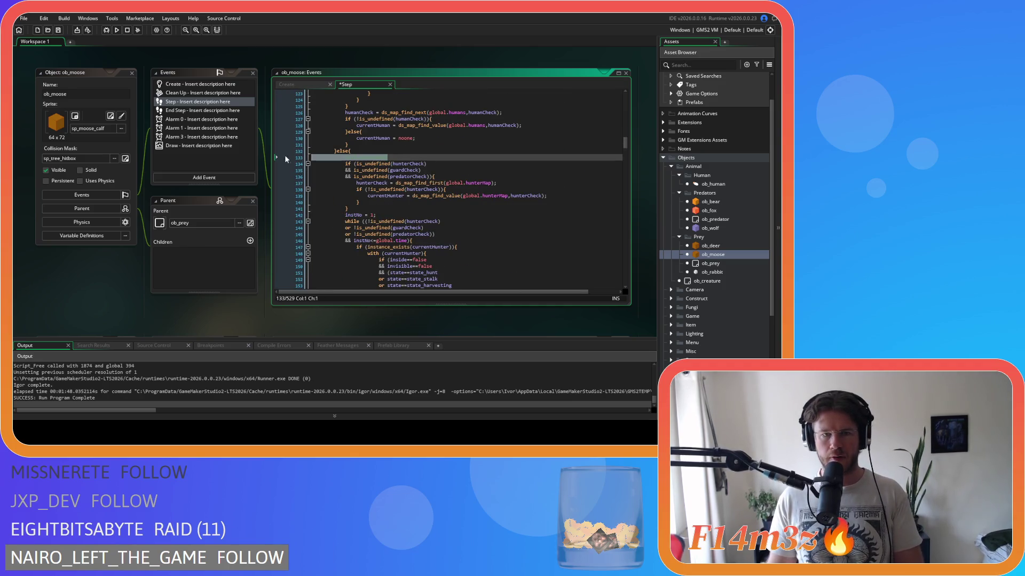
key("Delete")
left_click_drag(349, 203, 344, 157)
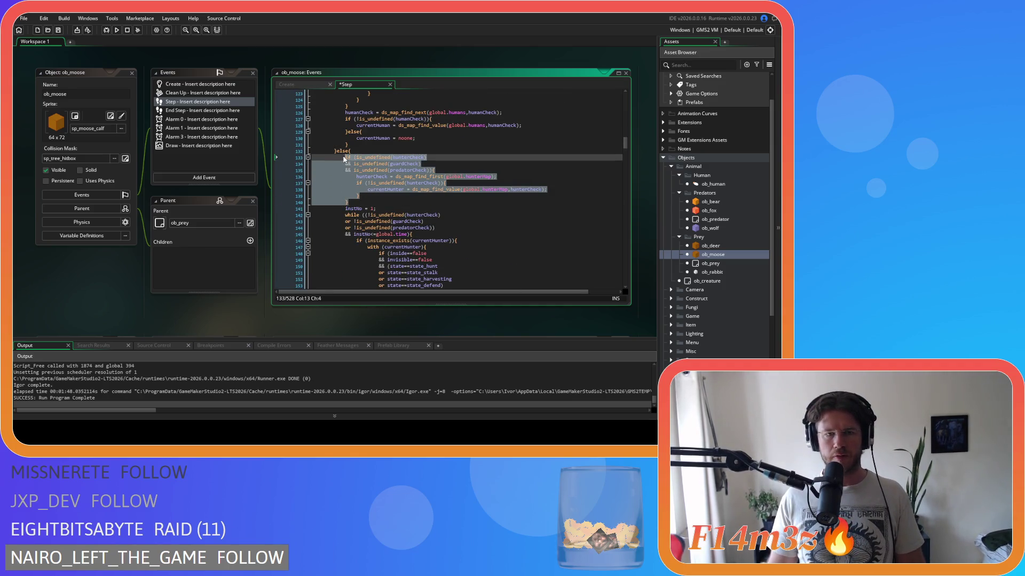
key("Delete")
key("BackSpace")
key("BackSpace")
key("BackSpace")
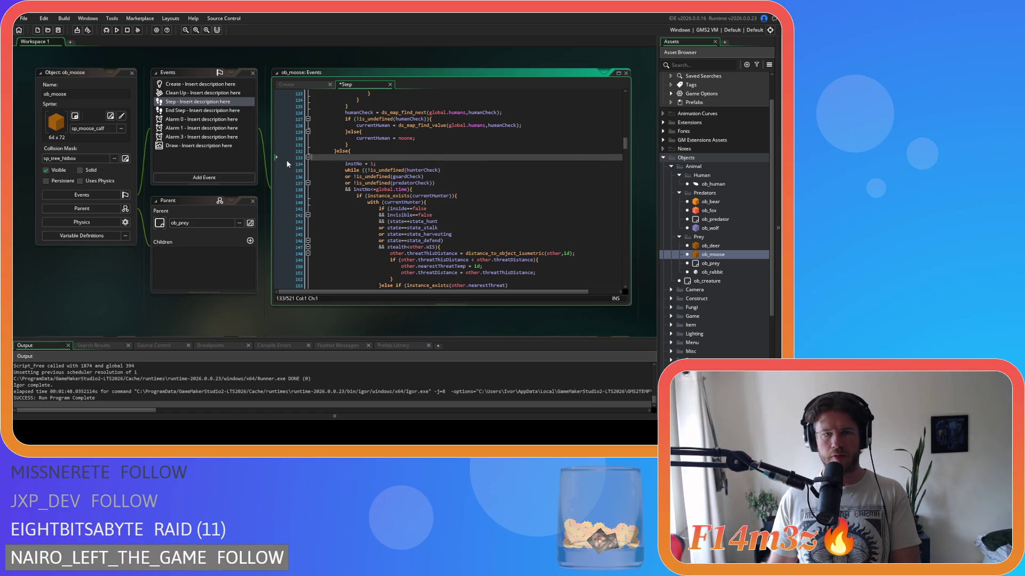
scroll(441, 235, "up", 5)
key("ctrl+z")
key("ctrl+z")
key("ctrl+z")
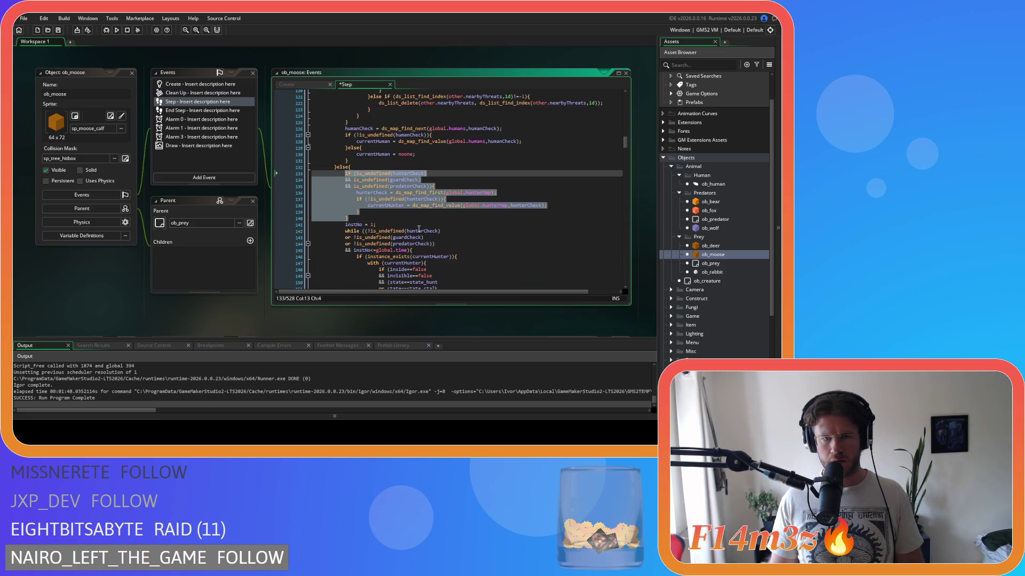
Place the hunter, guard and predator check block inside the empty else branch and save.
left_click(436, 219)
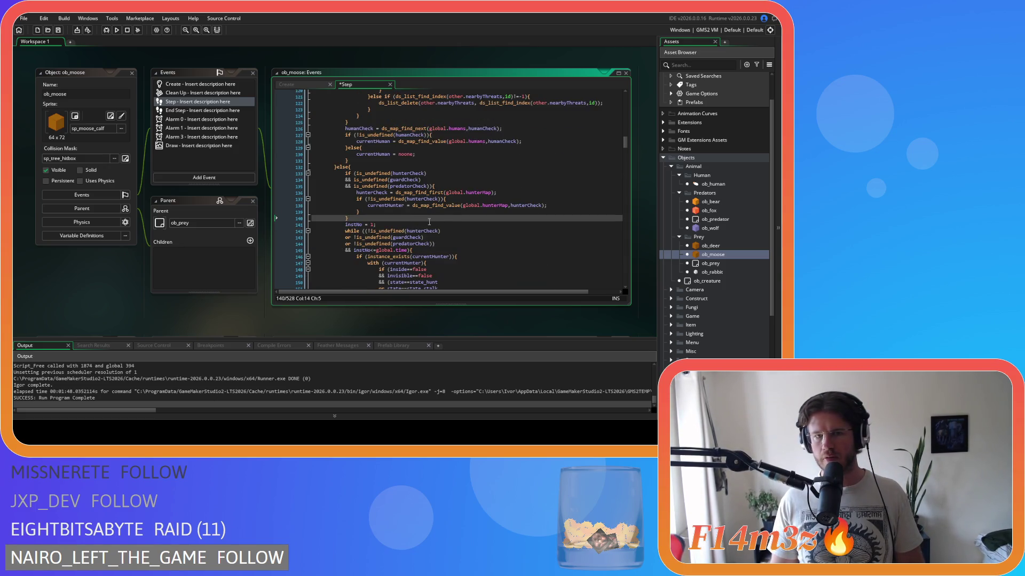
scroll(402, 212, "down", 1)
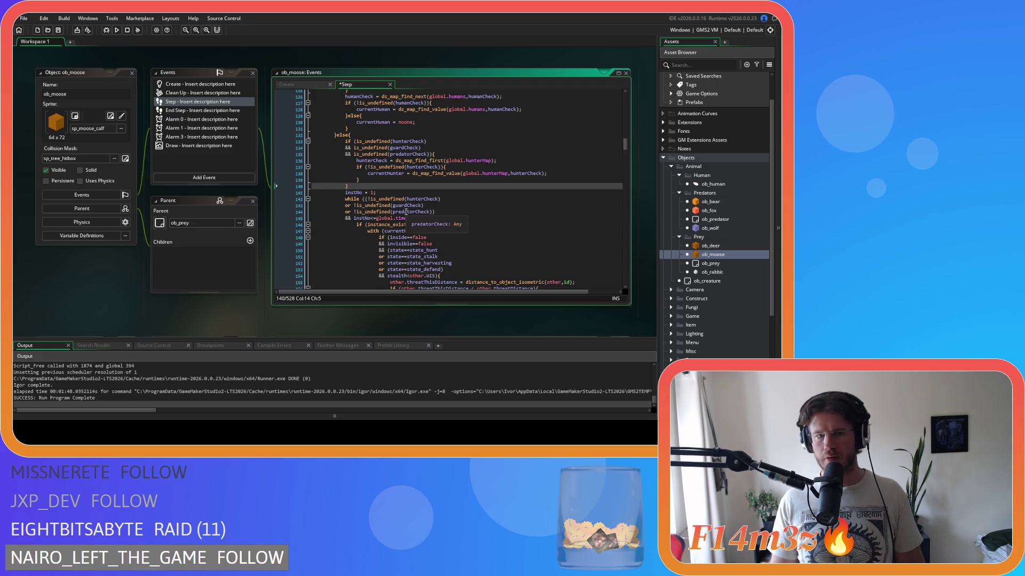
scroll(427, 224, "up", 2)
left_click(484, 217)
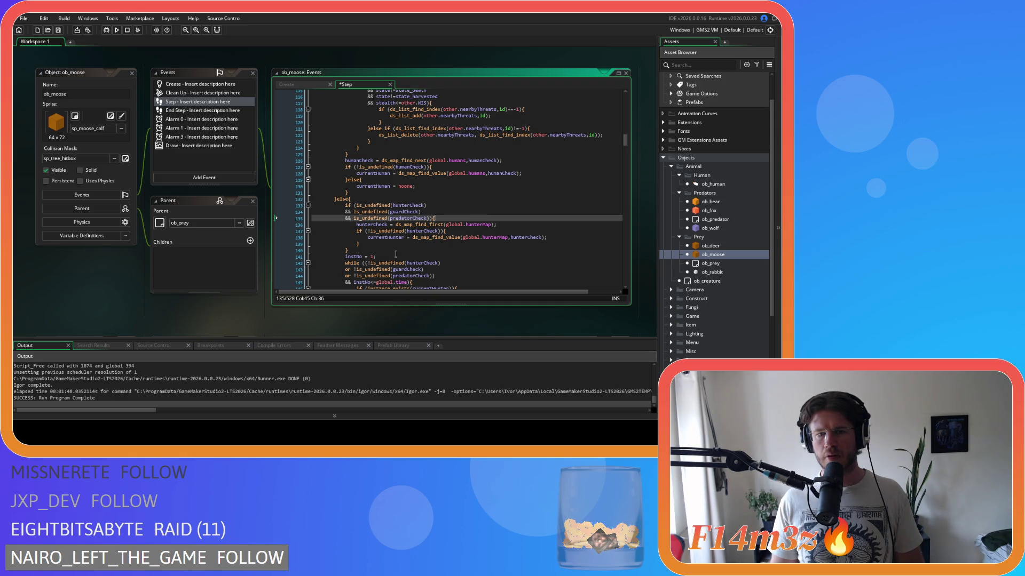
left_click(374, 249)
key("ctrl+z")
key("ctrl+z")
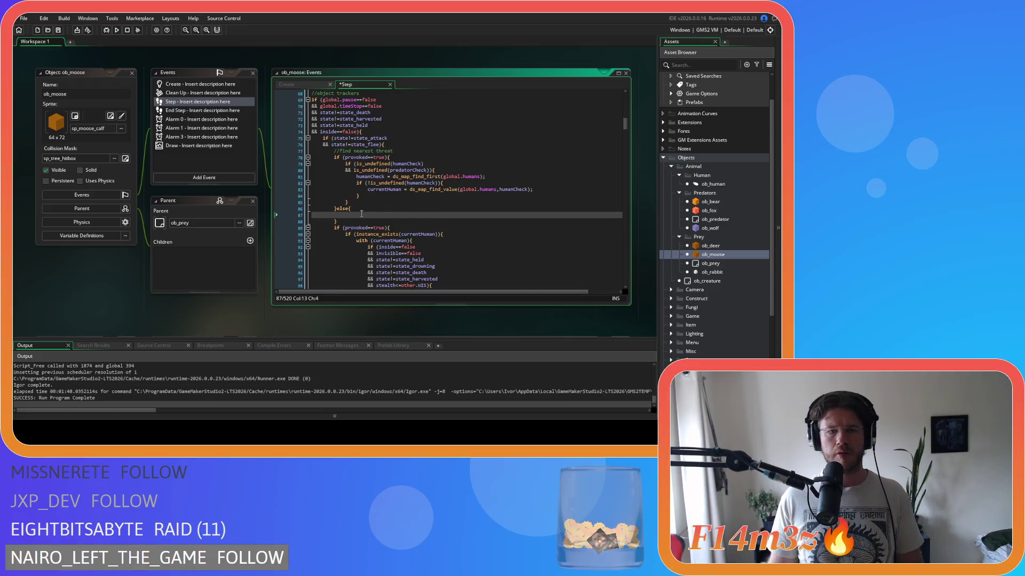
key("ctrl+s")
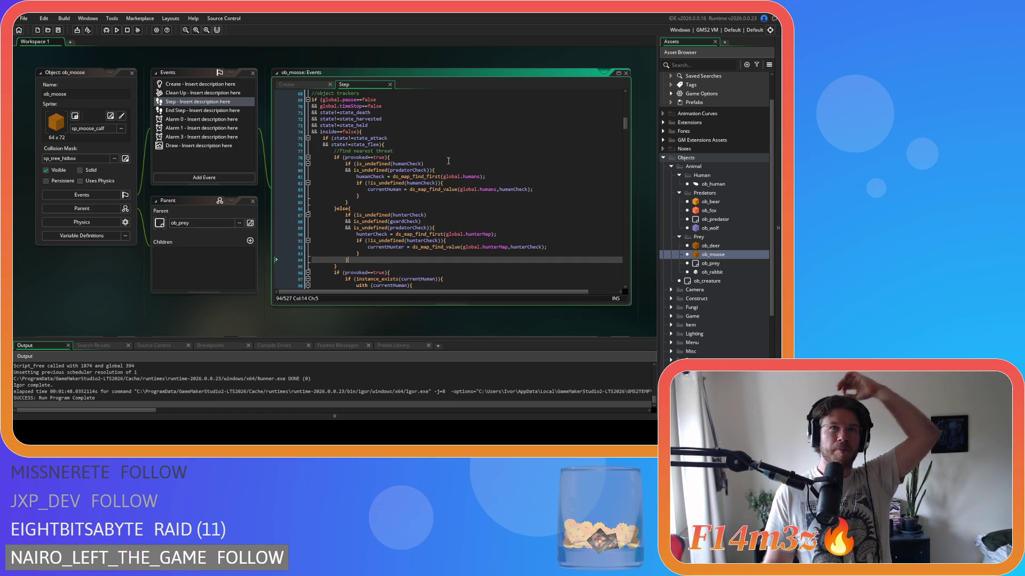
mouse_move(439, 176)
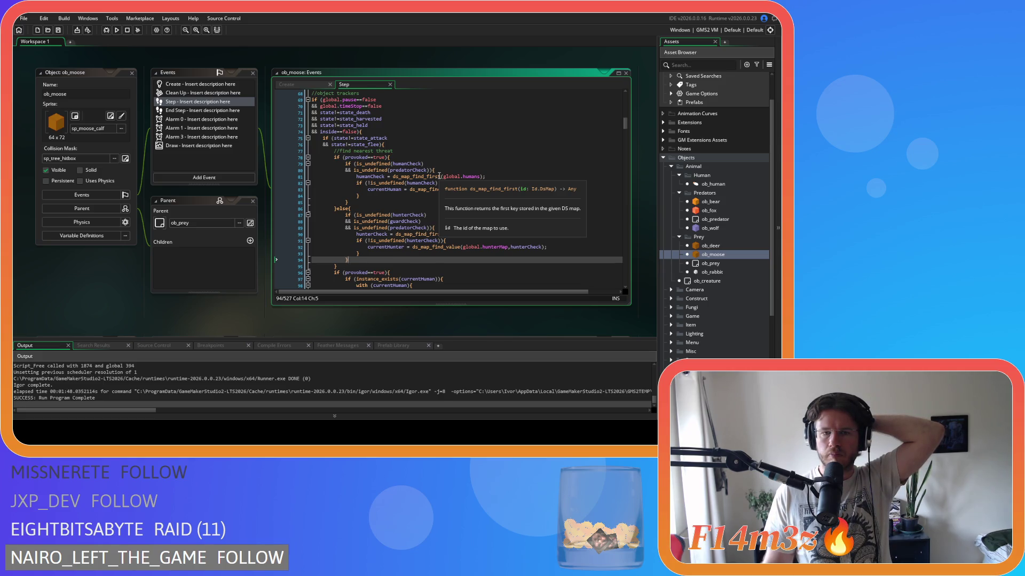
scroll(439, 176, "down", 5)
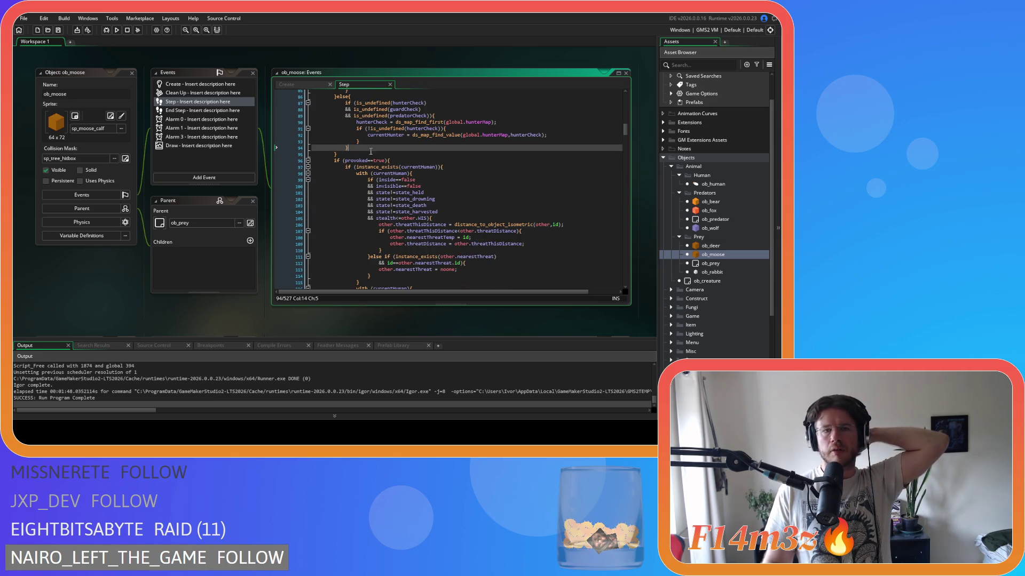
left_click(393, 153)
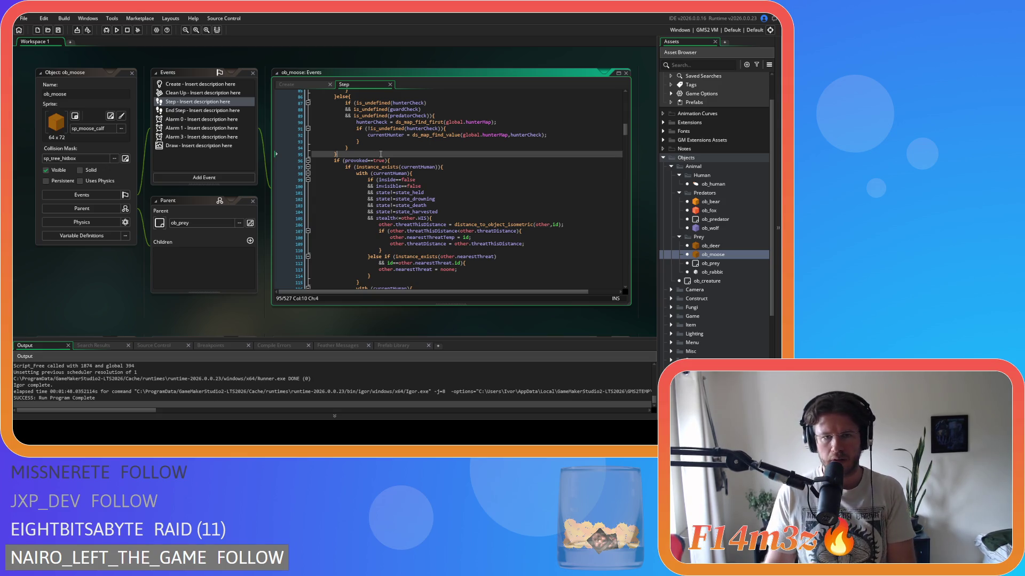
mouse_move(387, 167)
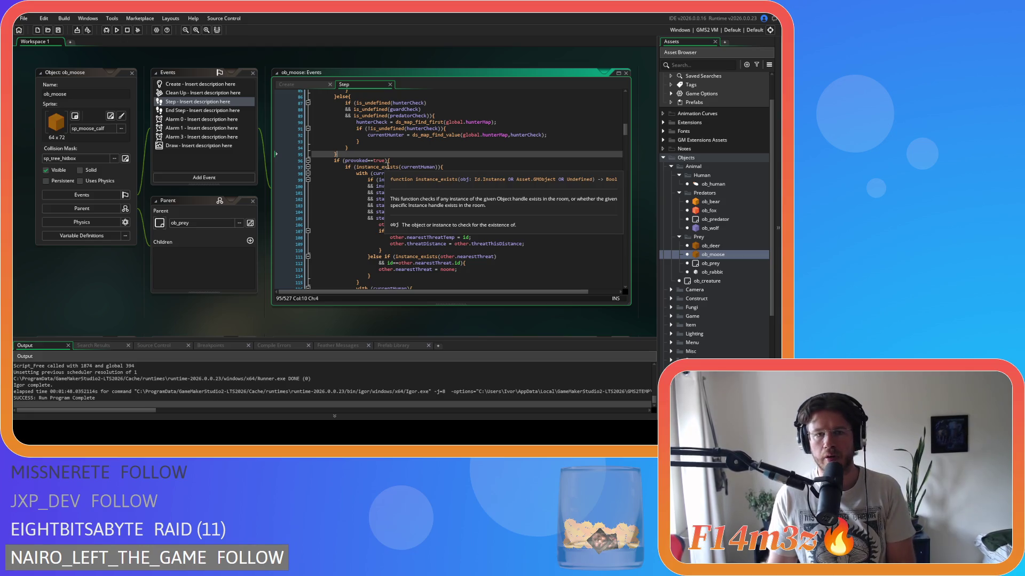
scroll(404, 154, "down", 13)
scroll(404, 154, "down", 20)
scroll(402, 152, "down", 9)
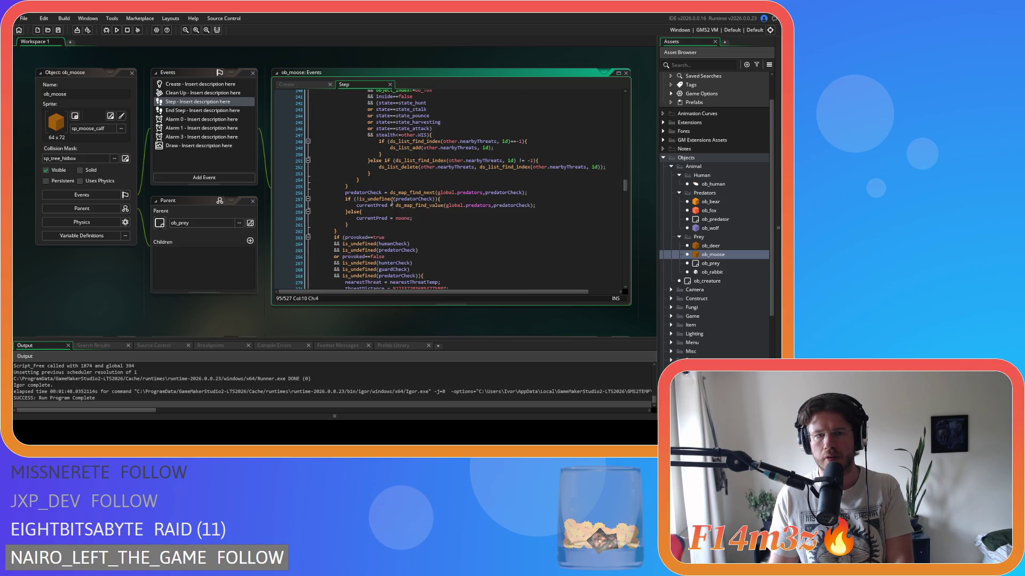
scroll(422, 230, "up", 1)
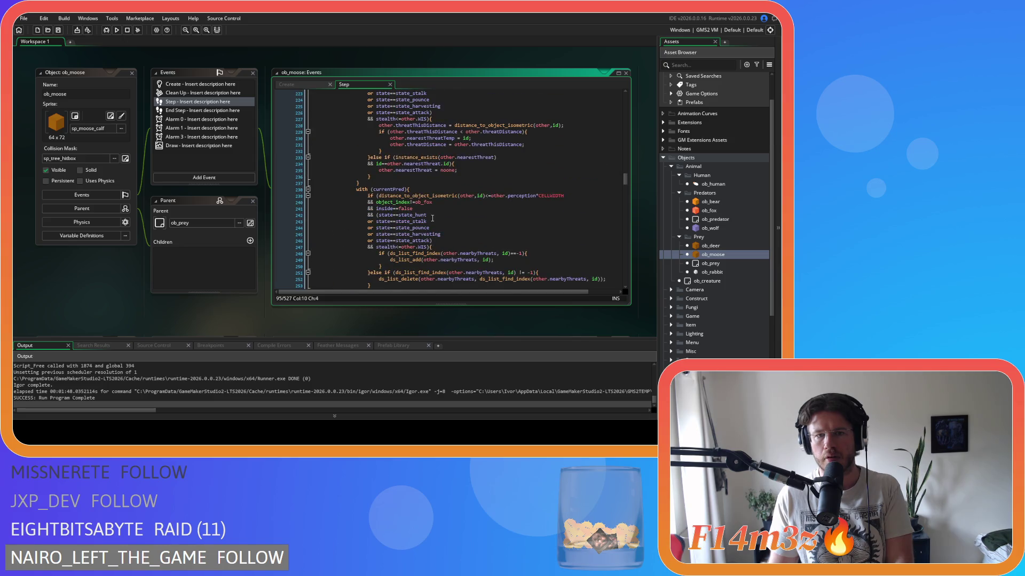
scroll(459, 212, "down", 1)
scroll(459, 211, "down", 2)
scroll(459, 212, "up", 3)
scroll(343, 238, "up", 20)
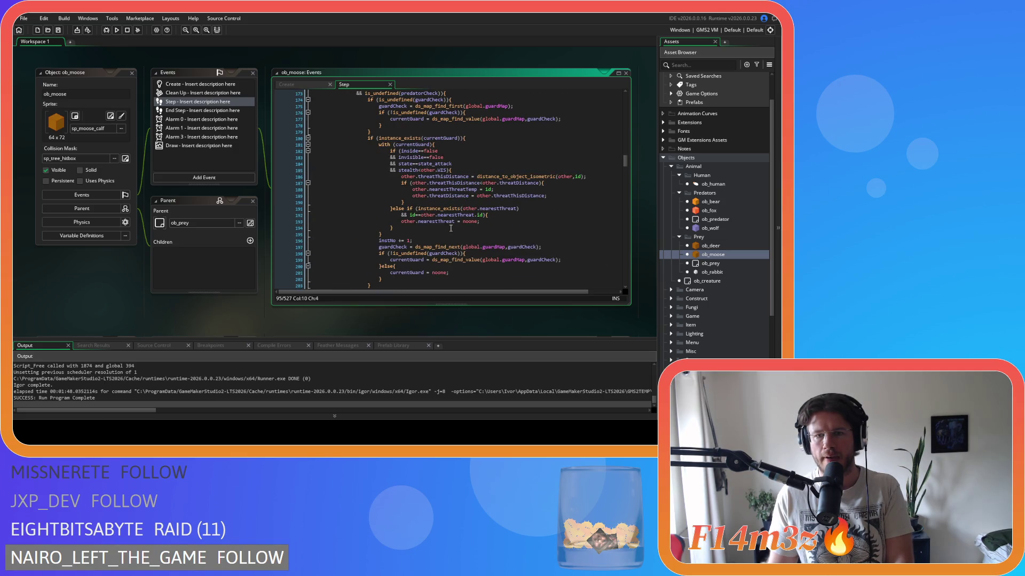
scroll(451, 228, "up", 6)
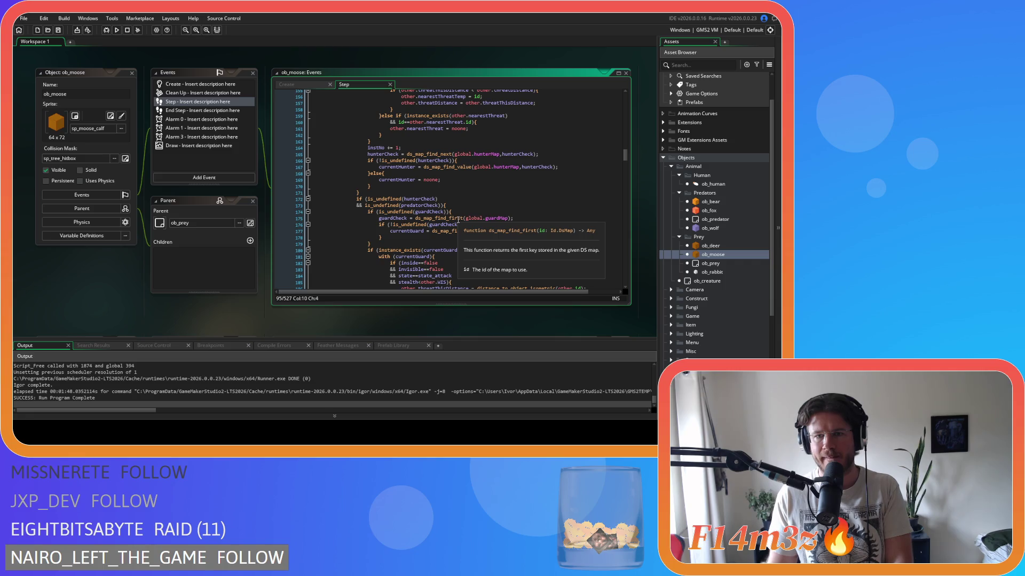
scroll(457, 220, "up", 4)
scroll(458, 219, "up", 2)
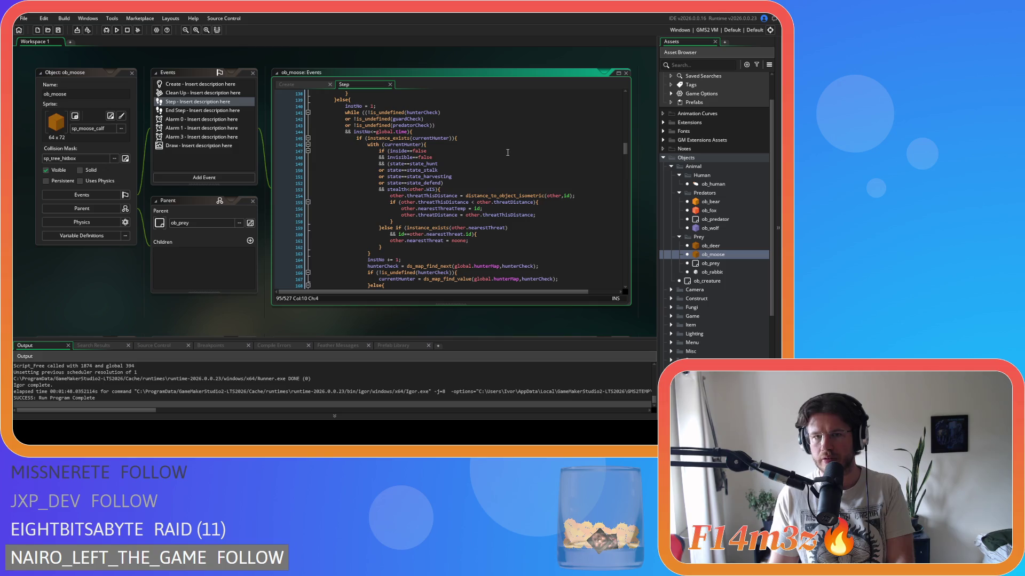
left_click(491, 140)
scroll(491, 141, "up", 1)
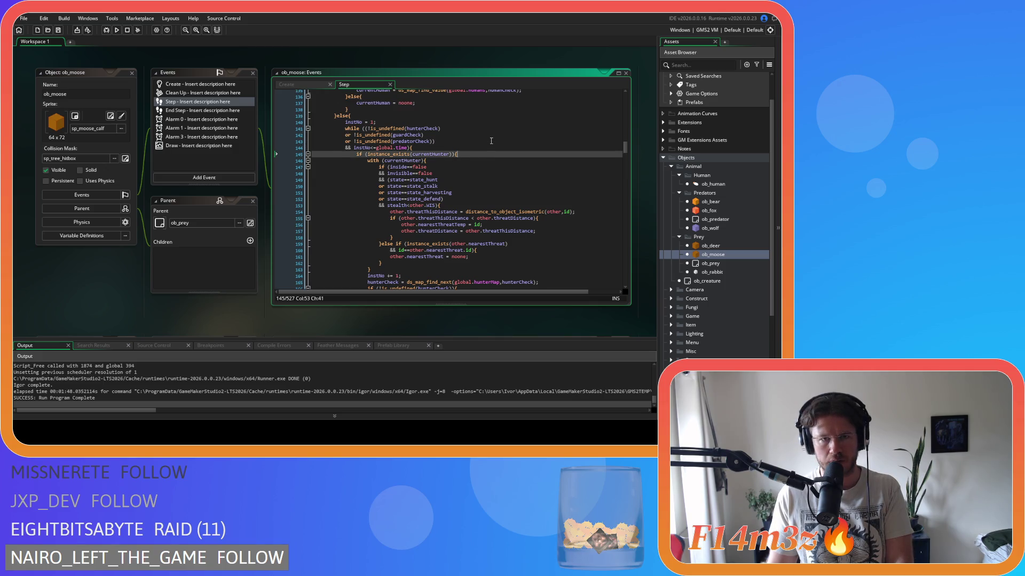
scroll(491, 141, "up", 18)
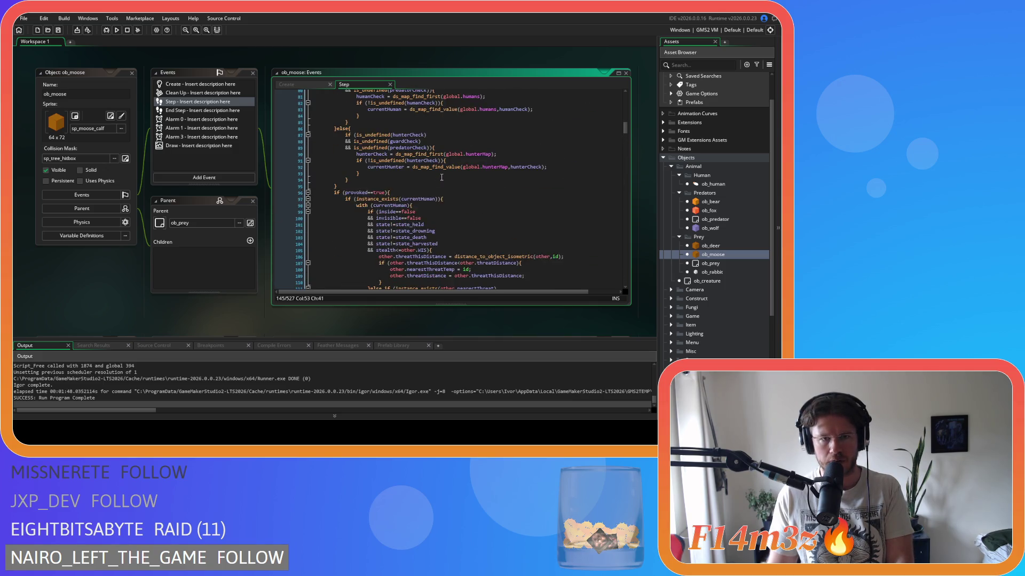
scroll(442, 177, "down", 14)
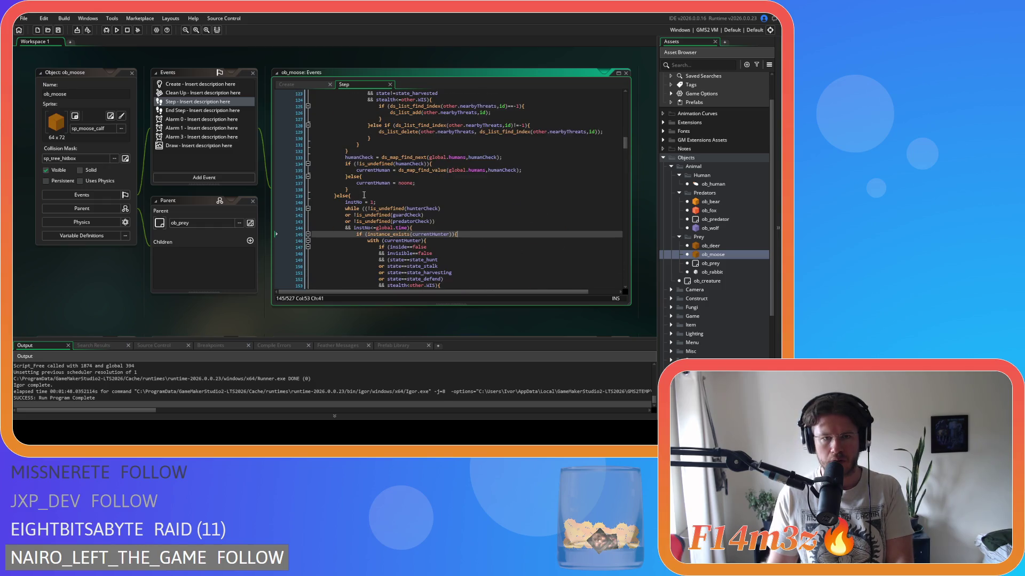
Add an //unprovoked comment inside the else branch and save the Step event.
left_click(364, 196)
key("Return")
type("//unprovo")
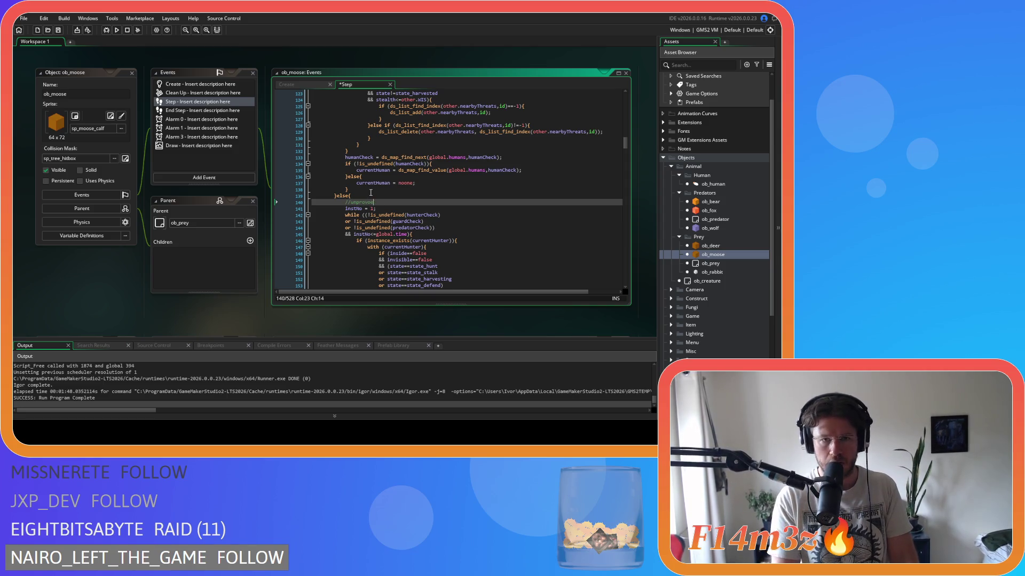
type("ked")
left_click(482, 214)
key("ctrl+s")
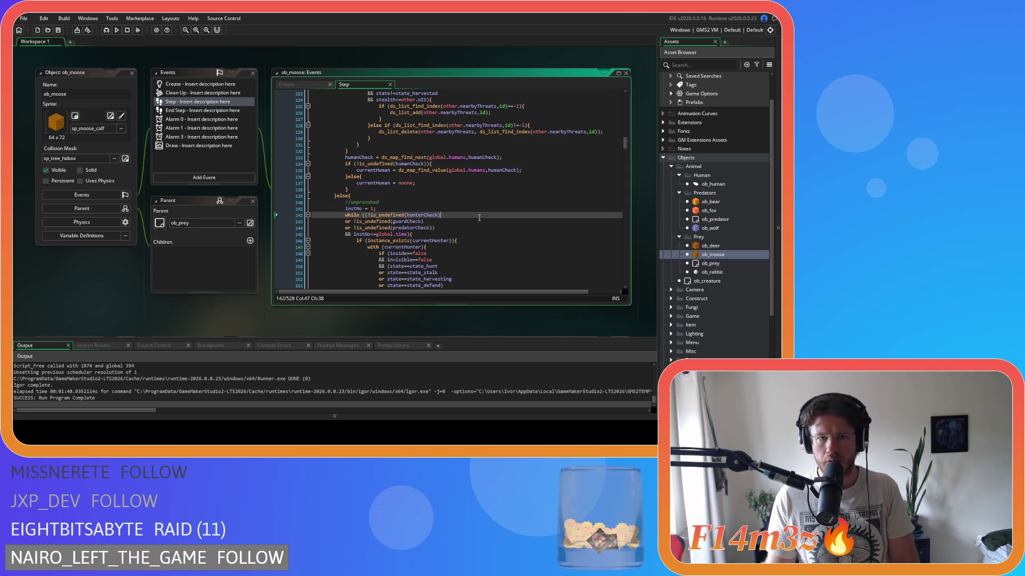
scroll(451, 181, "down", 3)
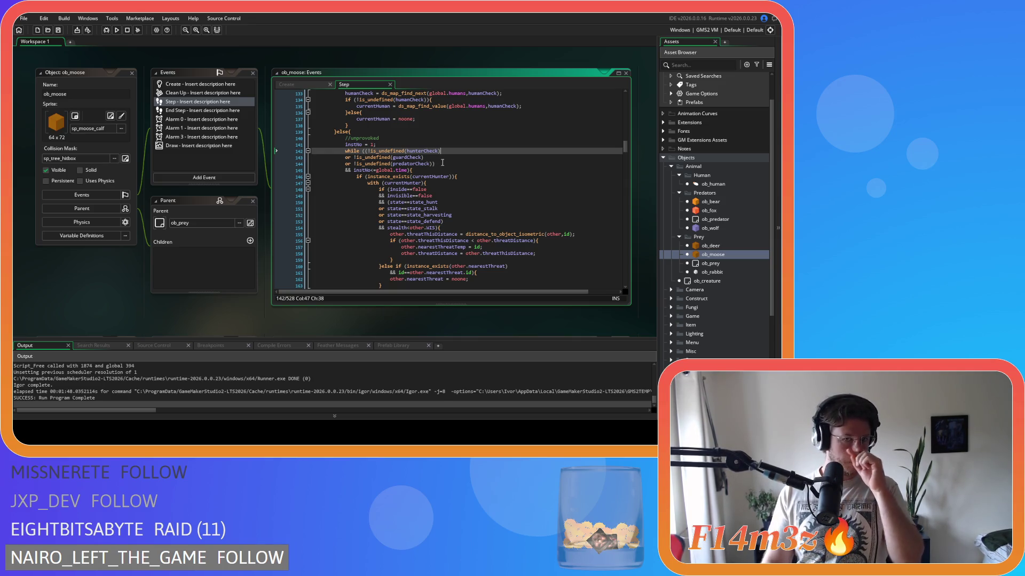
Remove the instNo = 1 reset, the while loop header and the loop's leftover closing brace lines.
mouse_move(441, 174)
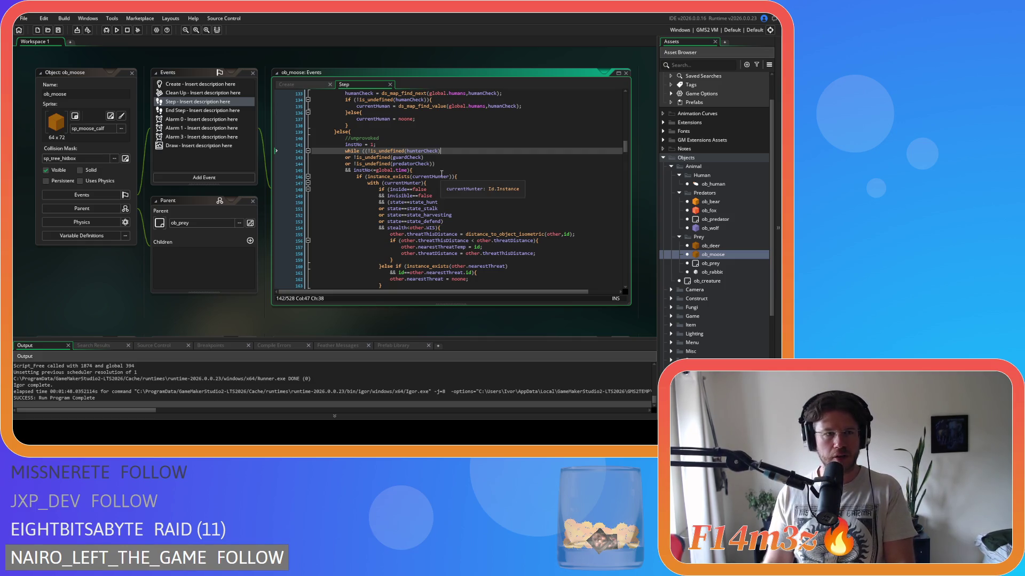
left_click(410, 170)
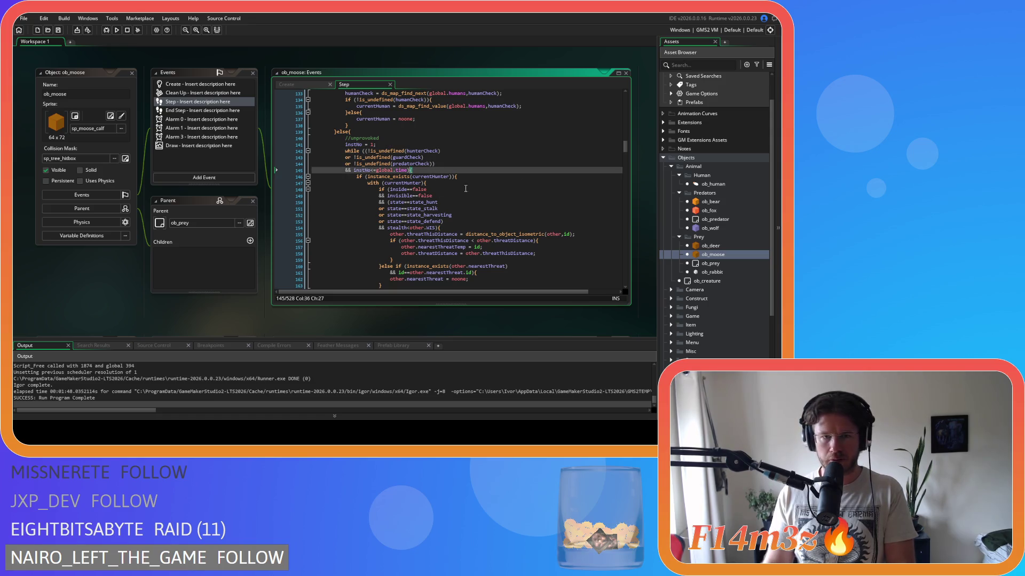
scroll(465, 189, "down", 10)
scroll(465, 189, "down", 9)
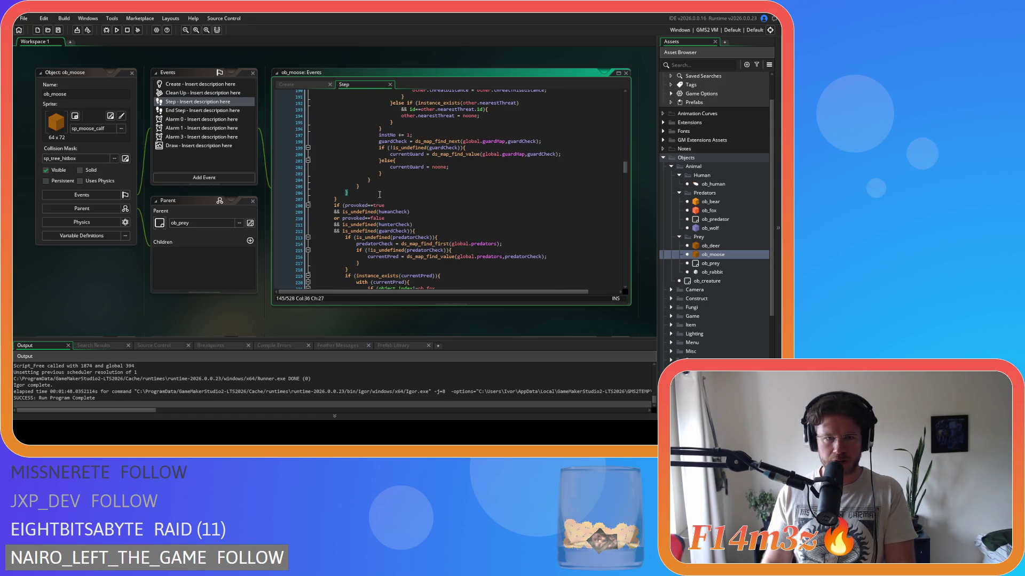
left_click(359, 193)
key("BackSpace")
key("BackSpace")
key("BackSpace")
scroll(404, 202, "up", 7)
scroll(404, 202, "up", 13)
left_click(423, 186)
key("shift+Up")
key("shift+Up")
key("shift+Up")
key("BackSpace")
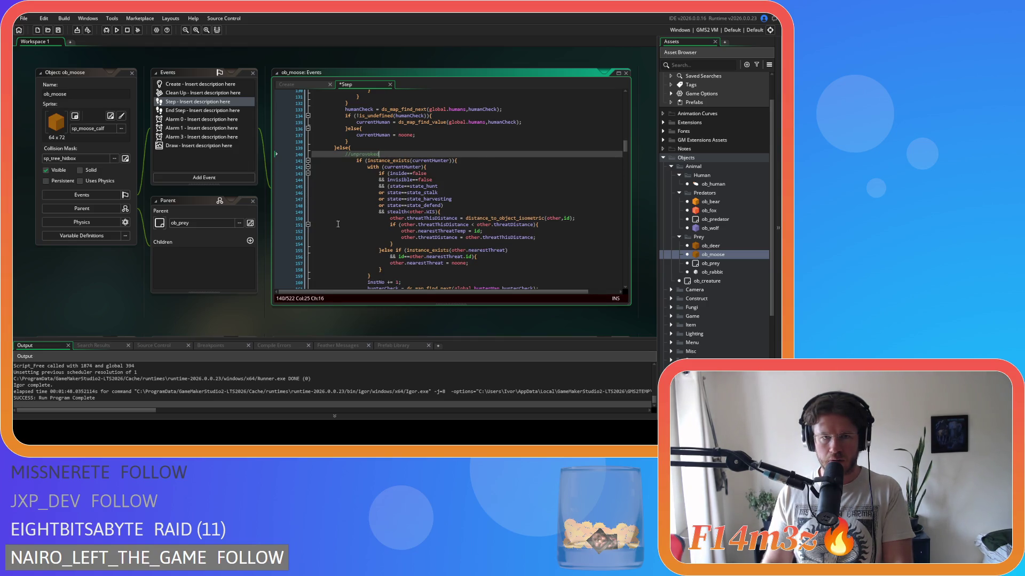
scroll(371, 206, "down", 16)
left_click(368, 234)
key("shift+Up")
key("shift+Up")
key("shift+Up")
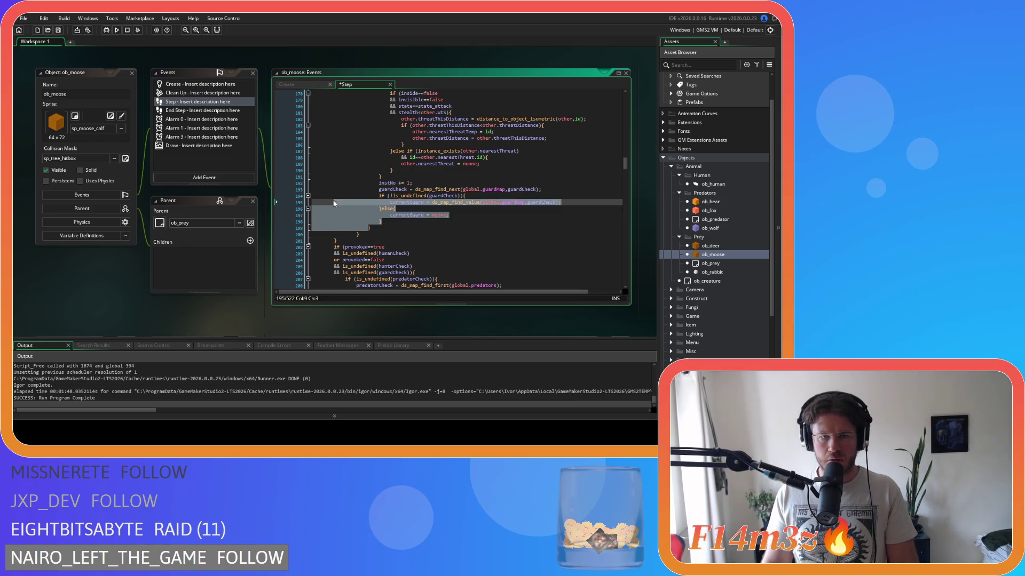
key("BackSpace")
Unindent the hunter threat block one level, then review the currentHunter and currentGuard existence tests.
scroll(318, 207, "up", 12)
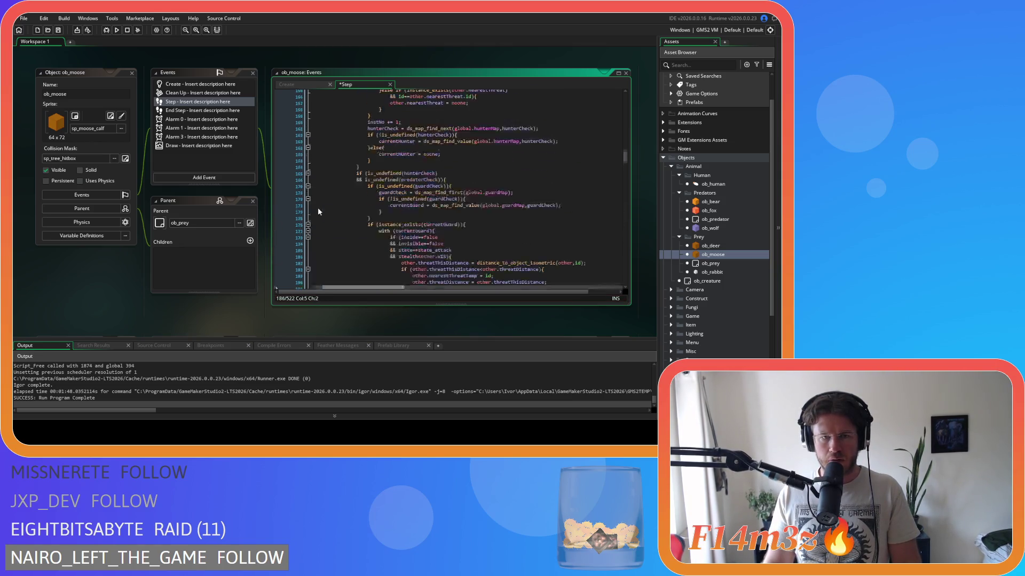
left_click_drag(307, 210, 274, 174)
key("shift+Tab")
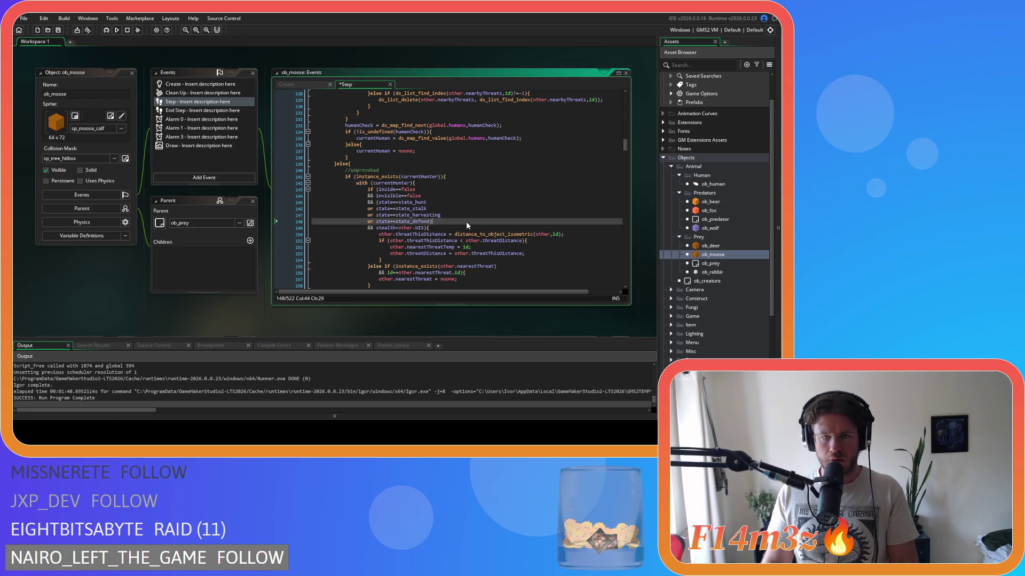
scroll(495, 190, "down", 3)
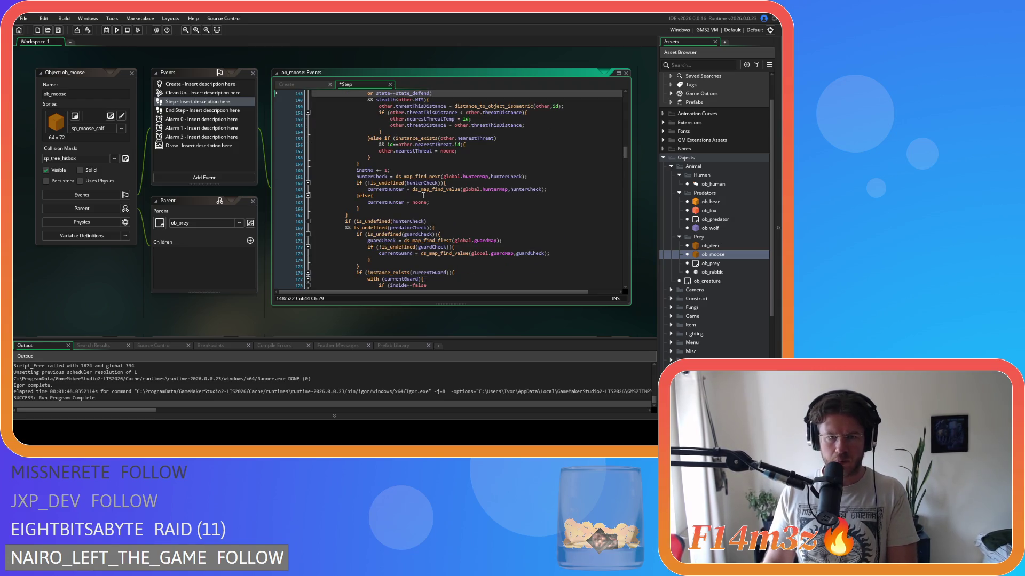
scroll(423, 195, "up", 3)
left_click(453, 113)
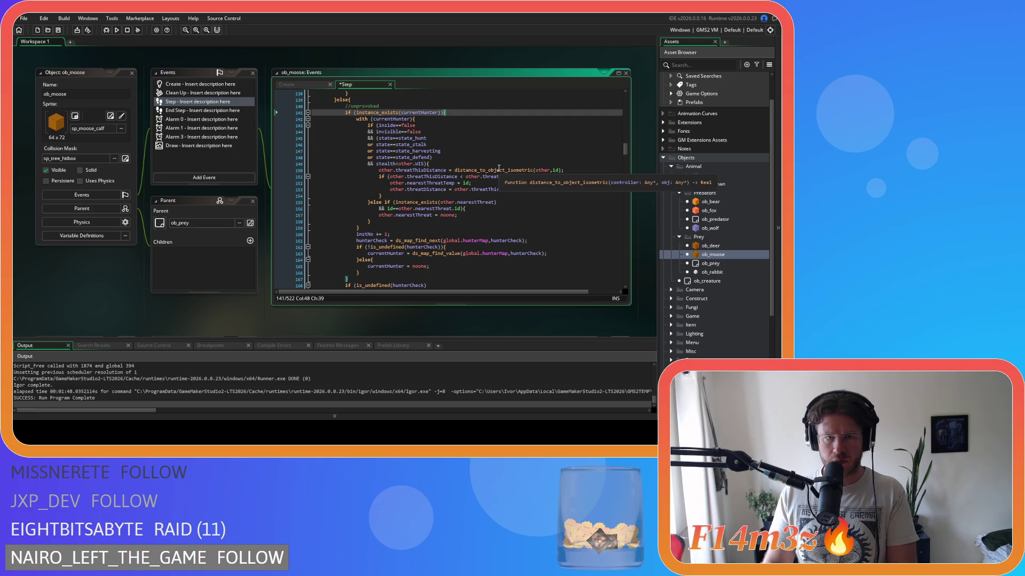
scroll(498, 167, "down", 13)
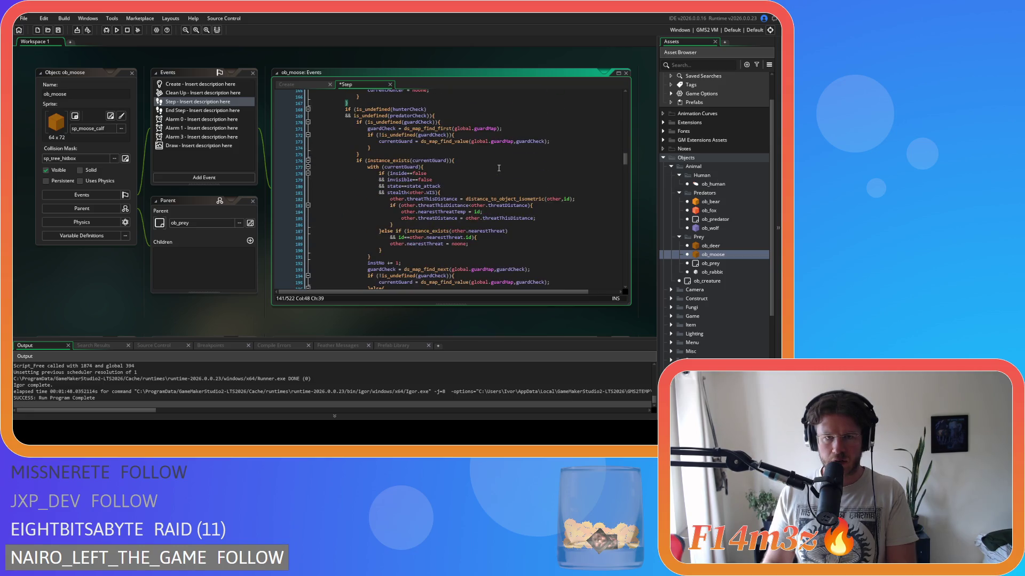
scroll(392, 195, "down", 2)
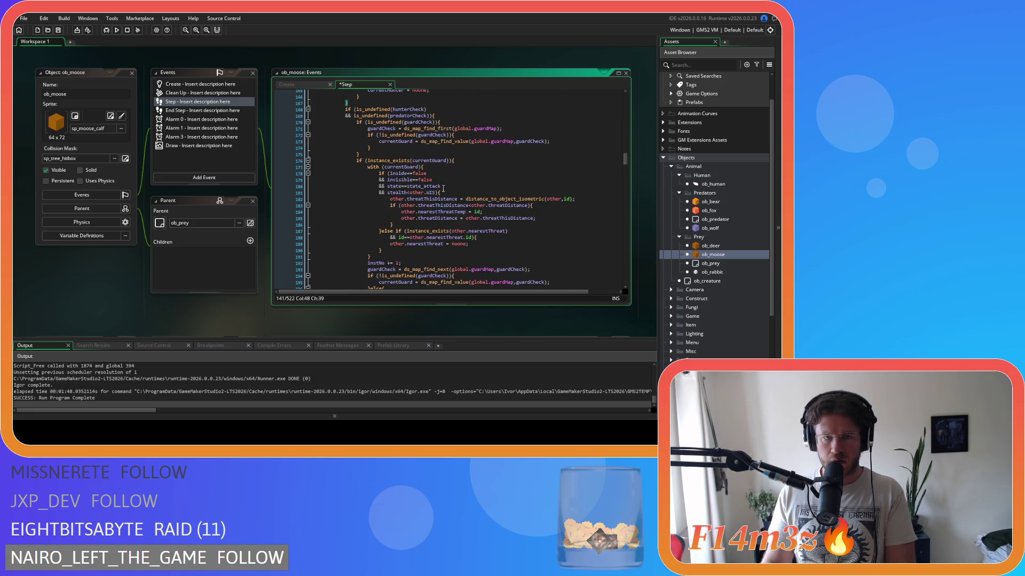
scroll(459, 156, "up", 8)
left_click(468, 197)
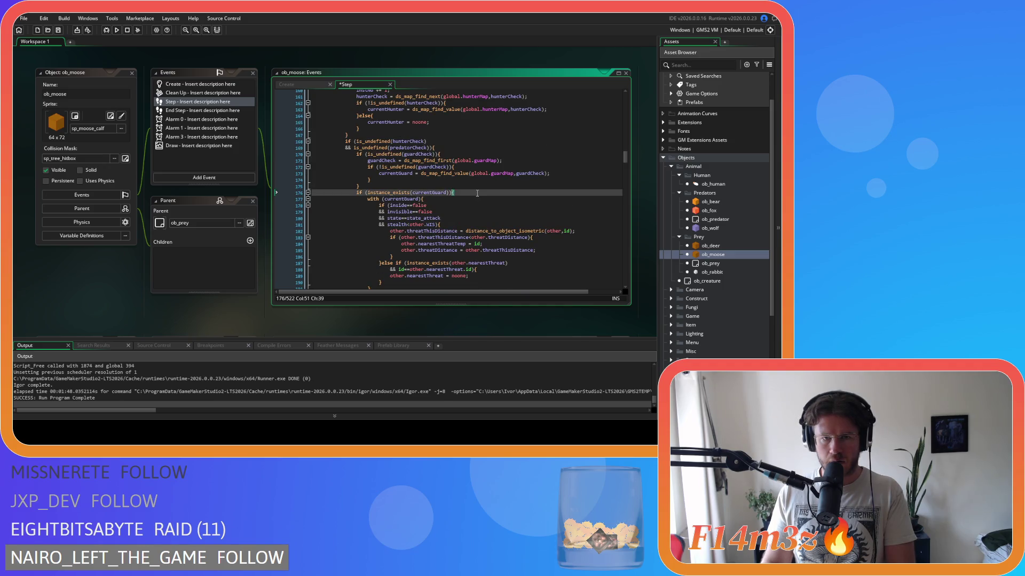
scroll(475, 198, "down", 3)
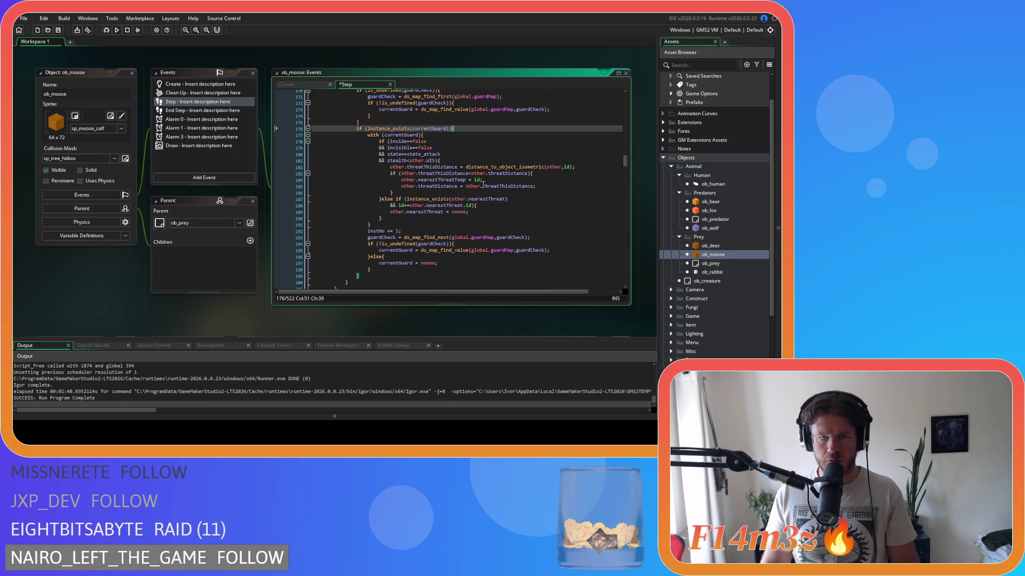
scroll(482, 192, "down", 9)
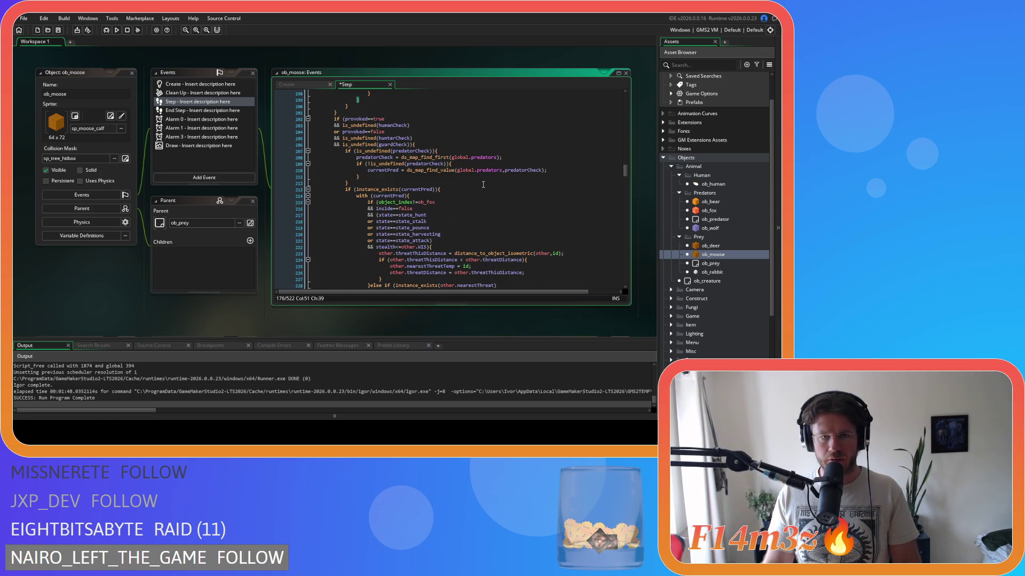
Delete the stray closing brace on line 250 and the blank line 213 in the predator section.
left_click(482, 189)
scroll(458, 187, "down", 10)
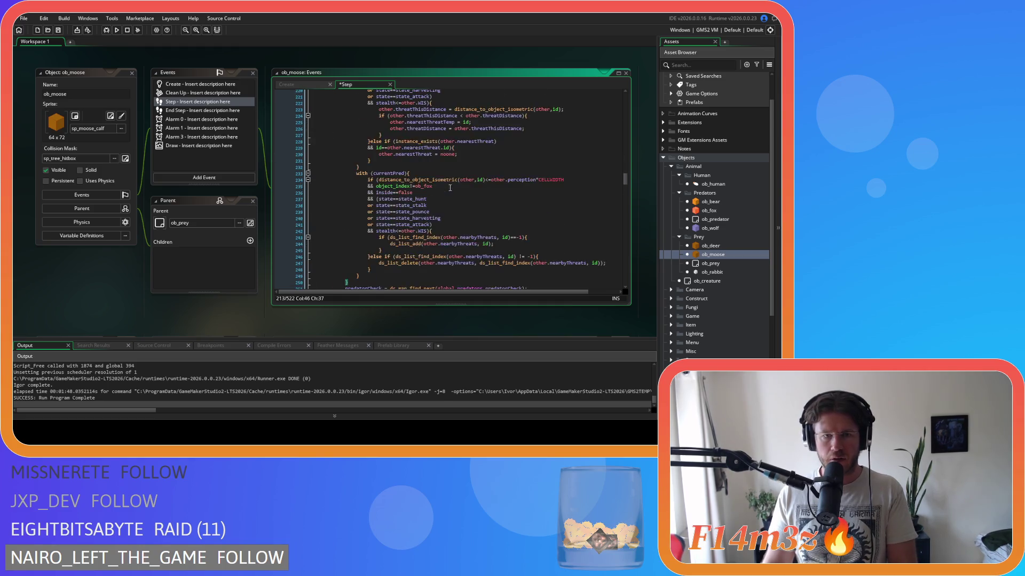
scroll(446, 200, "up", 5)
scroll(443, 208, "down", 5)
scroll(444, 208, "up", 10)
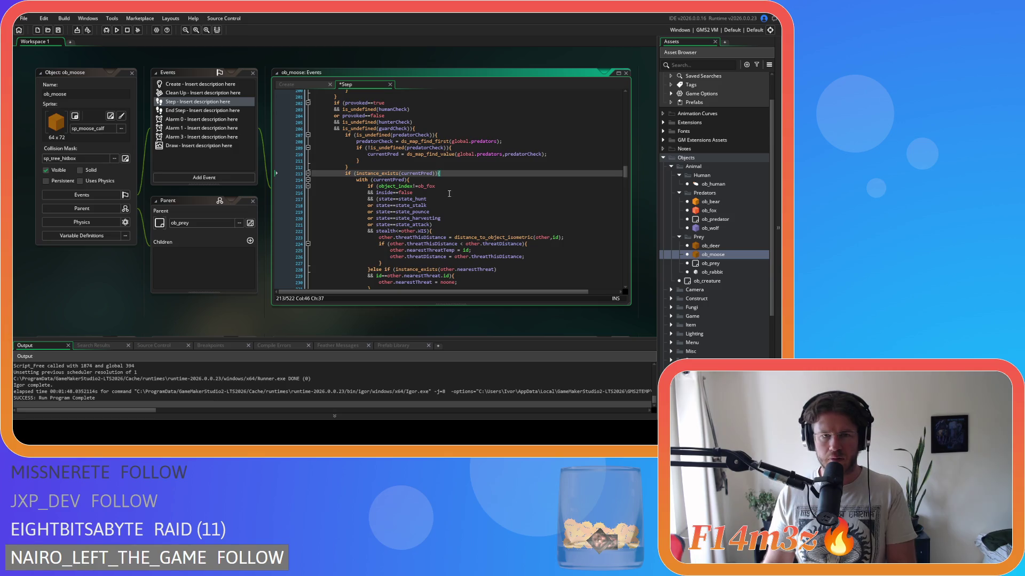
scroll(449, 194, "up", 3)
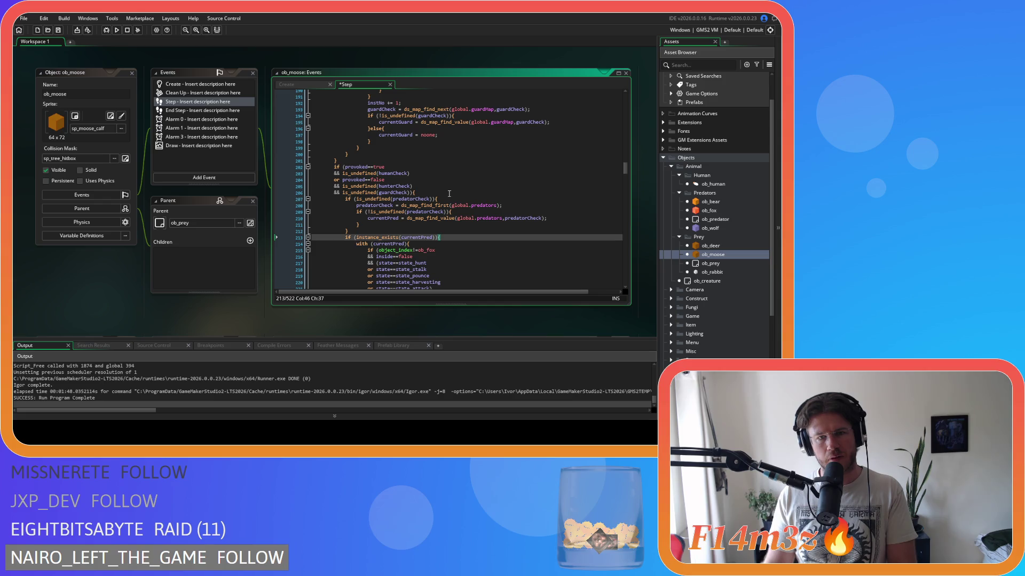
scroll(449, 238, "down", 8)
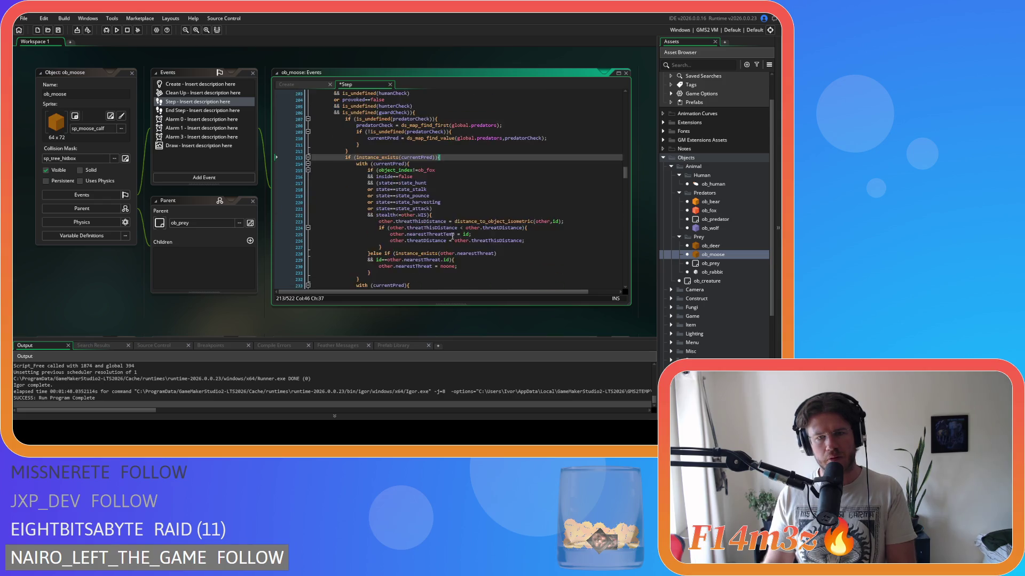
scroll(447, 225, "down", 7)
left_click(279, 186)
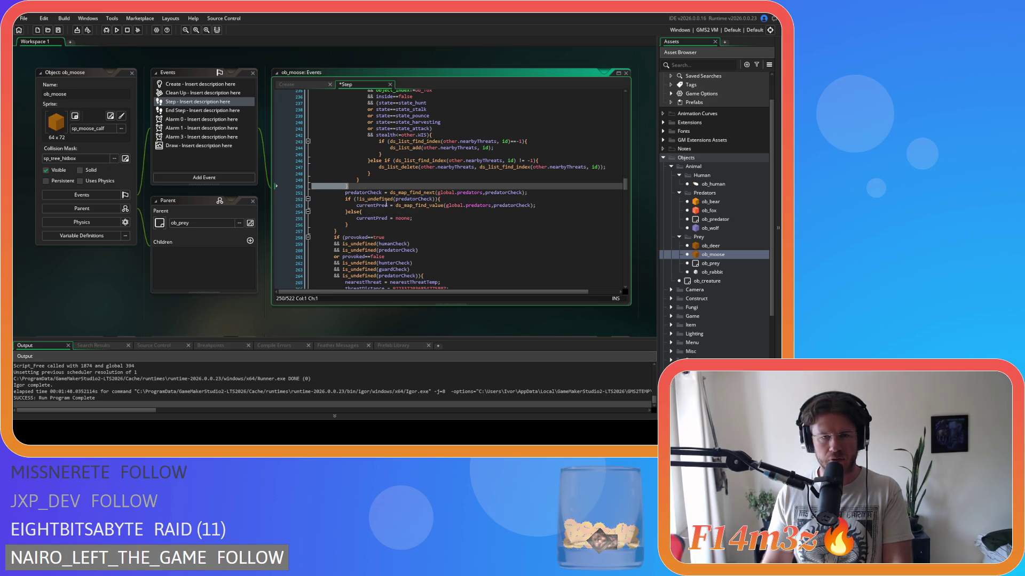
scroll(347, 221, "up", 1)
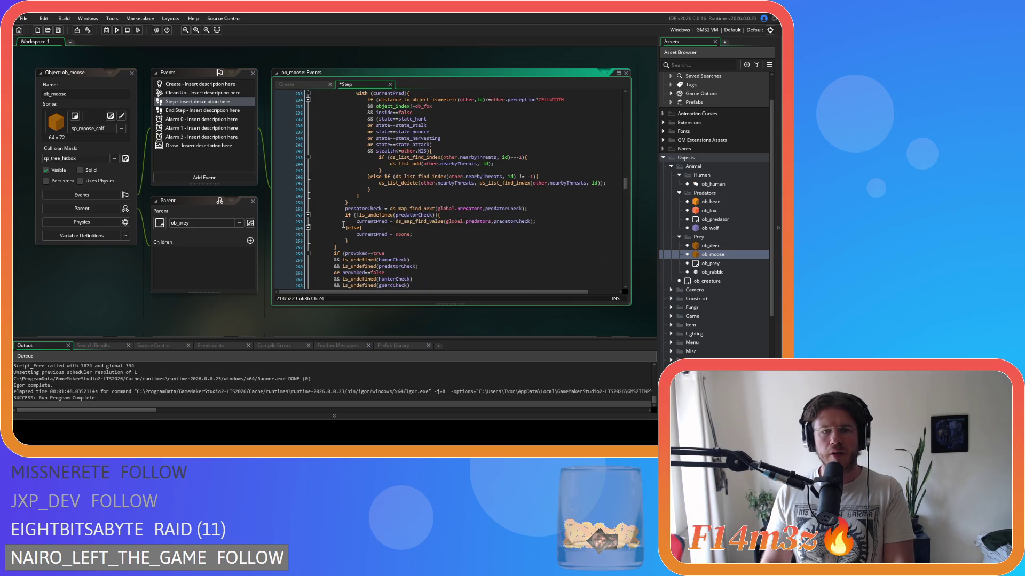
left_click_drag(349, 202, 277, 203)
key("BackSpace")
key("BackSpace")
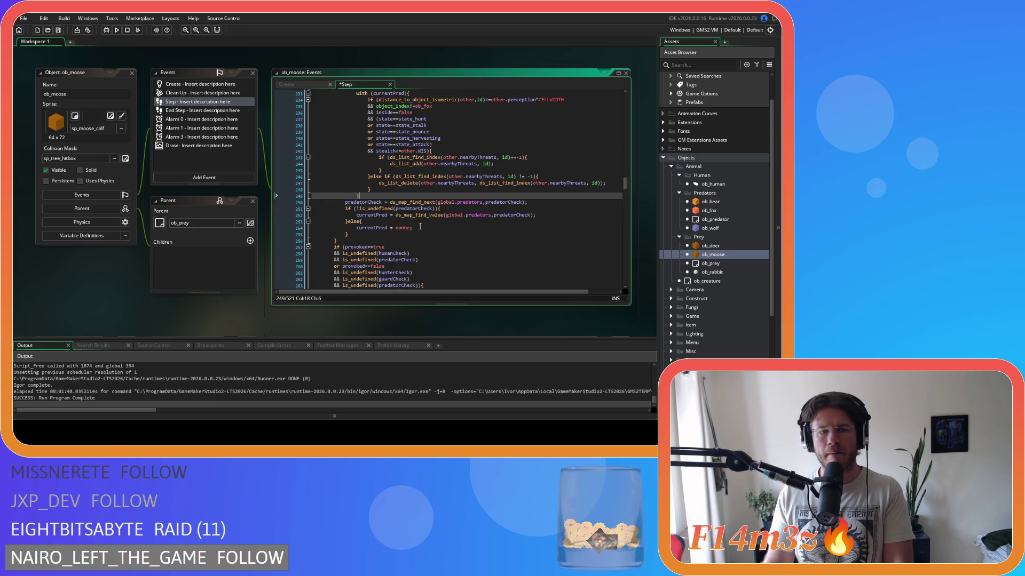
scroll(420, 226, "up", 8)
left_click(276, 110)
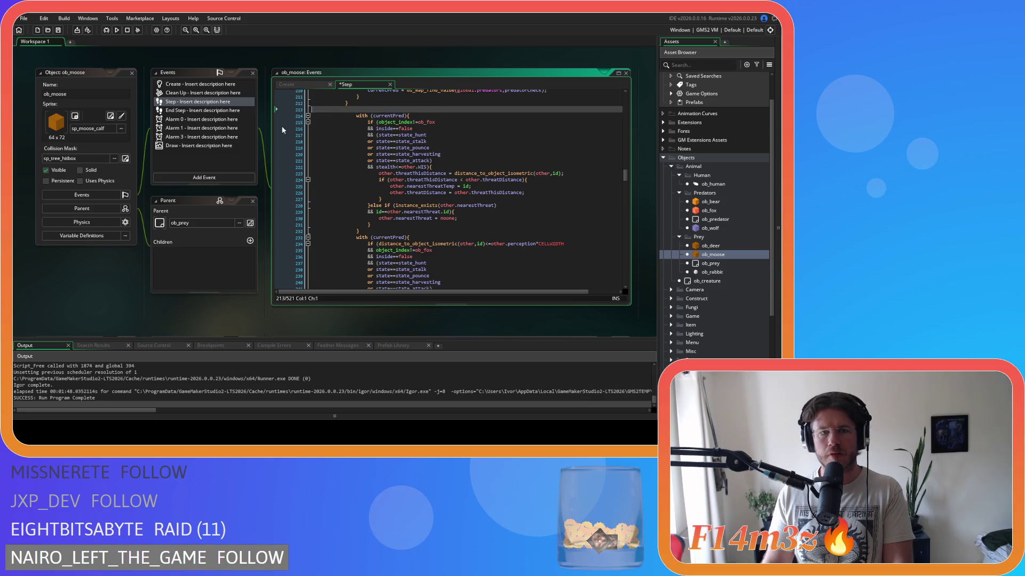
key("BackSpace")
Unindent the predator threat checks on lines 213–238 one level and save the Step event.
mouse_move(298, 235)
left_mouse_down()
mouse_move(299, 286)
mouse_move(287, 124)
left_mouse_up()
key("shift+Tab")
left_click(443, 183)
key("ctrl+s")
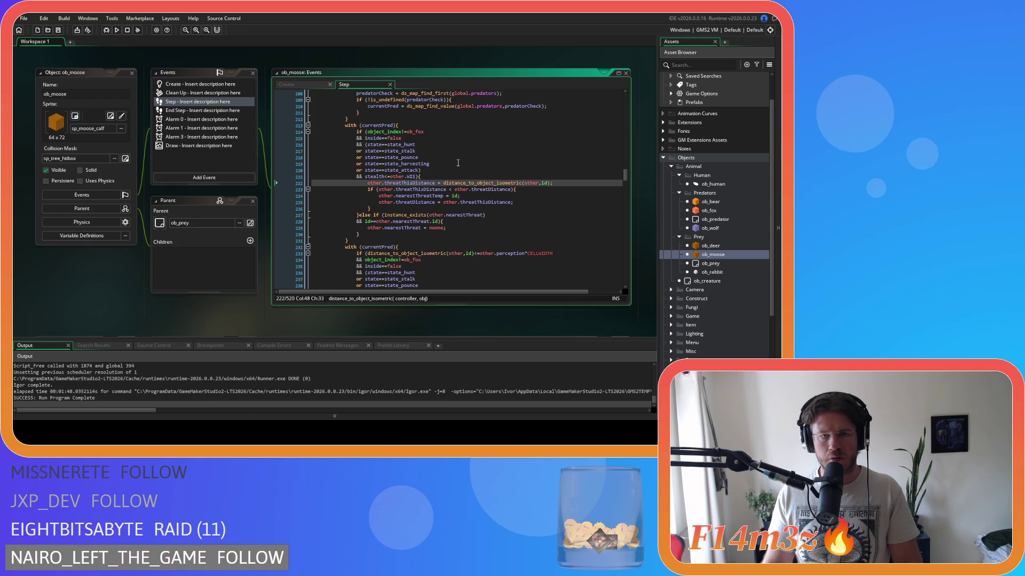
scroll(458, 163, "up", 3)
left_click(462, 227)
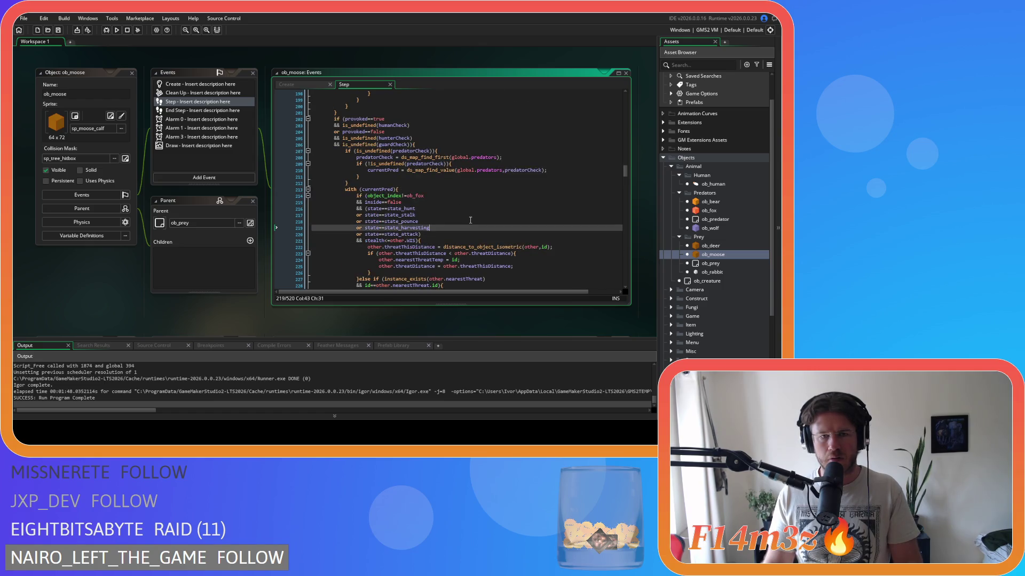
left_click(406, 143)
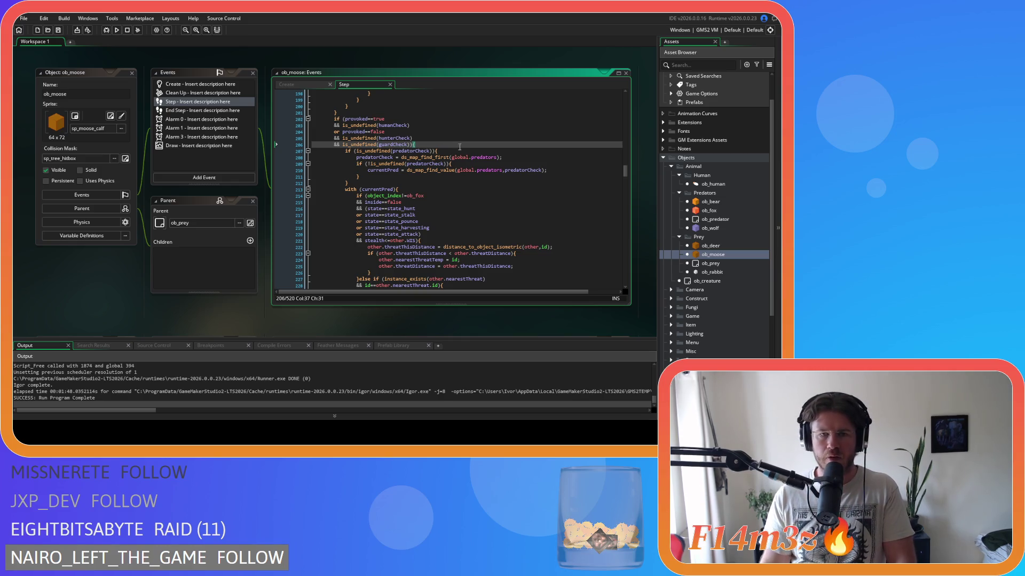
scroll(498, 174, "up", 2)
key("Right")
scroll(474, 182, "up", 15)
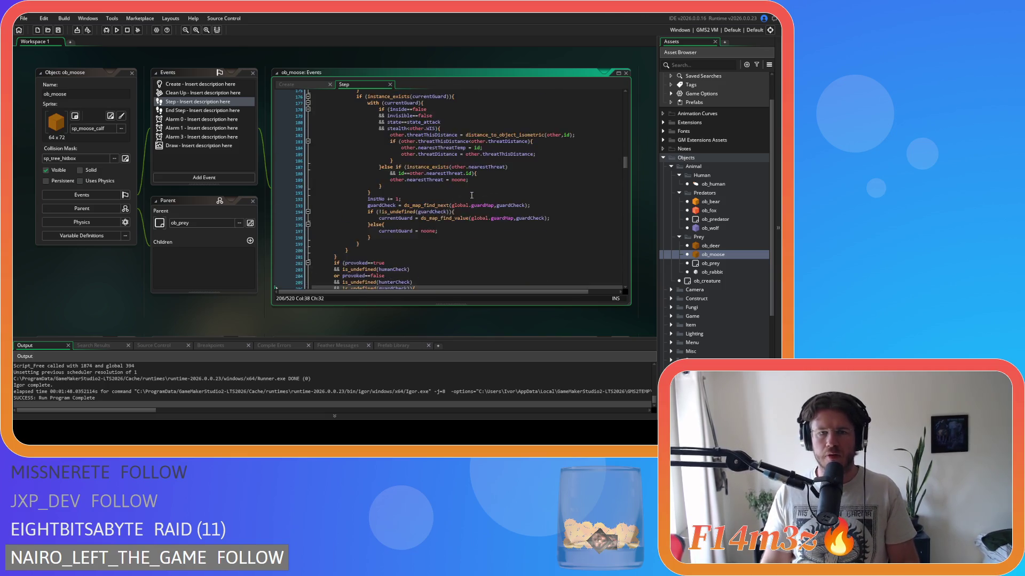
scroll(471, 214, "up", 20)
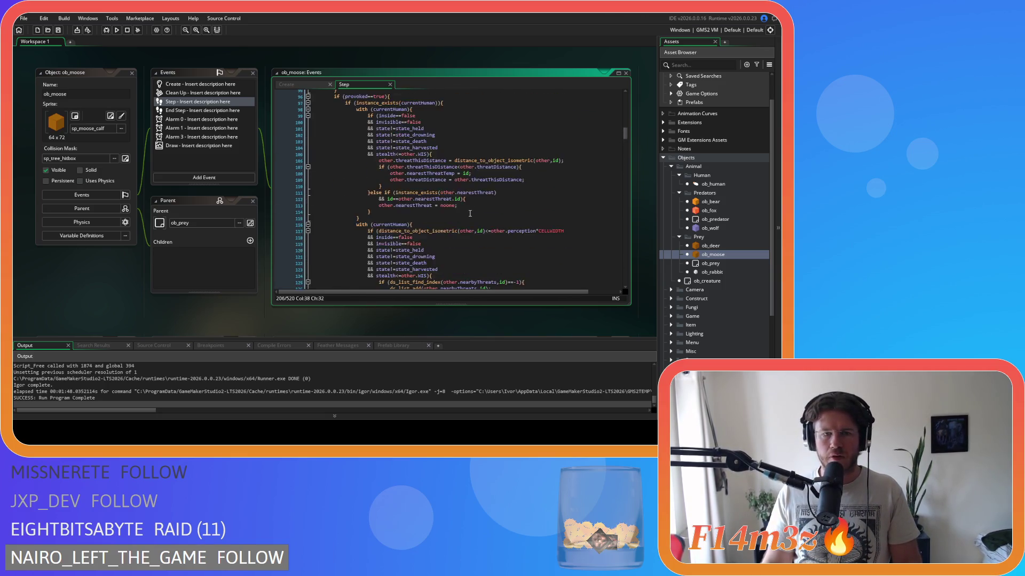
scroll(471, 213, "down", 15)
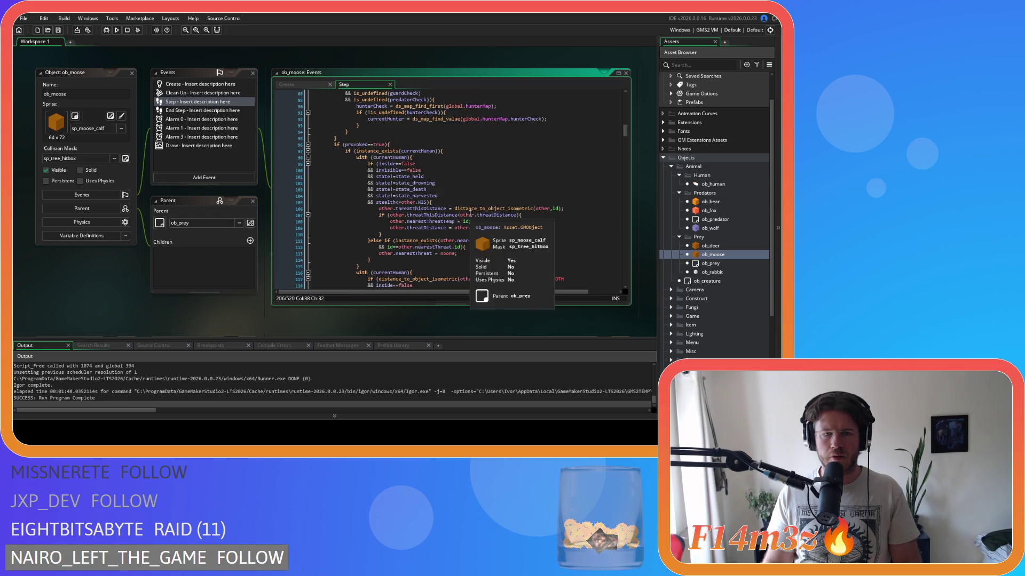
scroll(471, 214, "down", 17)
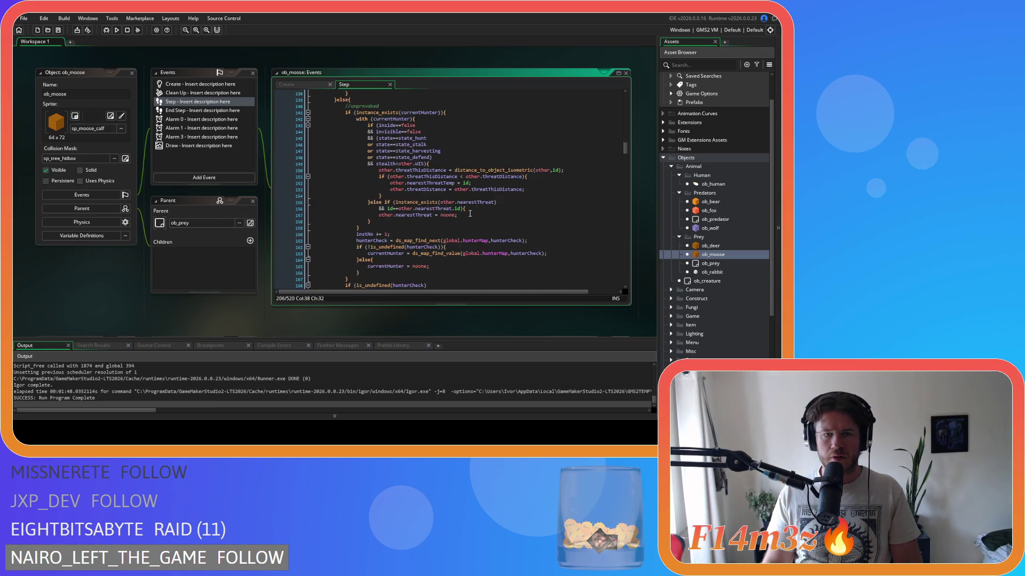
scroll(469, 211, "down", 17)
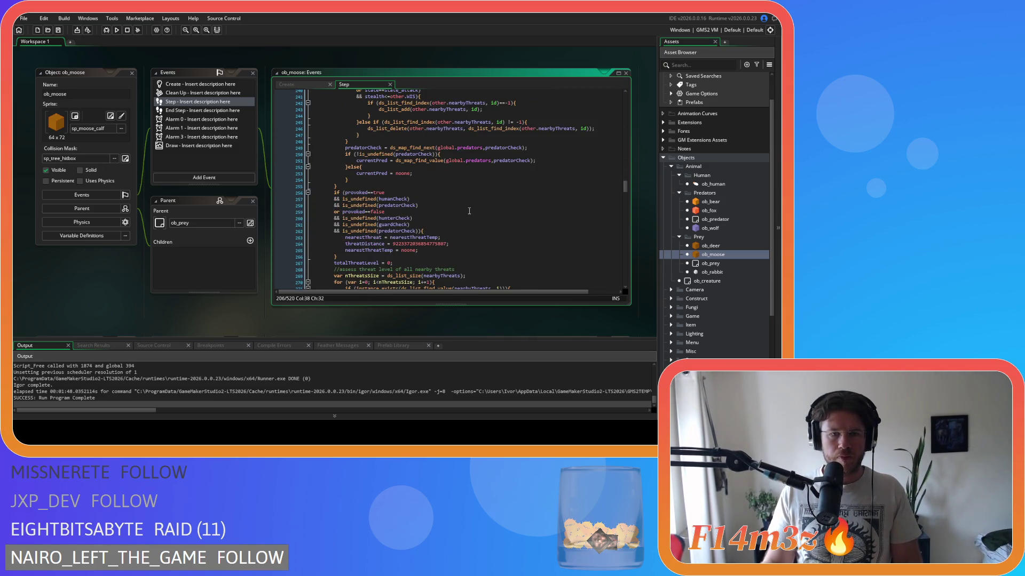
left_click(427, 187)
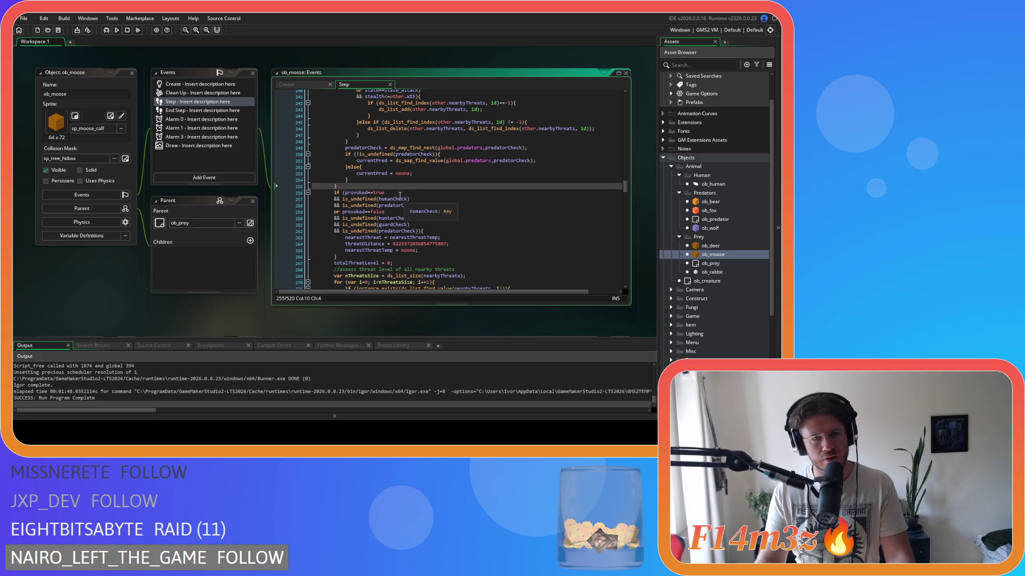
scroll(412, 220, "down", 4)
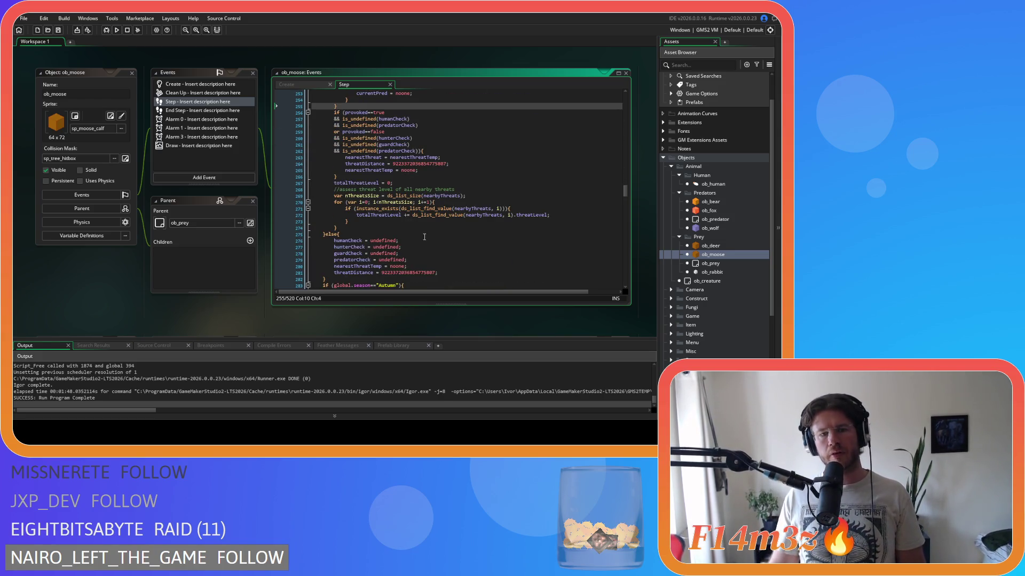
scroll(423, 236, "up", 2)
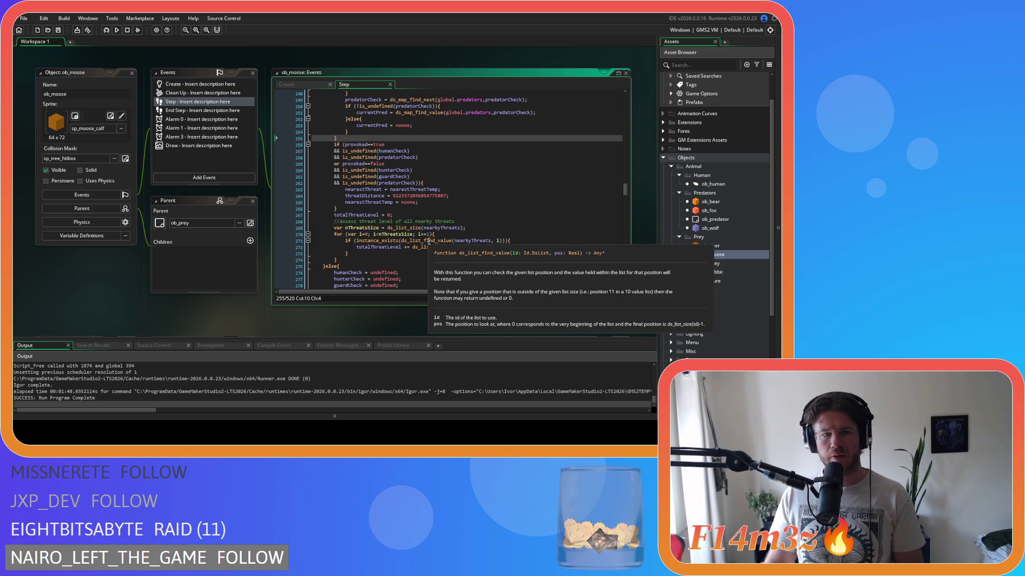
mouse_move(429, 230)
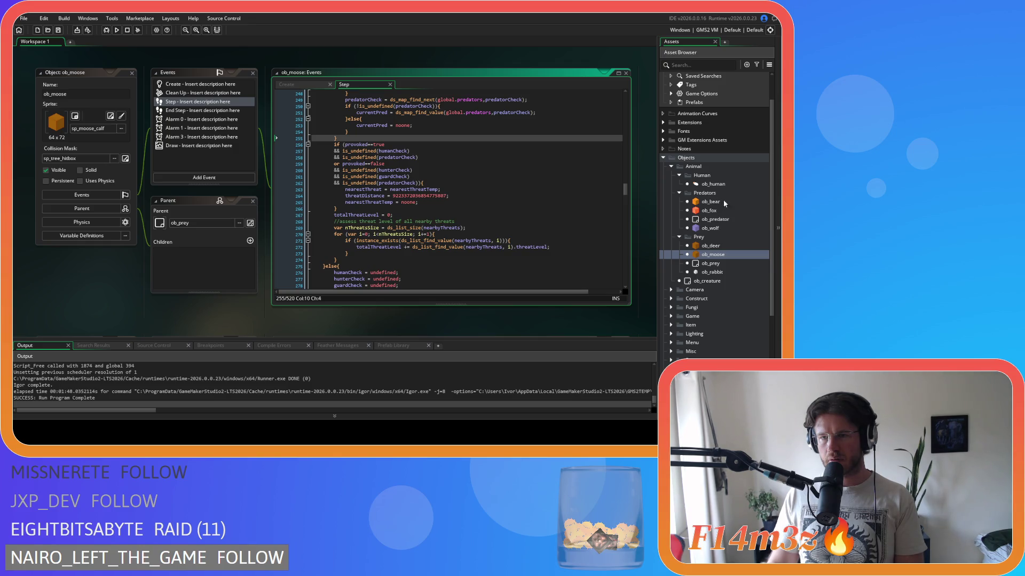
double_click(707, 228)
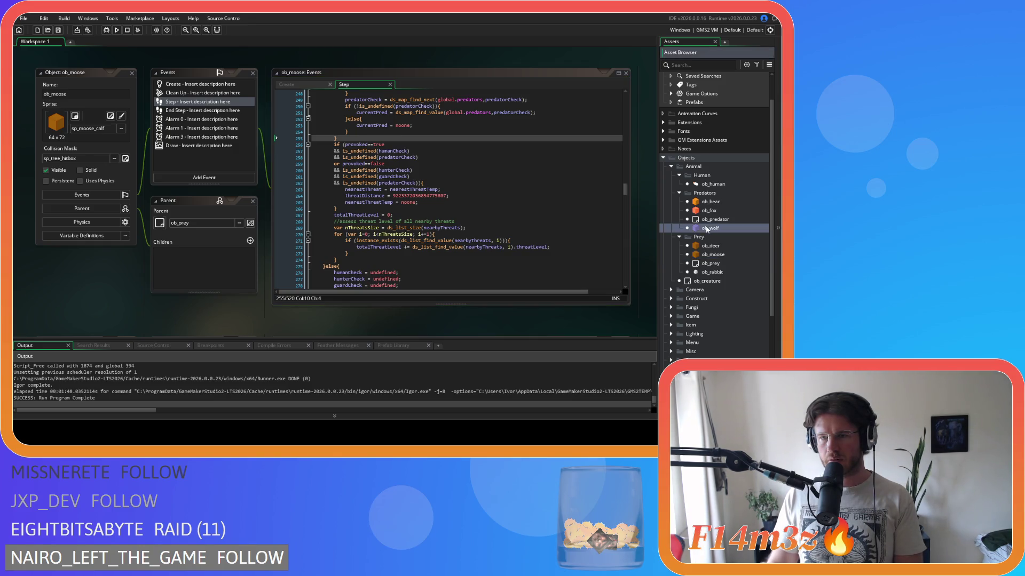
scroll(563, 237, "up", 3)
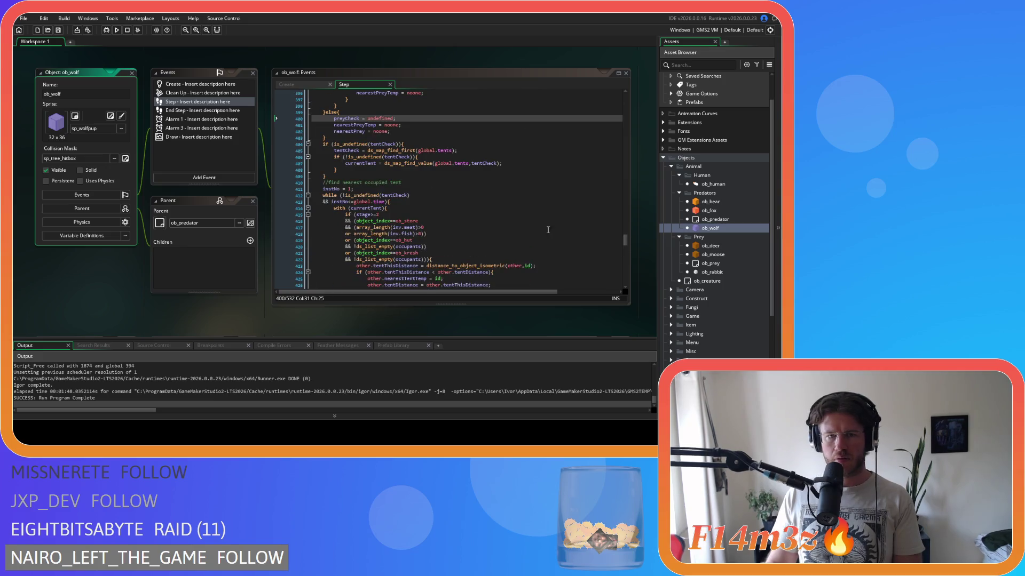
mouse_move(627, 242)
left_mouse_down()
mouse_move(623, 149)
mouse_move(624, 159)
left_mouse_up()
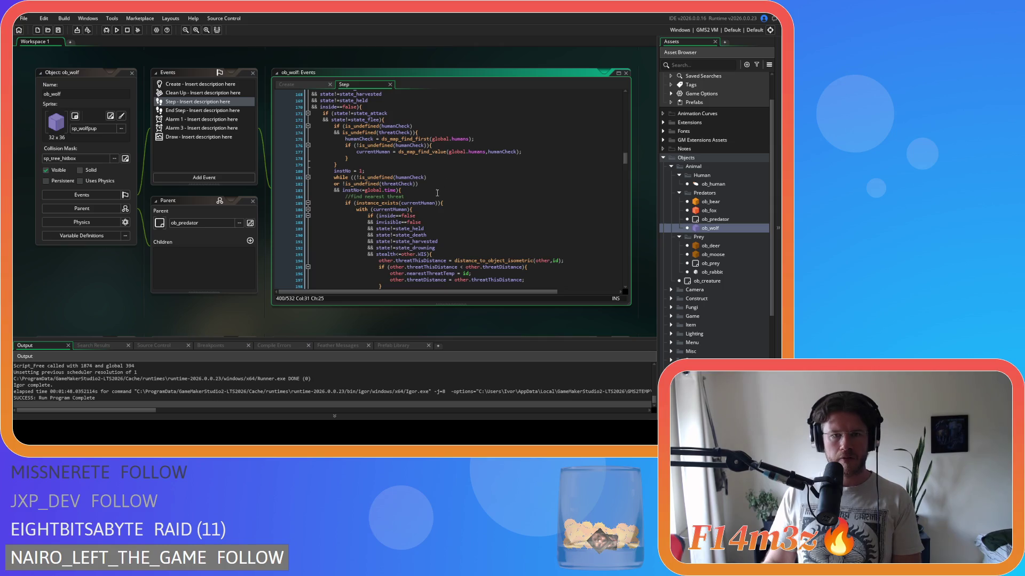
left_click(433, 190)
scroll(500, 204, "down", 20)
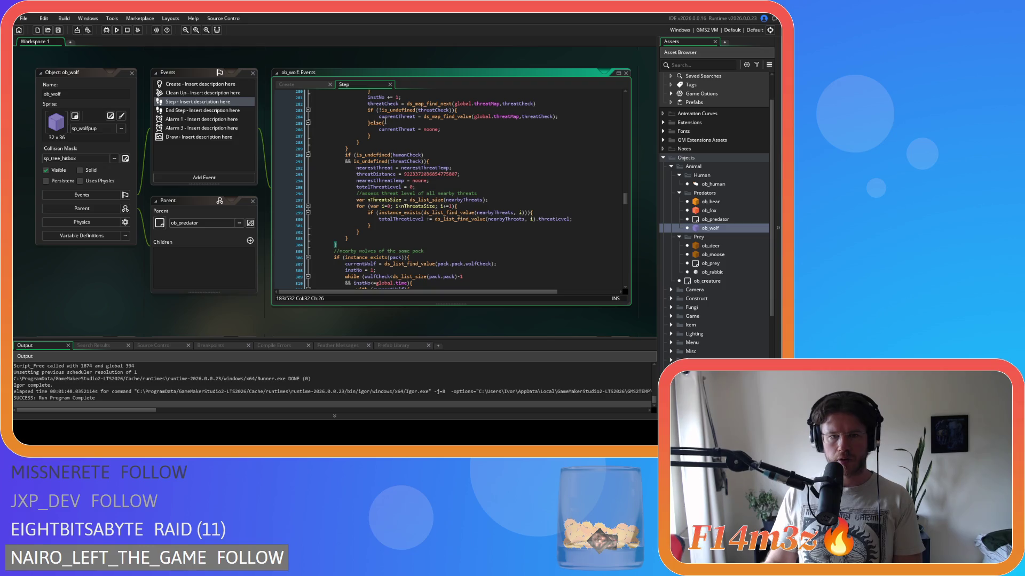
scroll(421, 240, "down", 3)
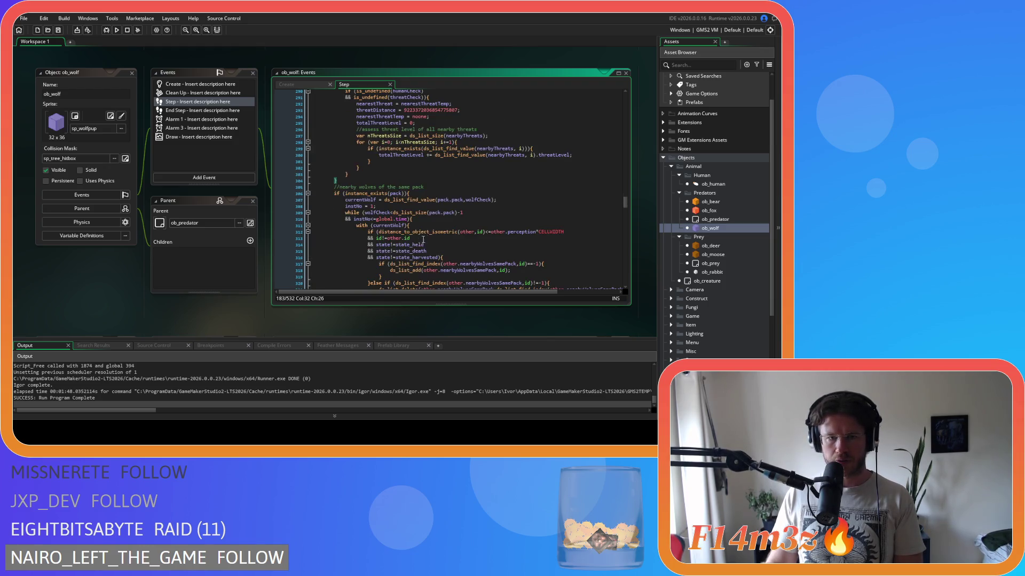
scroll(435, 234, "up", 5)
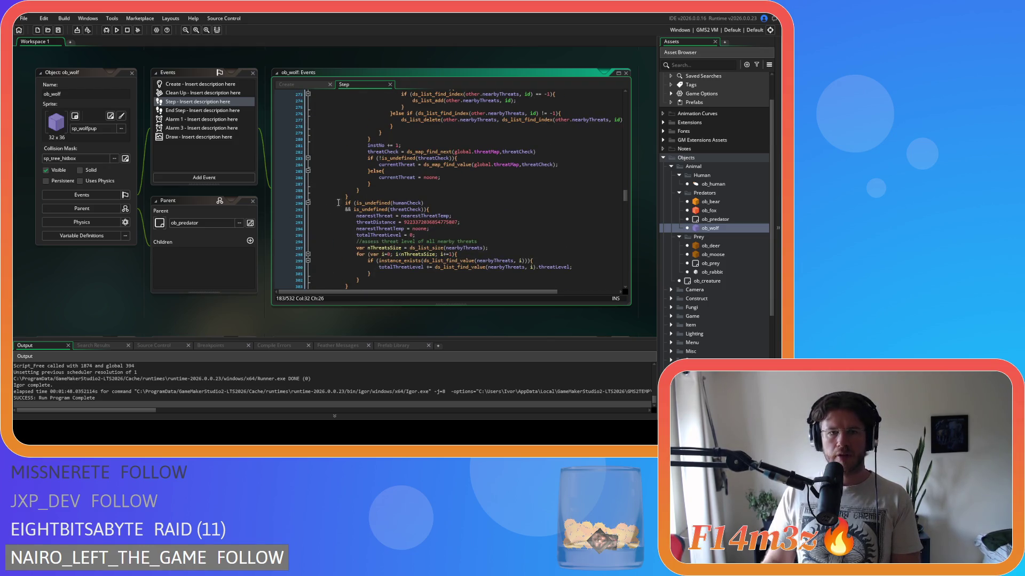
double_click(724, 255)
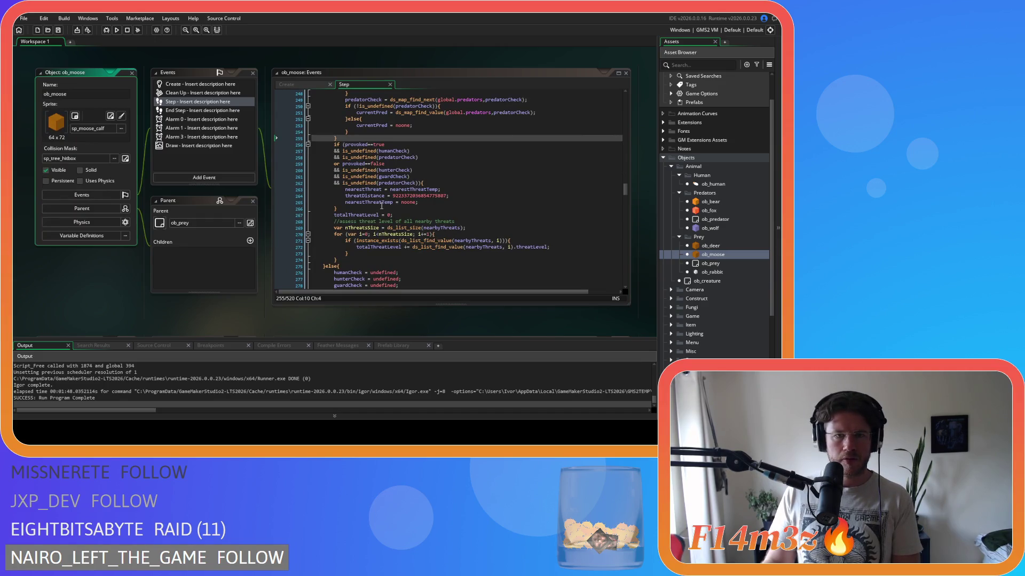
left_click(346, 261)
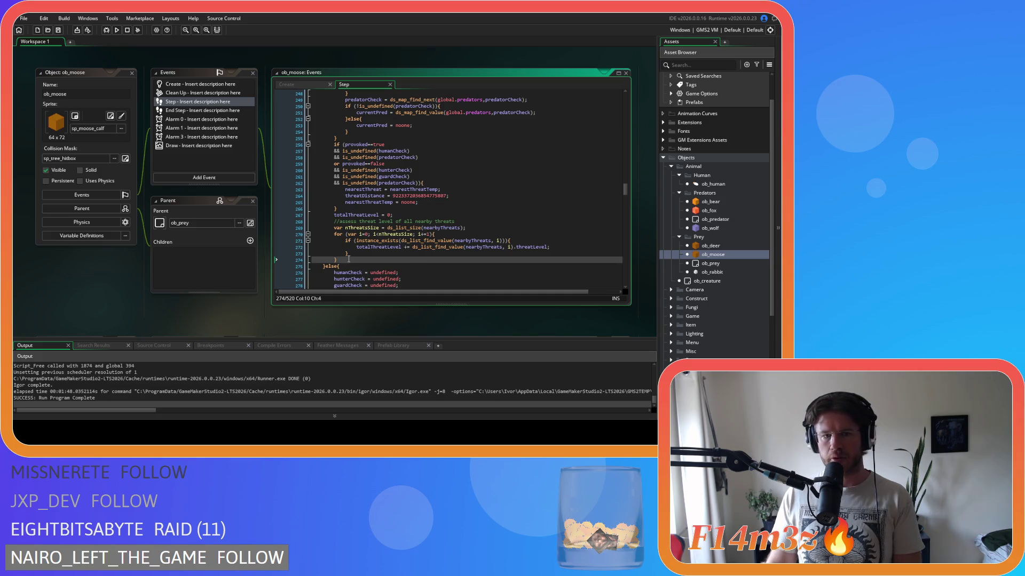
mouse_move(355, 259)
left_mouse_down()
mouse_move(341, 206)
mouse_move(350, 254)
left_mouse_up()
scroll(340, 206, "up", 2)
scroll(345, 208, "down", 4)
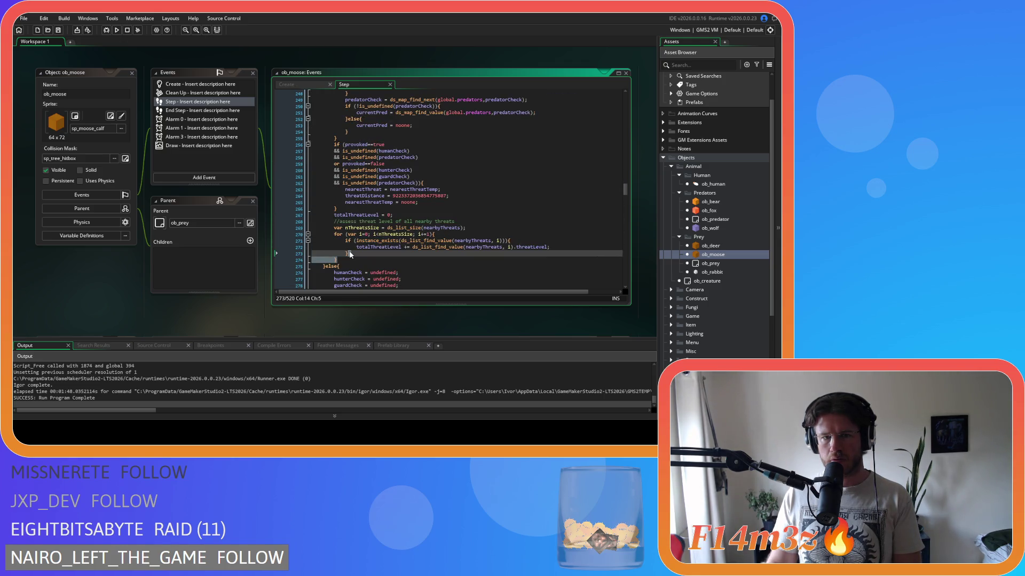
left_click(350, 254)
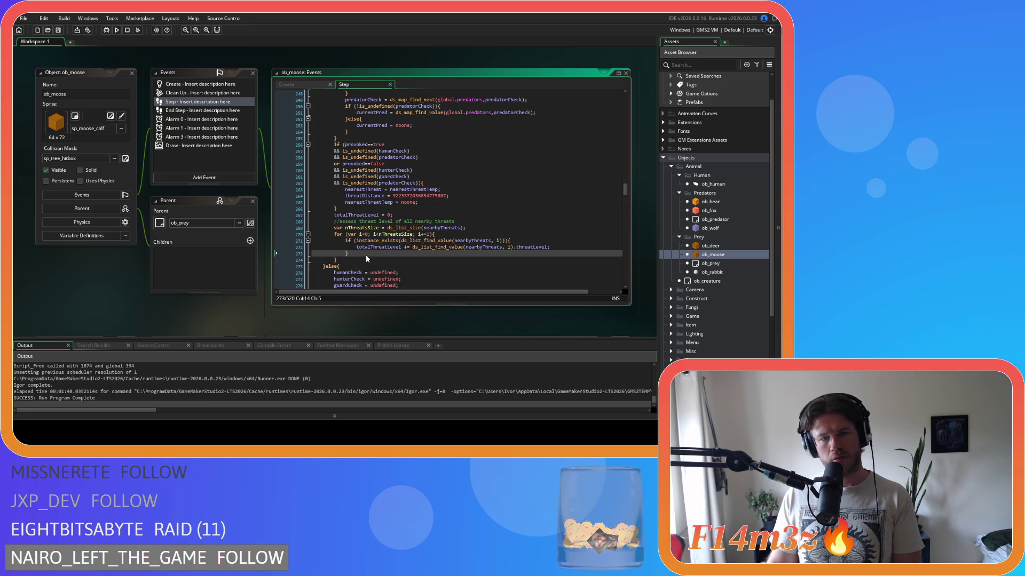
left_click(366, 262)
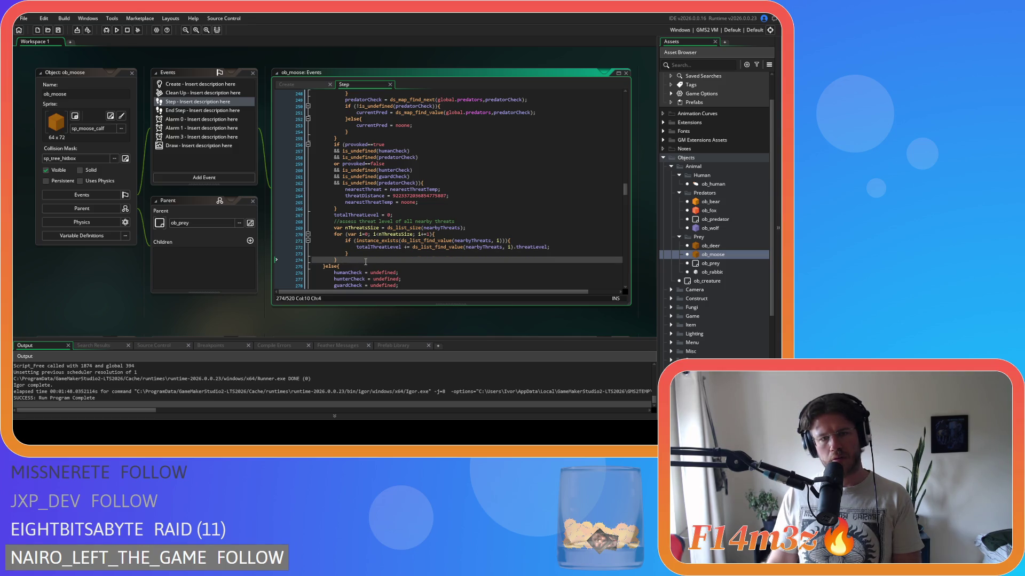
left_click(428, 227)
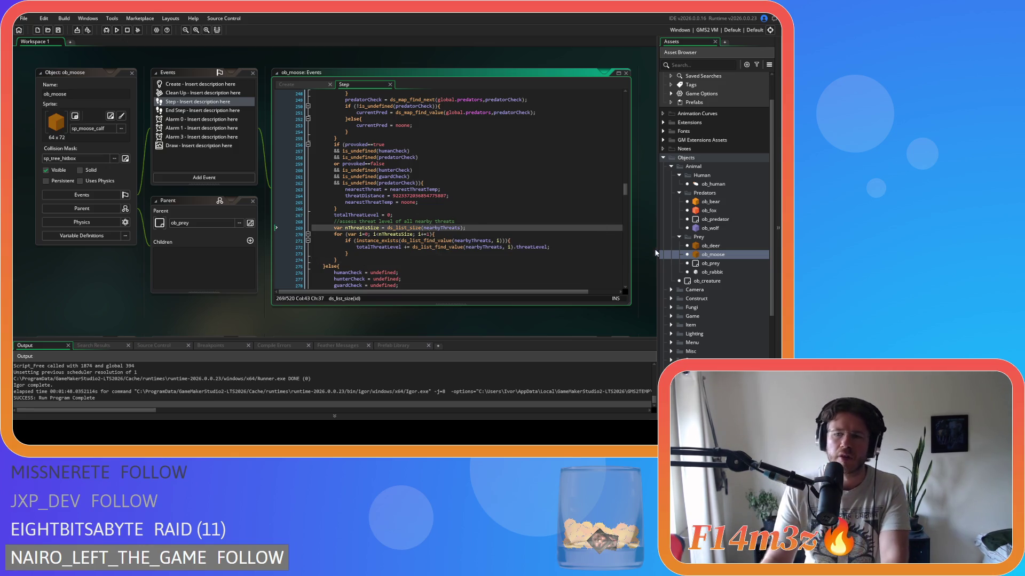
left_click(429, 233)
key("Up")
key("Up")
key("Up")
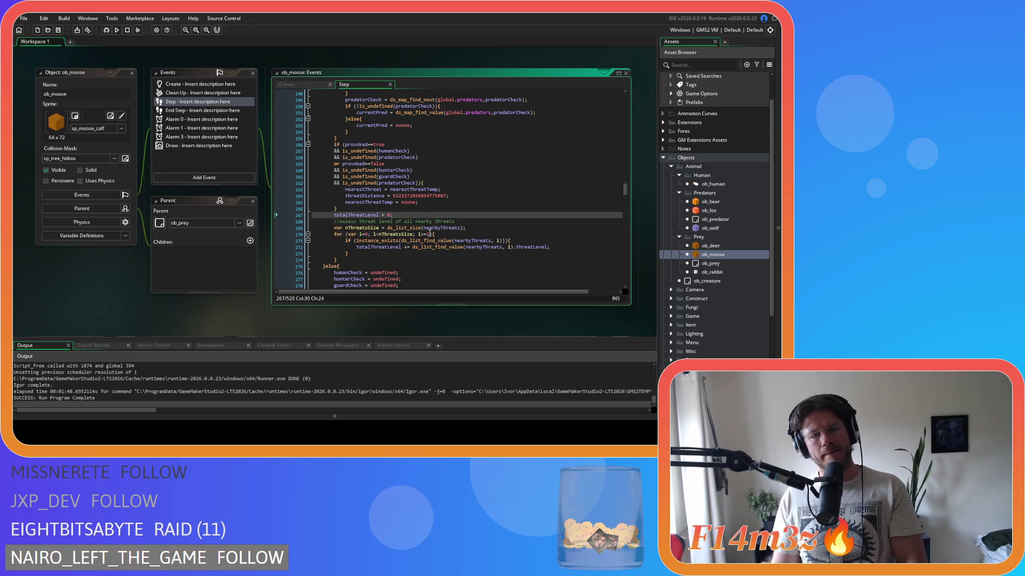
scroll(430, 232, "up", 5)
scroll(430, 231, "up", 13)
left_click(436, 175)
scroll(470, 220, "down", 16)
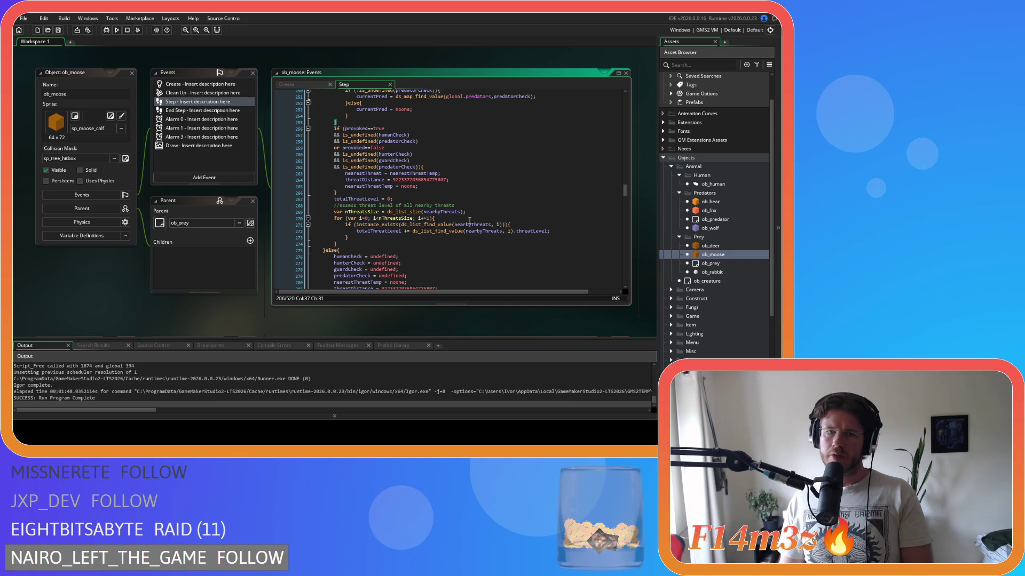
scroll(470, 221, "up", 1)
scroll(469, 221, "up", 16)
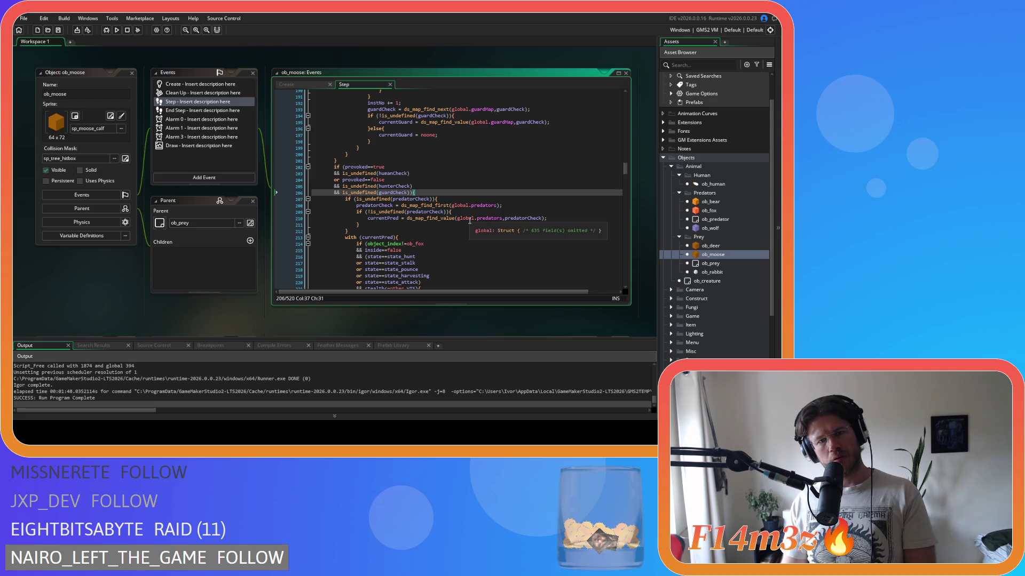
scroll(470, 220, "down", 20)
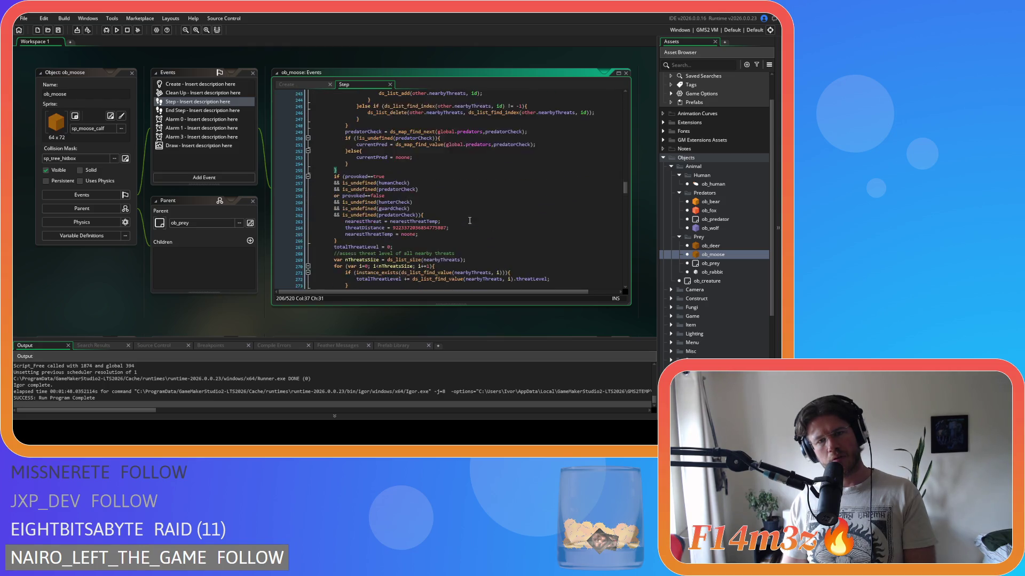
scroll(470, 220, "up", 20)
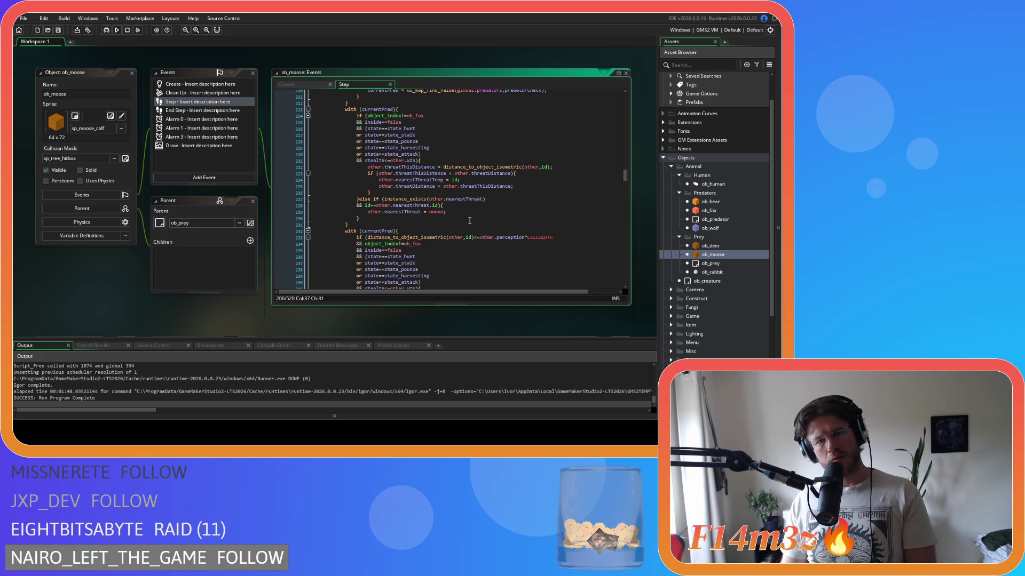
scroll(469, 220, "down", 20)
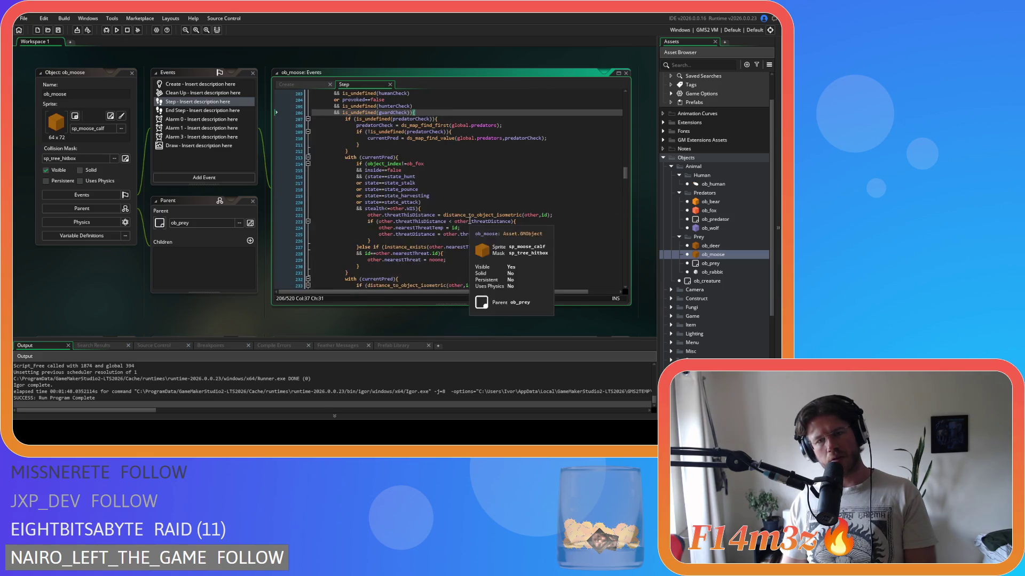
scroll(469, 221, "down", 1)
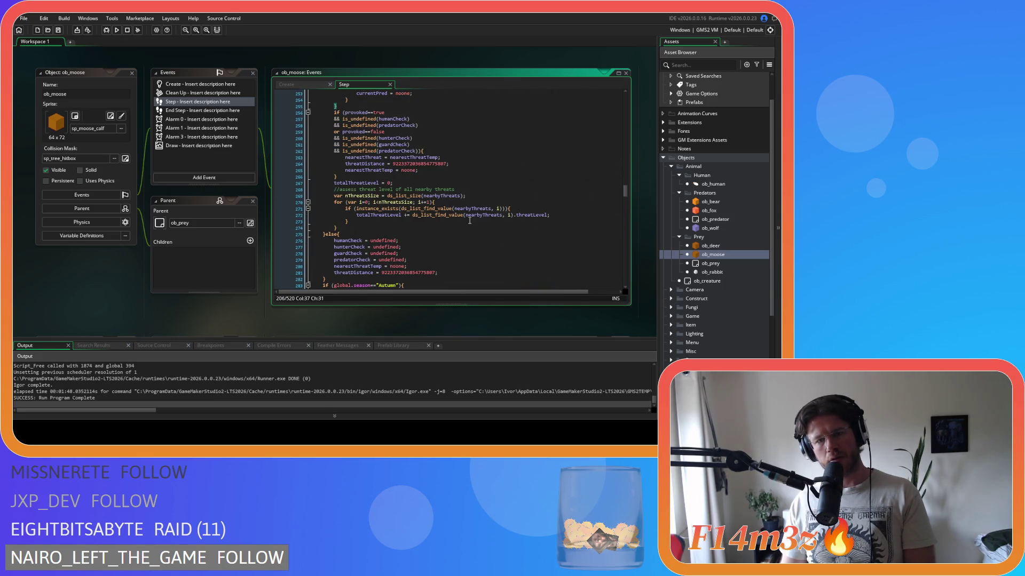
left_click(353, 222)
left_click(348, 227)
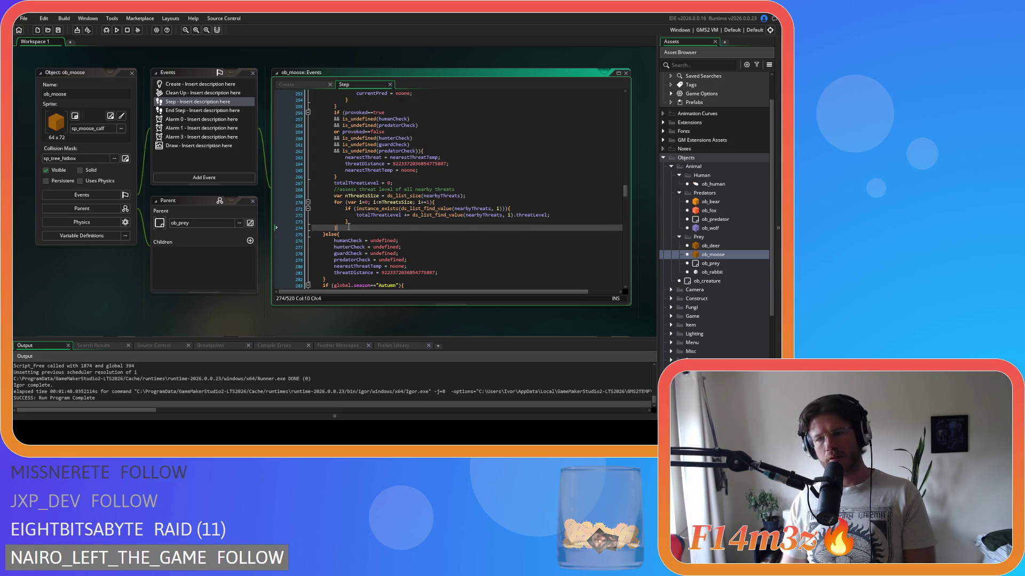
left_click(727, 229)
double_click(725, 229)
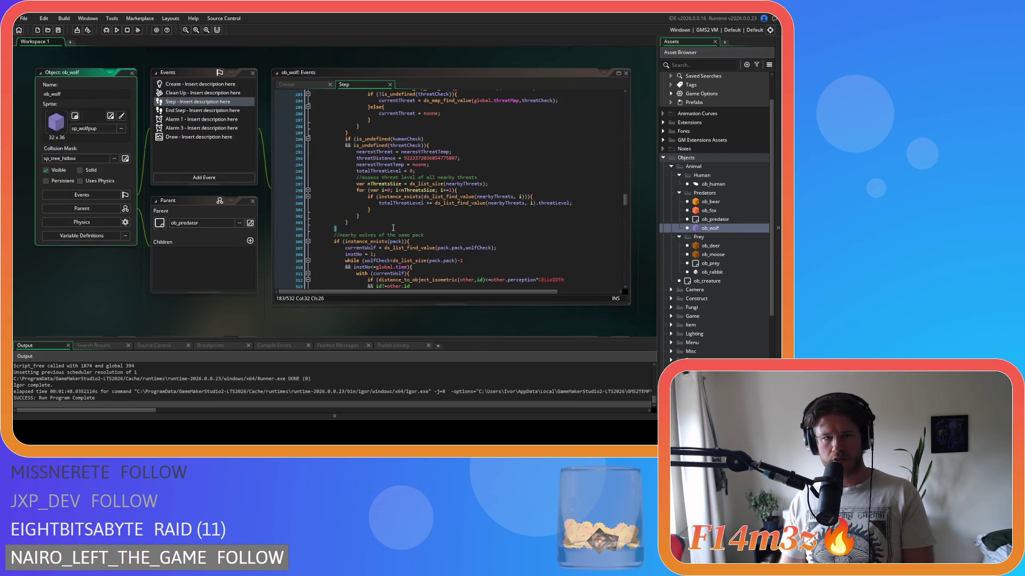
scroll(394, 226, "up", 1)
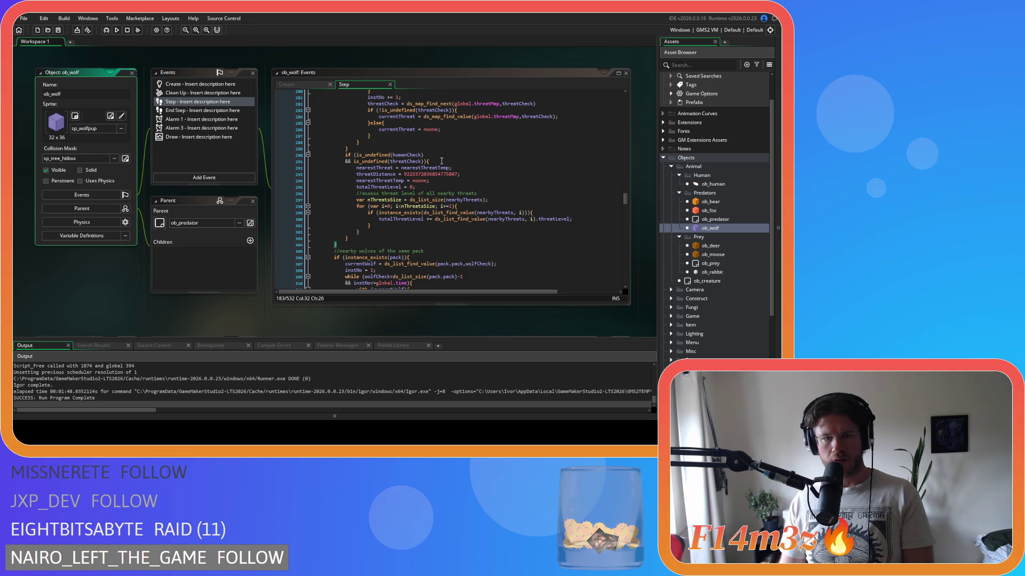
left_click(442, 160)
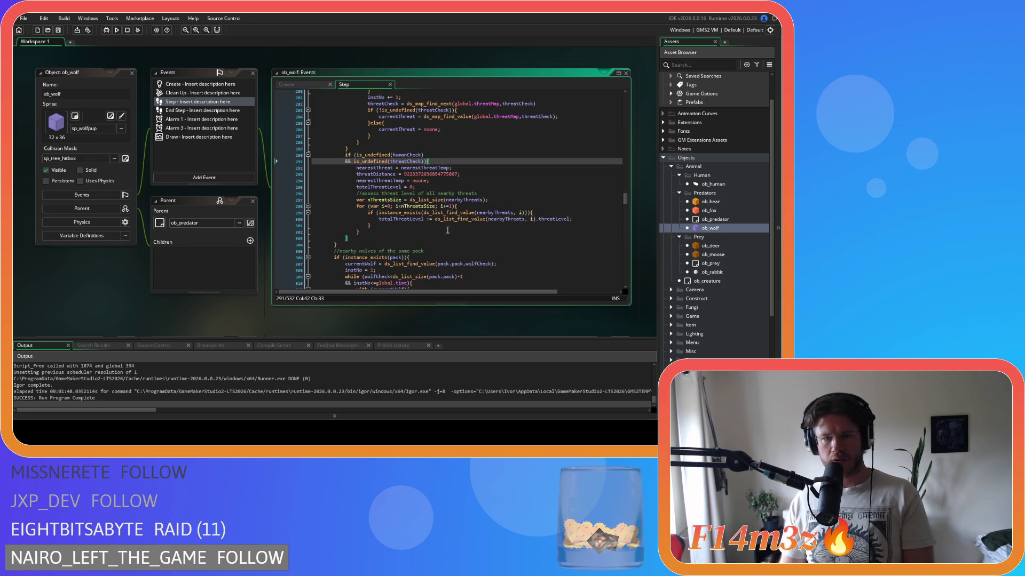
scroll(448, 230, "up", 1)
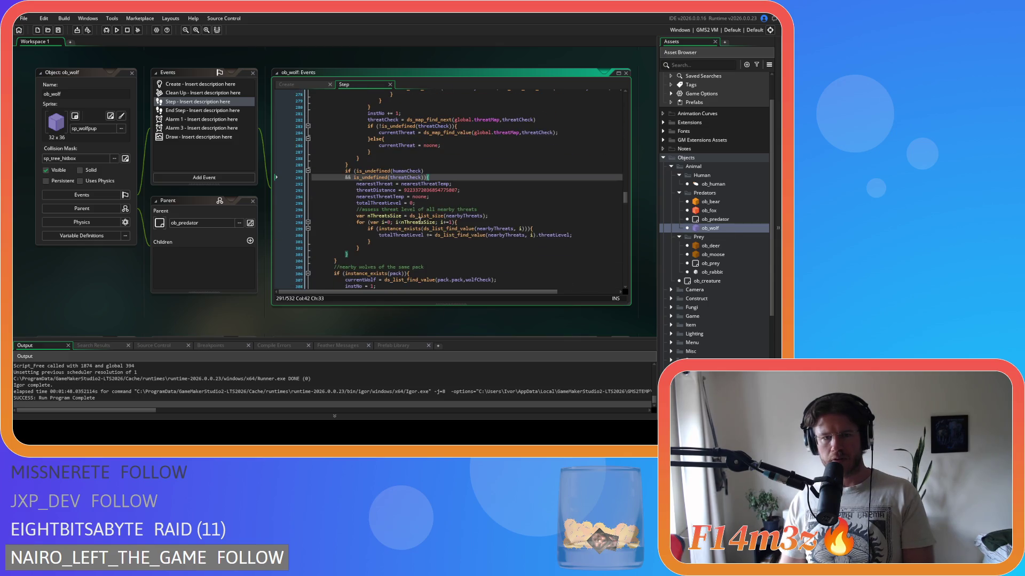
left_click(420, 221)
left_click(436, 176)
key("Left")
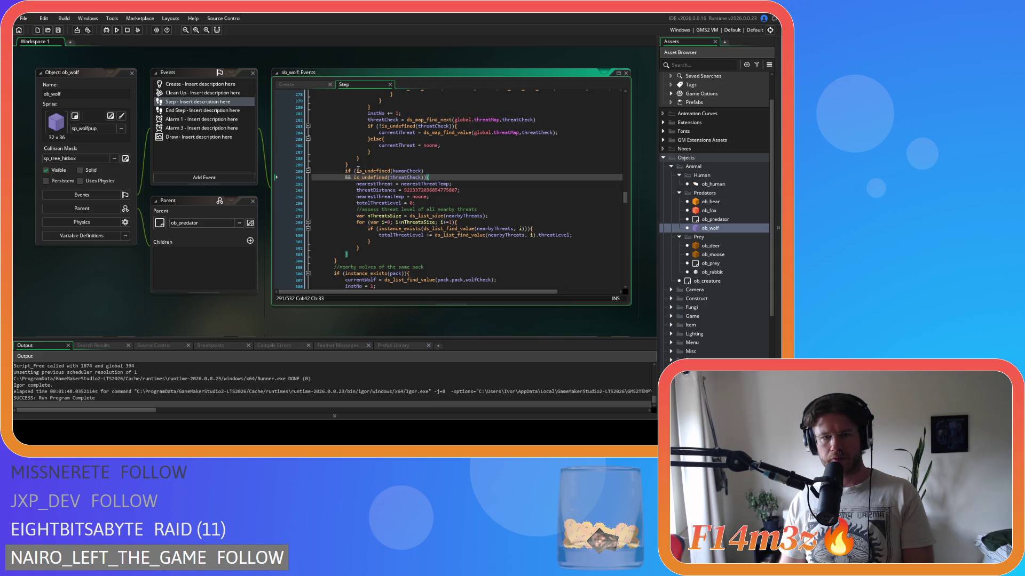
mouse_move(356, 170)
left_mouse_down()
mouse_move(369, 177)
mouse_move(467, 146)
left_mouse_up()
left_click(499, 176)
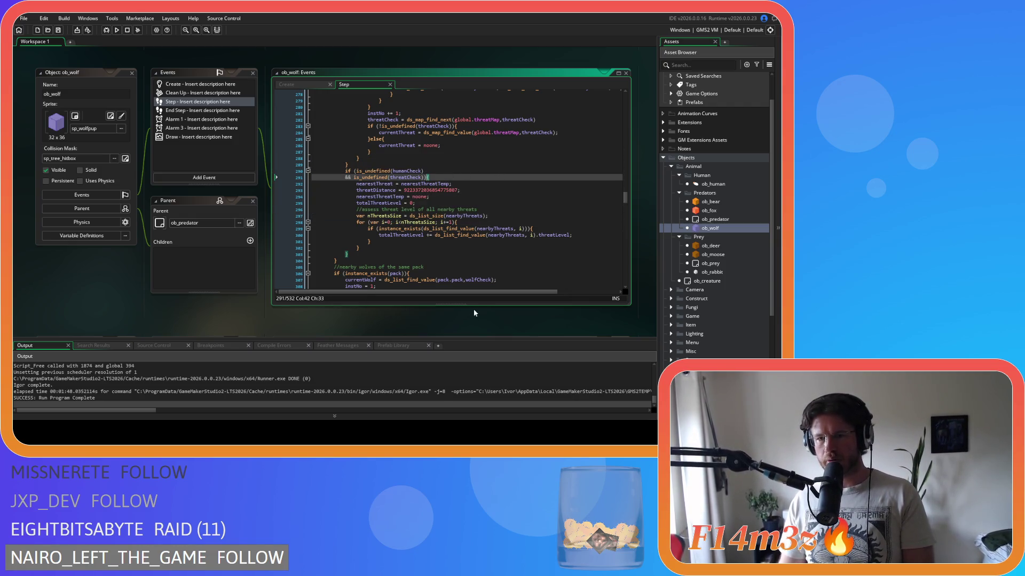
left_click_drag(374, 209, 407, 255)
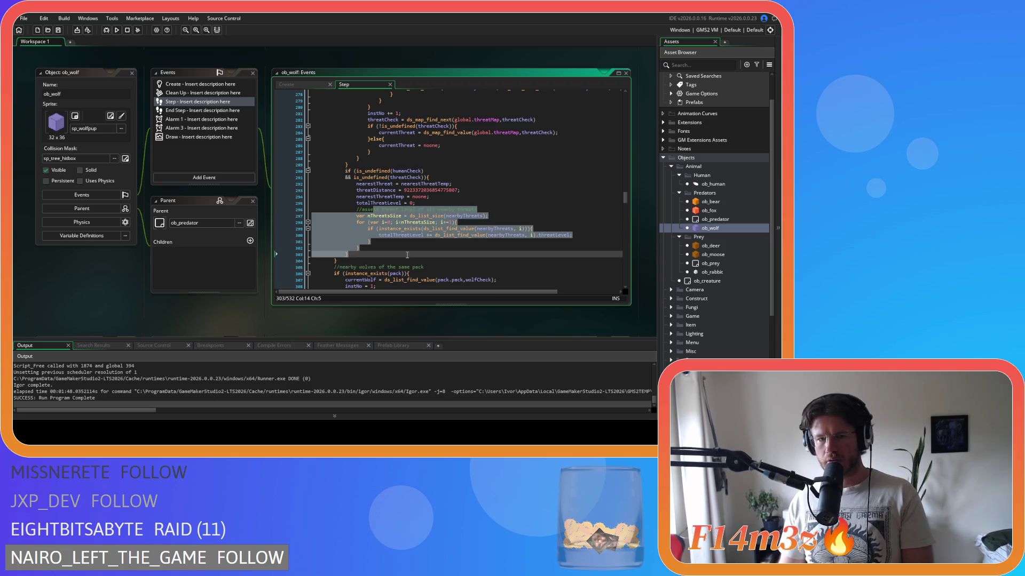
Open ob_moose's Step event and find the end of its threat condition.
double_click(726, 253)
left_click(418, 219)
scroll(454, 221, "down", 2)
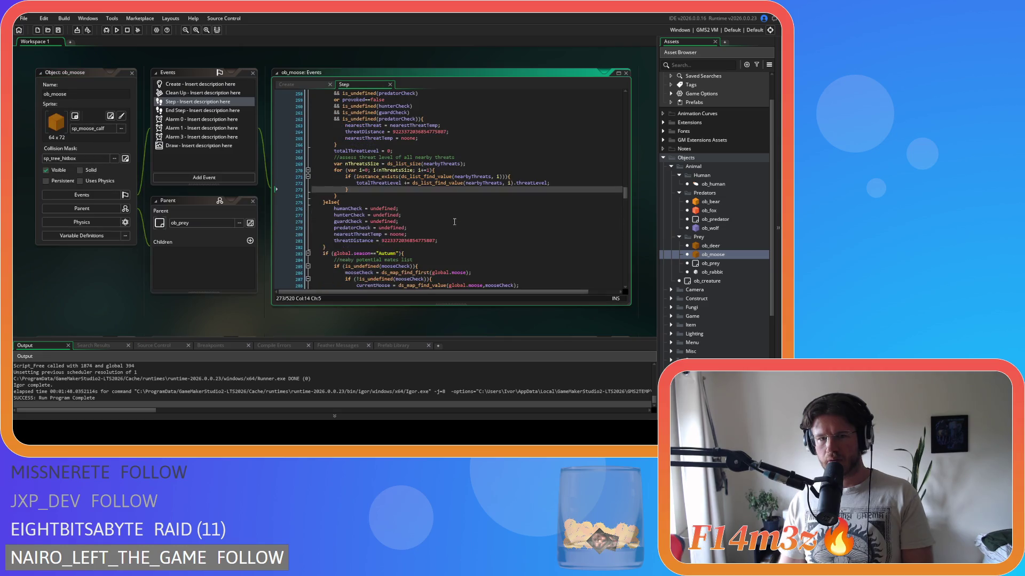
scroll(400, 226, "up", 5)
scroll(412, 226, "down", 4)
scroll(412, 225, "down", 2)
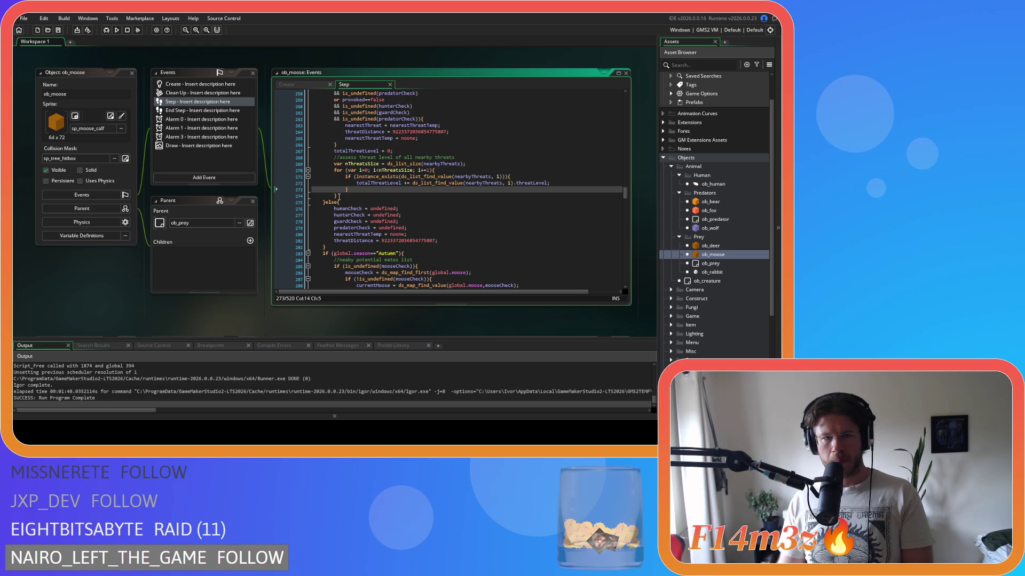
scroll(346, 195, "up", 3)
left_click(441, 167)
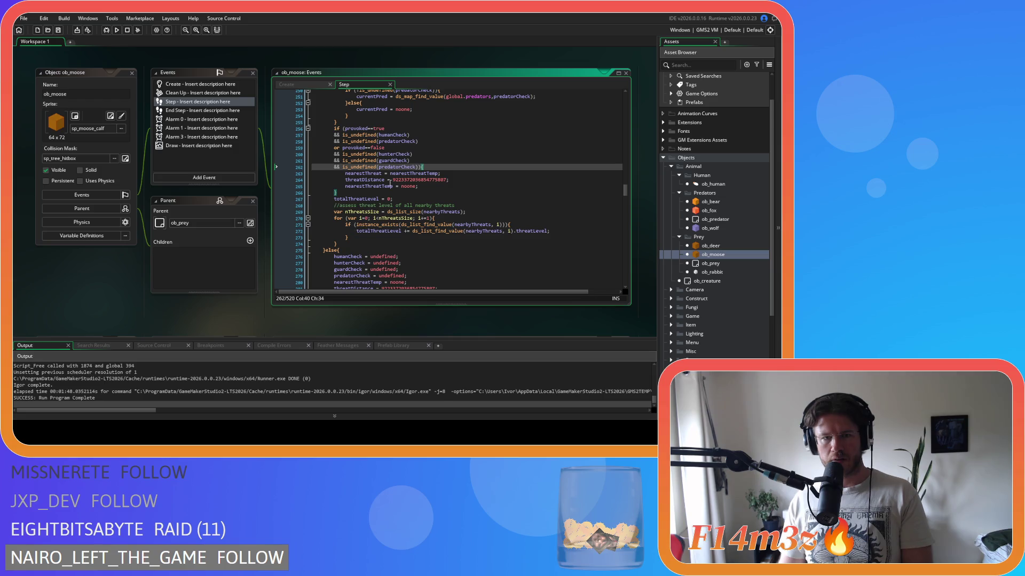
Move the totalThreatLevel reset and nearbyThreats summation loop inside the all-checks-undefined block, then save.
left_click_drag(337, 244, 335, 203)
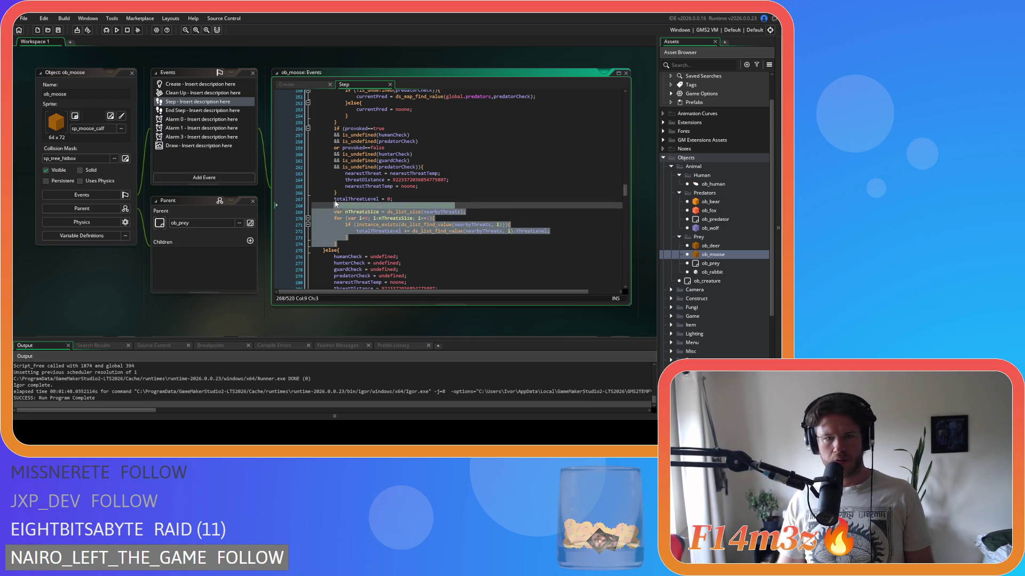
key("Delete")
key("BackSpace")
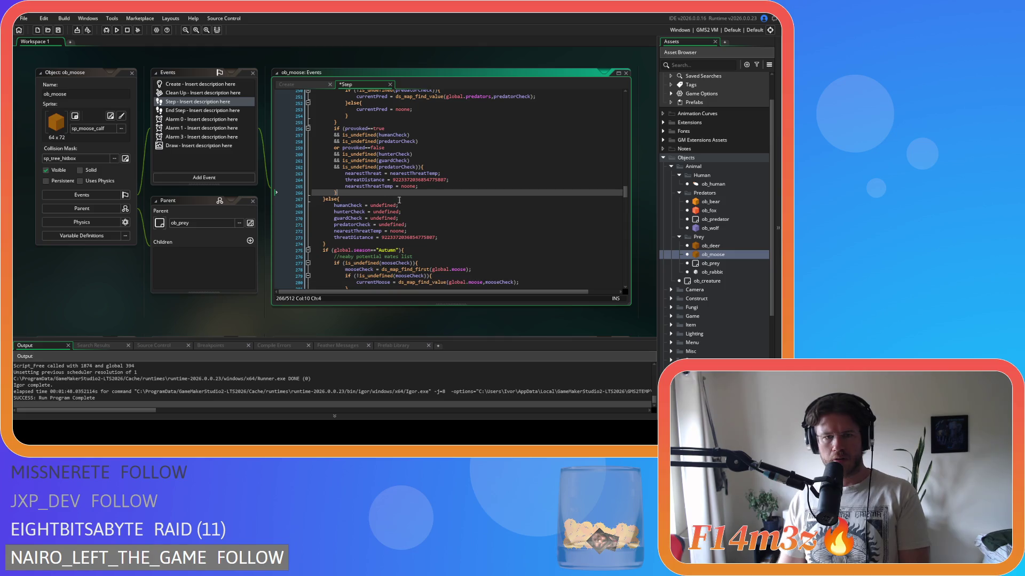
key("ctrl+z")
left_click_drag(349, 235, 306, 201)
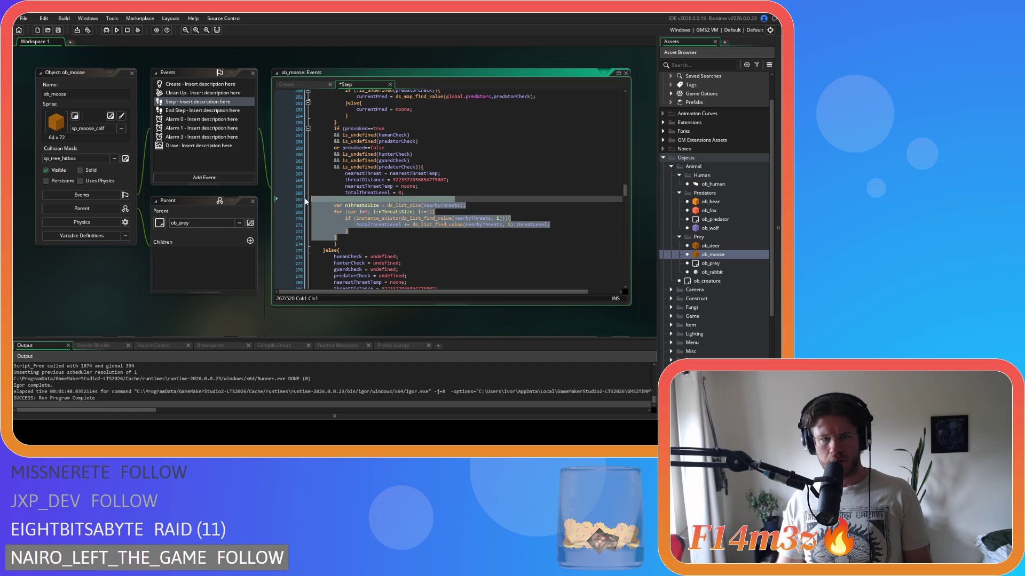
key("ctrl+z")
left_click(712, 204)
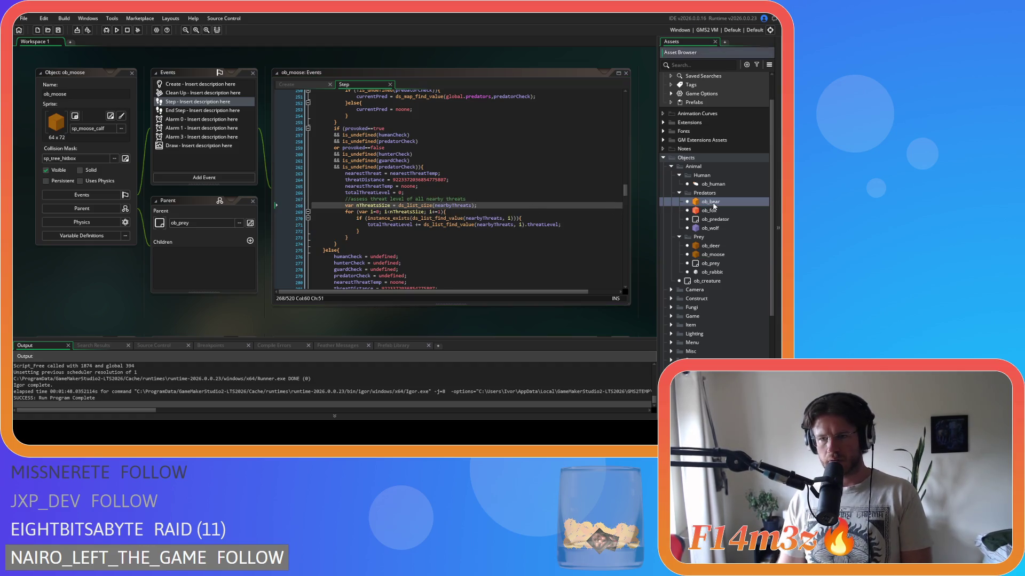
Review the threat loops in ob_bear's and ob_fox's Step events.
double_click(712, 203)
scroll(433, 156, "down", 5)
scroll(434, 156, "down", 20)
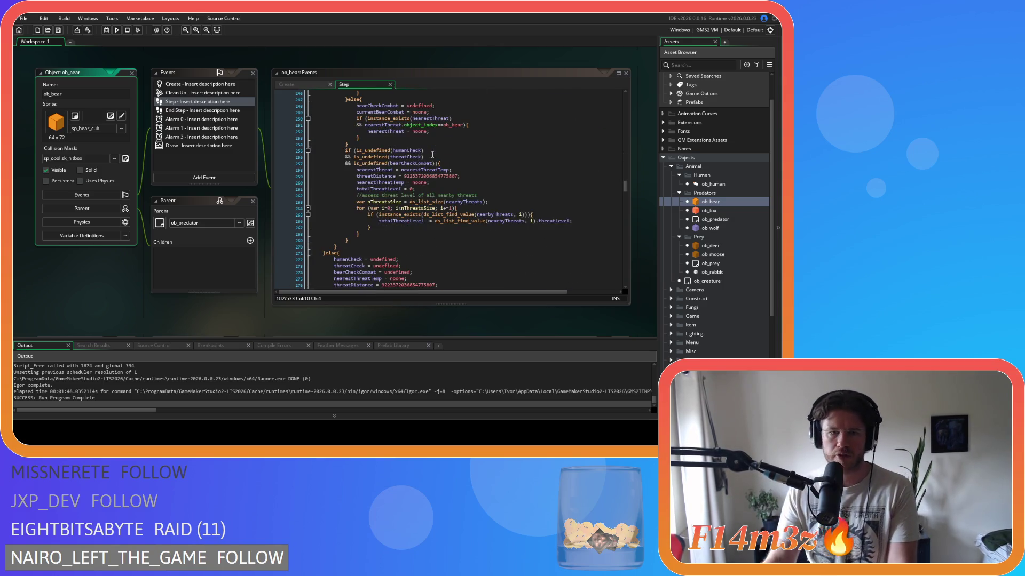
double_click(705, 210)
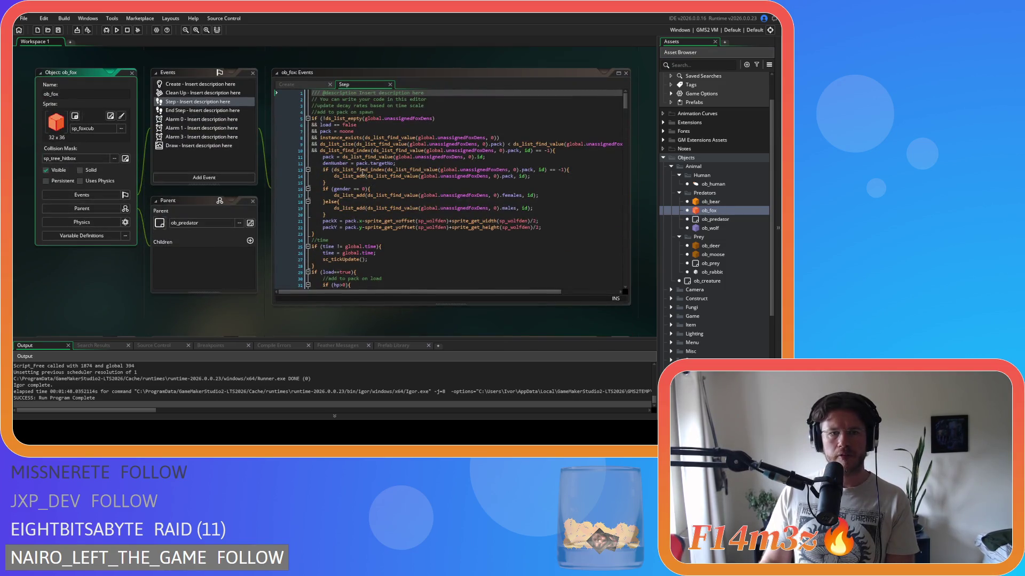
scroll(358, 169, "down", 20)
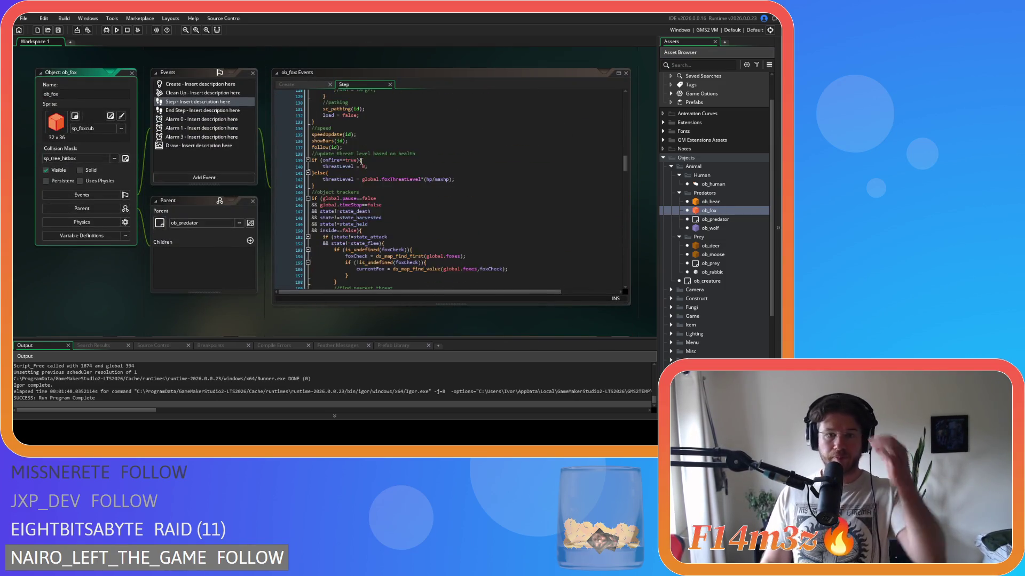
scroll(362, 160, "down", 20)
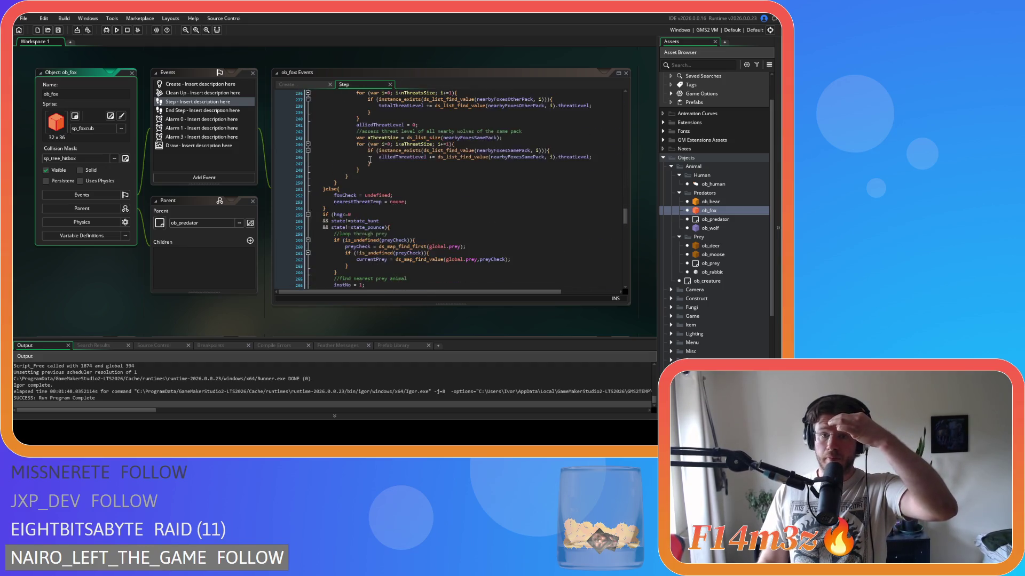
scroll(369, 160, "up", 6)
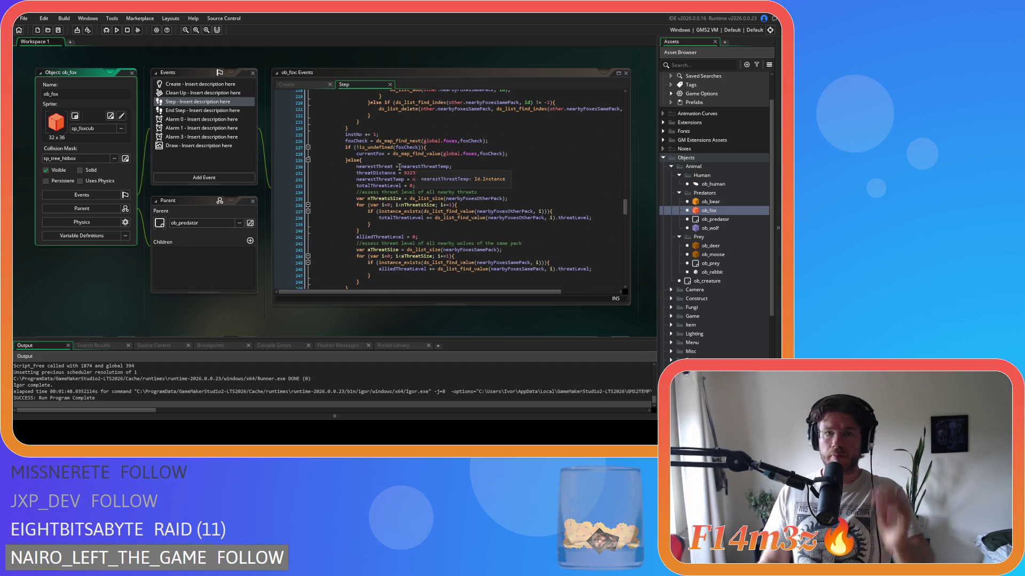
left_click(362, 160)
scroll(482, 195, "down", 4)
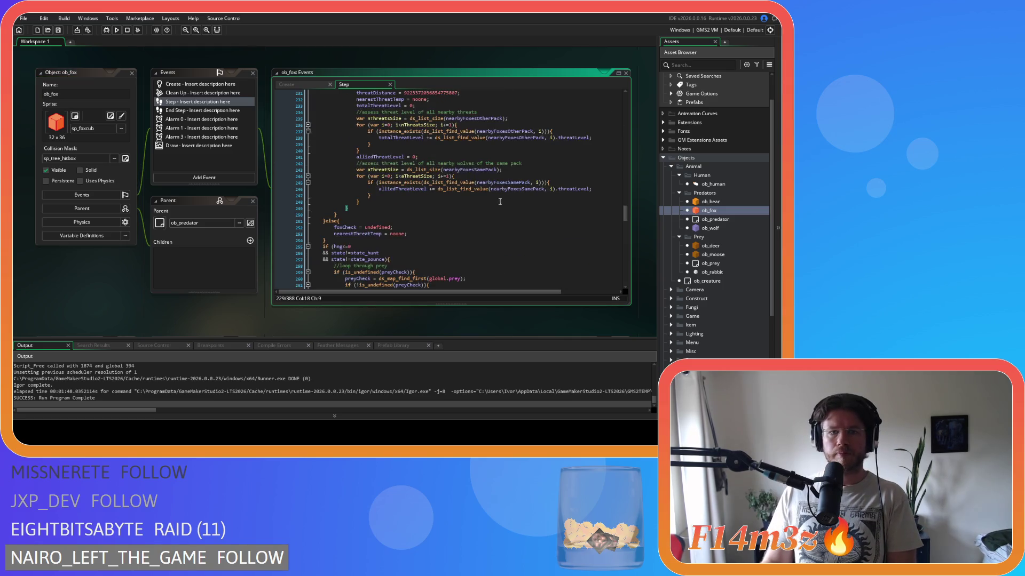
Compare ob_wolf's threat condition and ob_deer's Step code, then return to ob_moose.
double_click(709, 227)
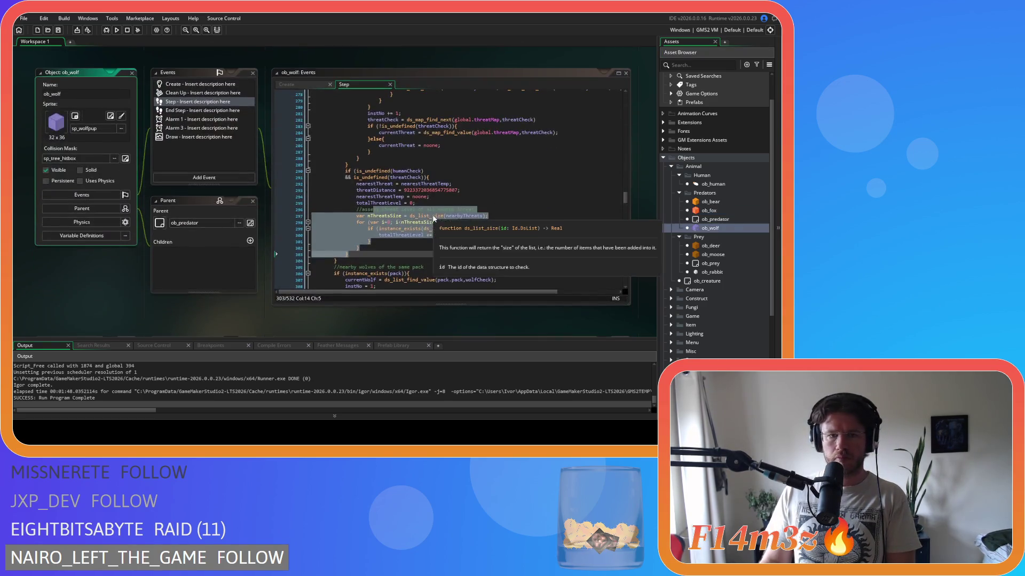
left_click(424, 208)
left_click(504, 177)
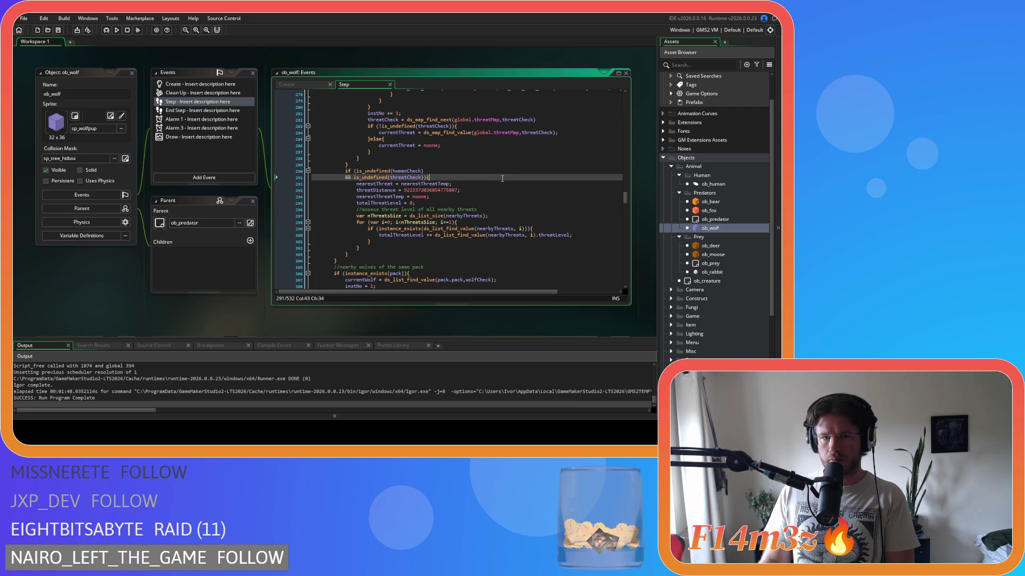
left_click(718, 249)
double_click(717, 249)
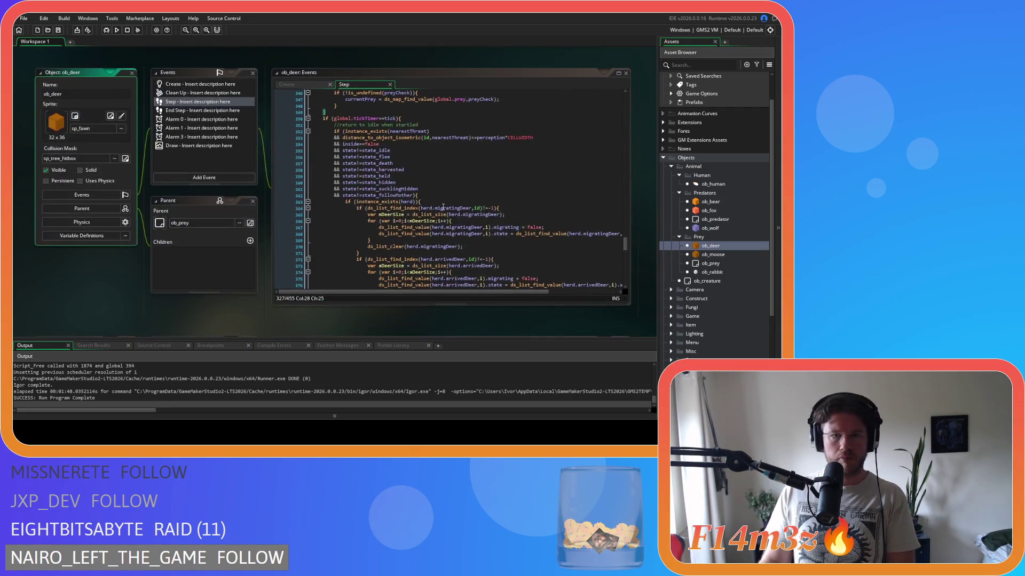
scroll(472, 211, "up", 7)
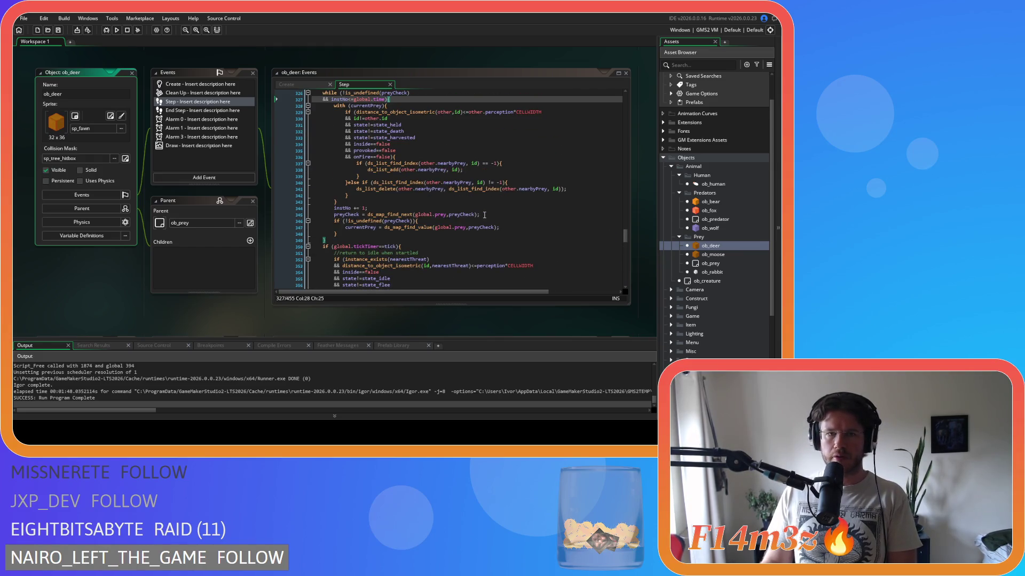
scroll(484, 215, "up", 4)
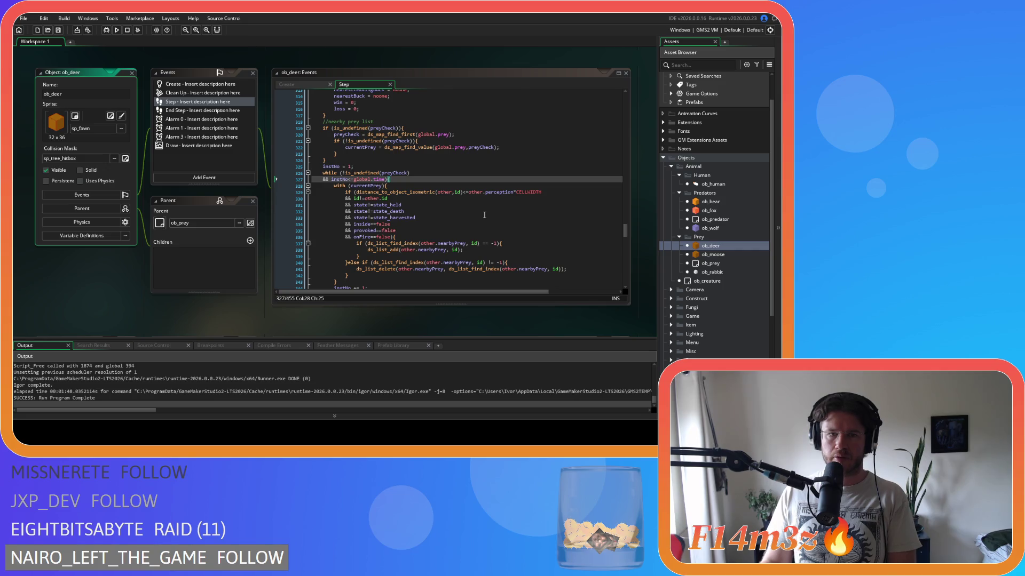
scroll(484, 215, "up", 8)
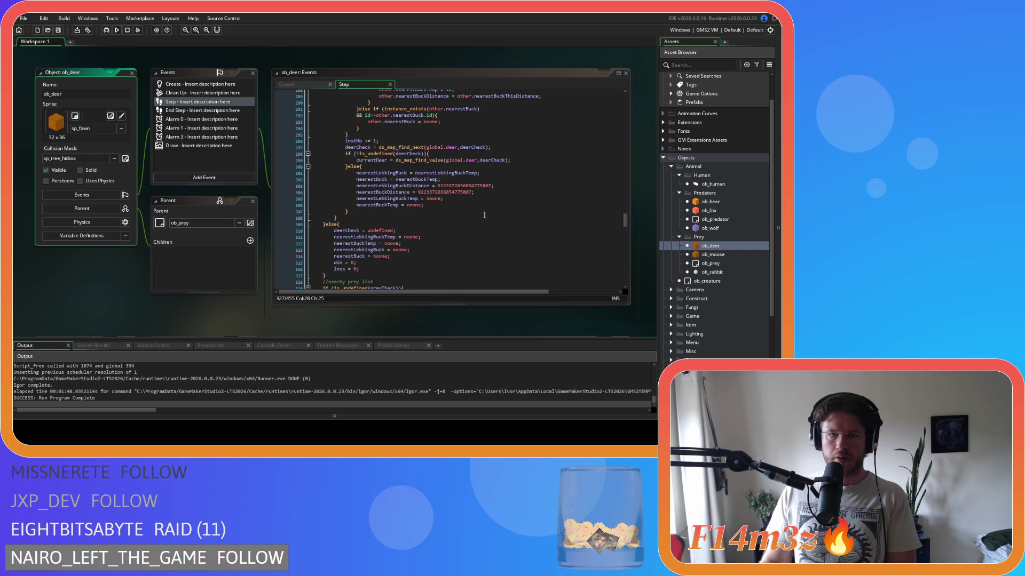
scroll(484, 215, "up", 5)
scroll(484, 215, "down", 4)
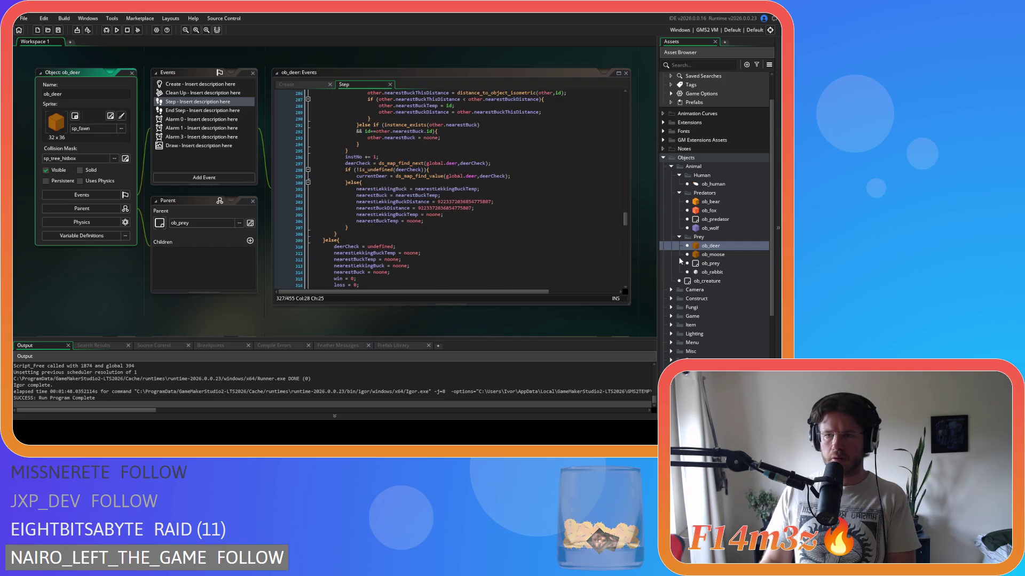
double_click(728, 256)
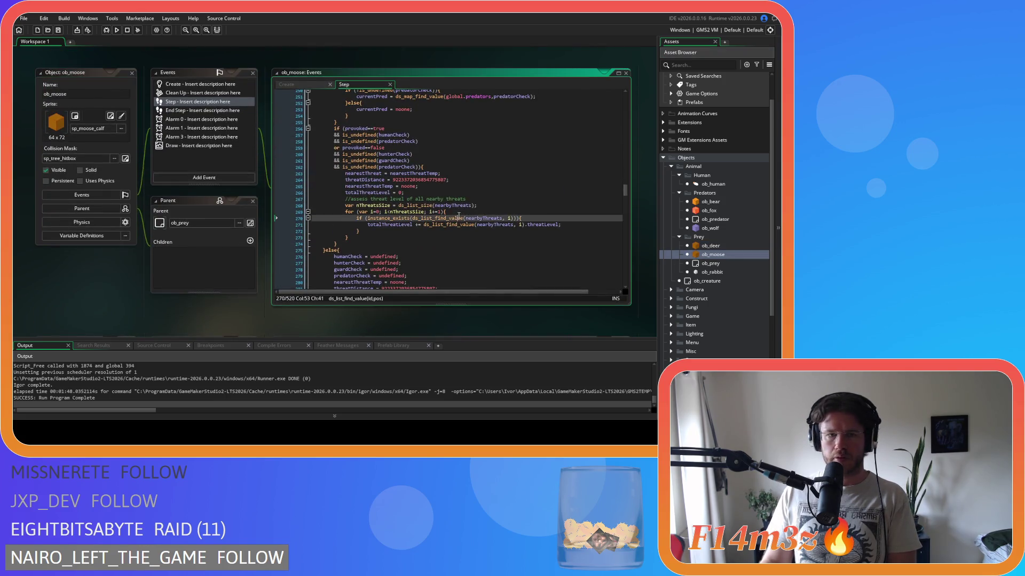
Check ob_moose's for loop summing totalThreatLevel across nearbyThreats up to nThreatsSize.
left_click(490, 204)
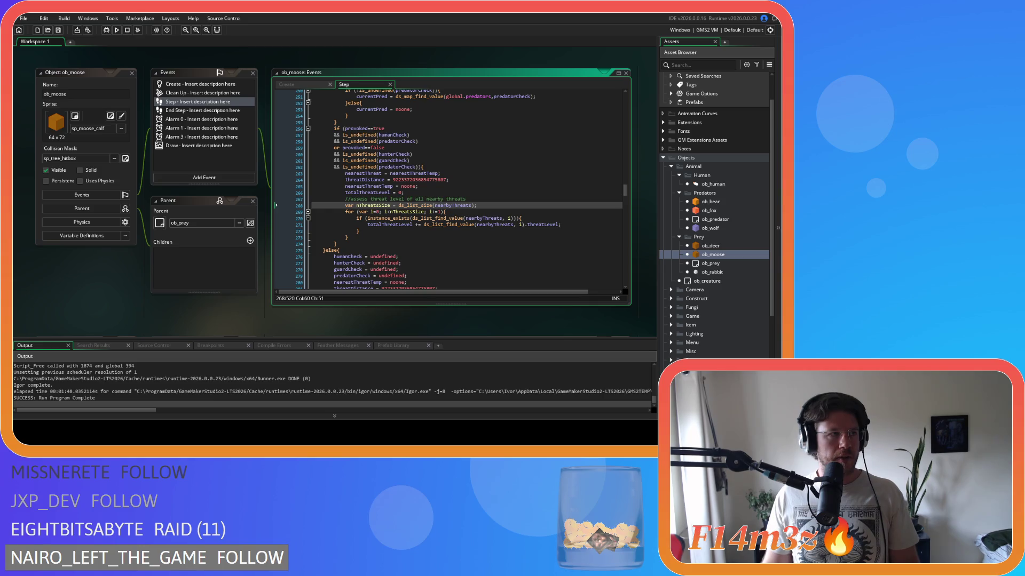
key("Down")
key("Down")
key("Down")
key("Up")
key("Up")
key("Up")
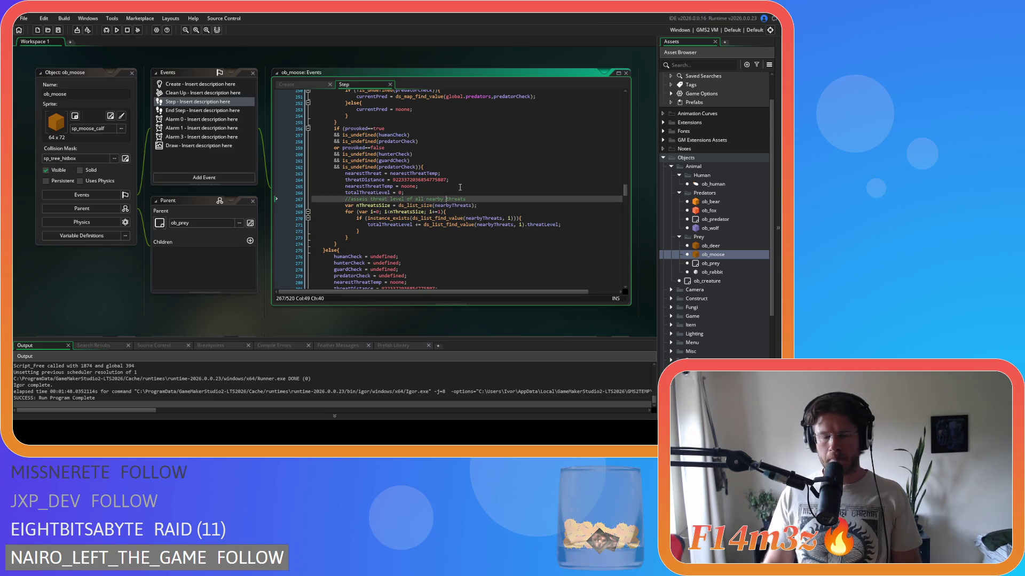
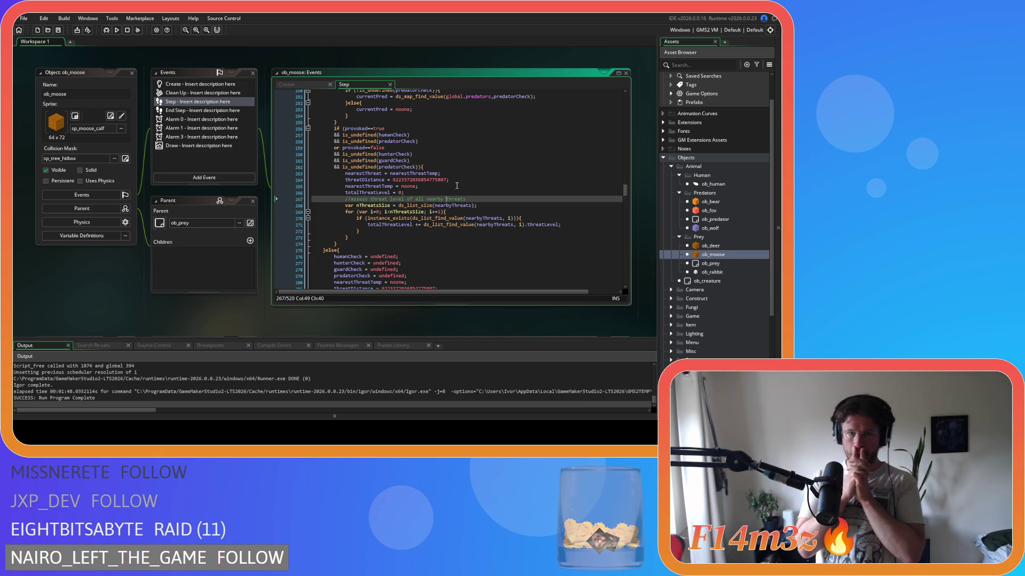
Go to the closing brace on line 95 of ob_moose's Step code, adding and then undoing a blank line.
scroll(454, 183, "up", 20)
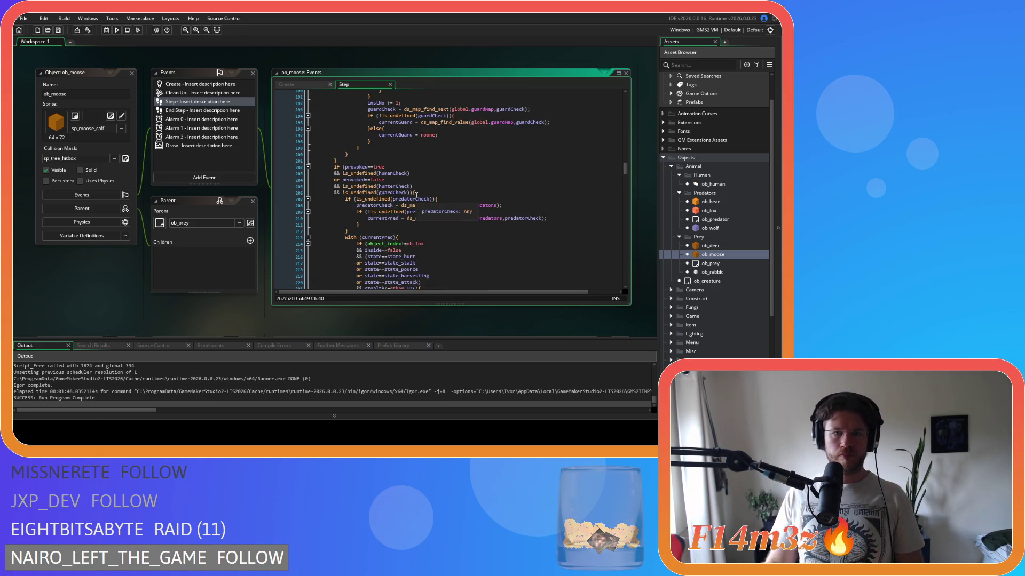
scroll(421, 200, "up", 12)
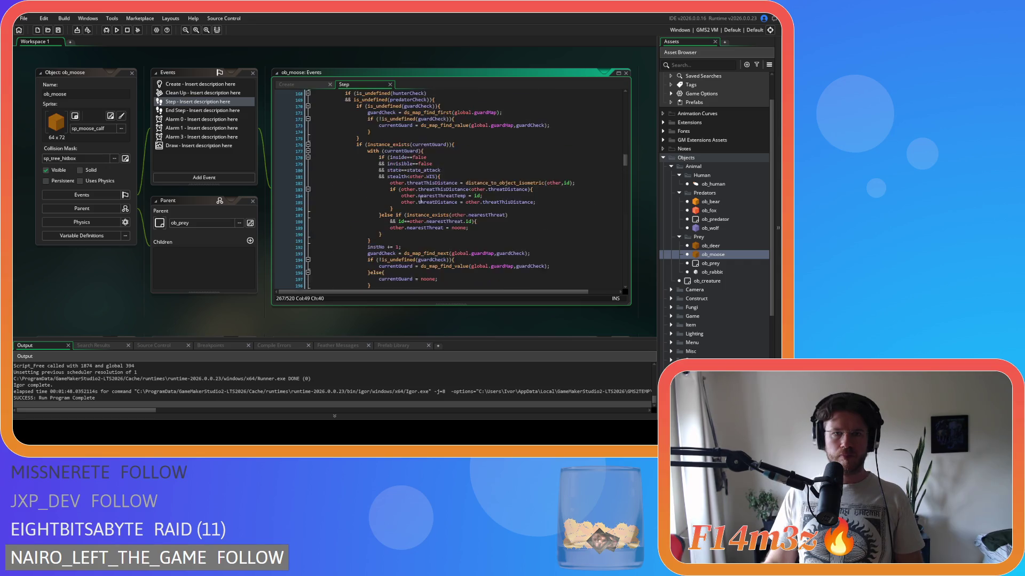
scroll(420, 199, "up", 10)
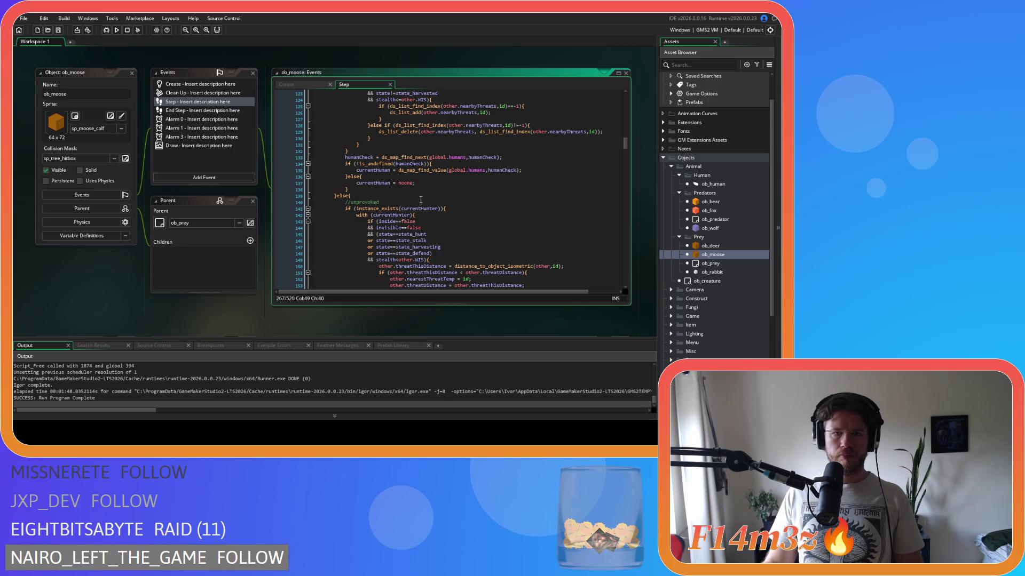
scroll(420, 200, "up", 20)
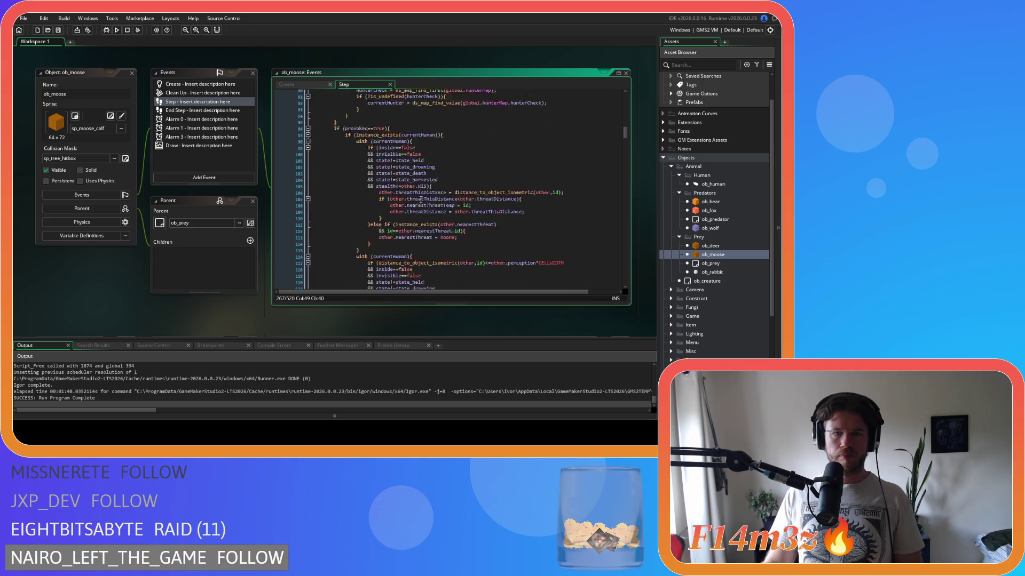
scroll(421, 198, "down", 5)
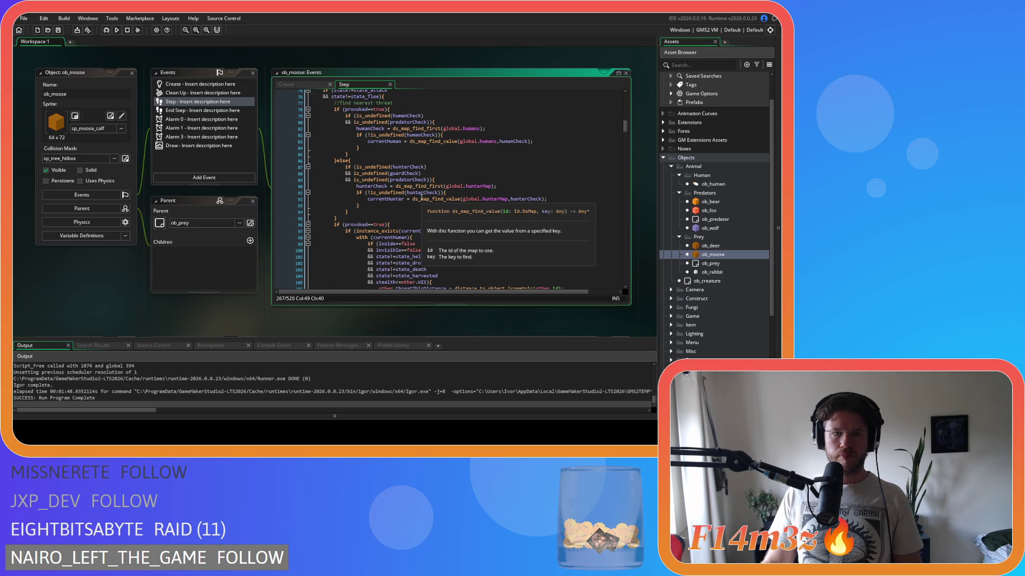
scroll(421, 197, "up", 3)
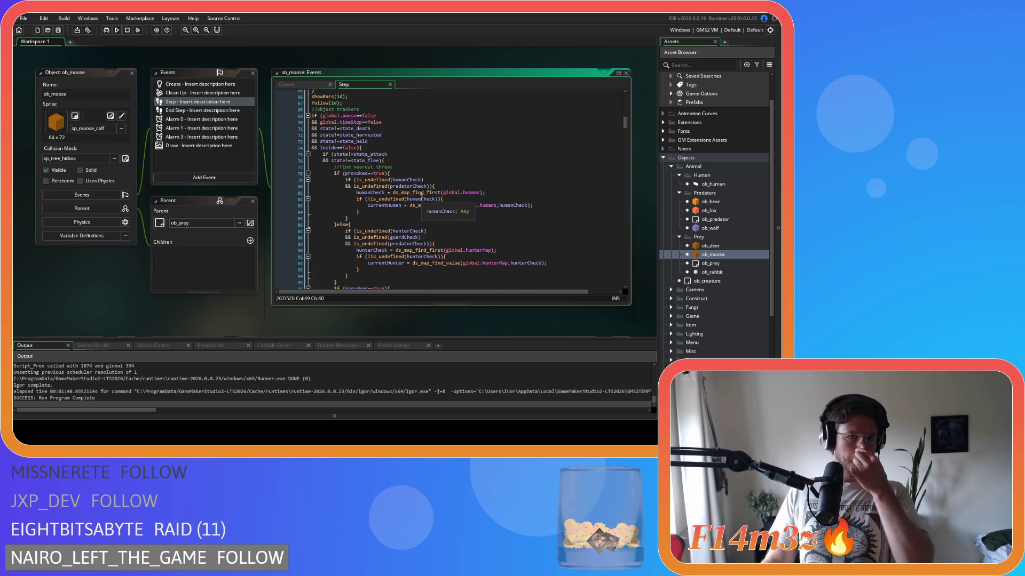
scroll(422, 197, "down", 3)
left_click(427, 217)
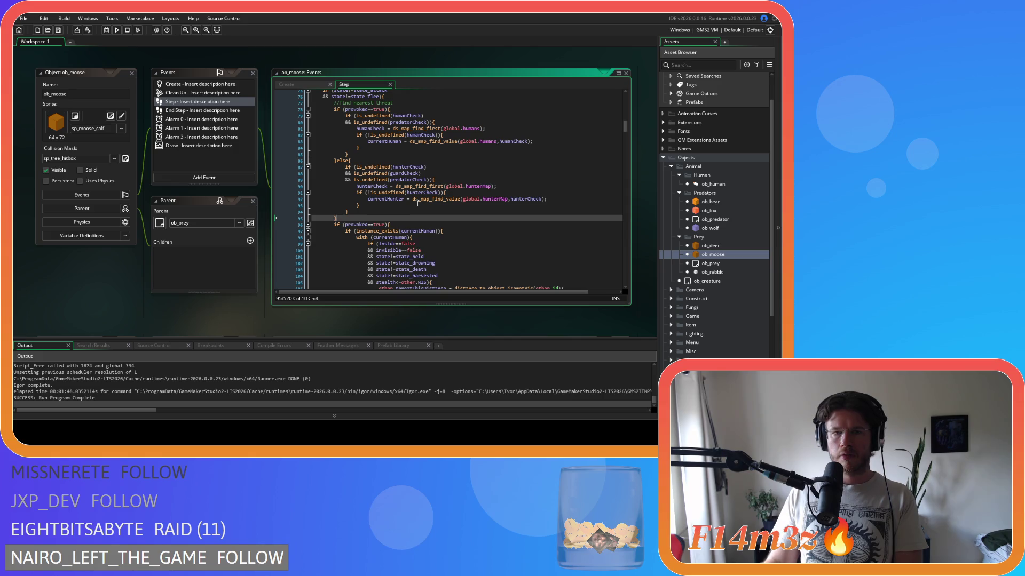
key("Return")
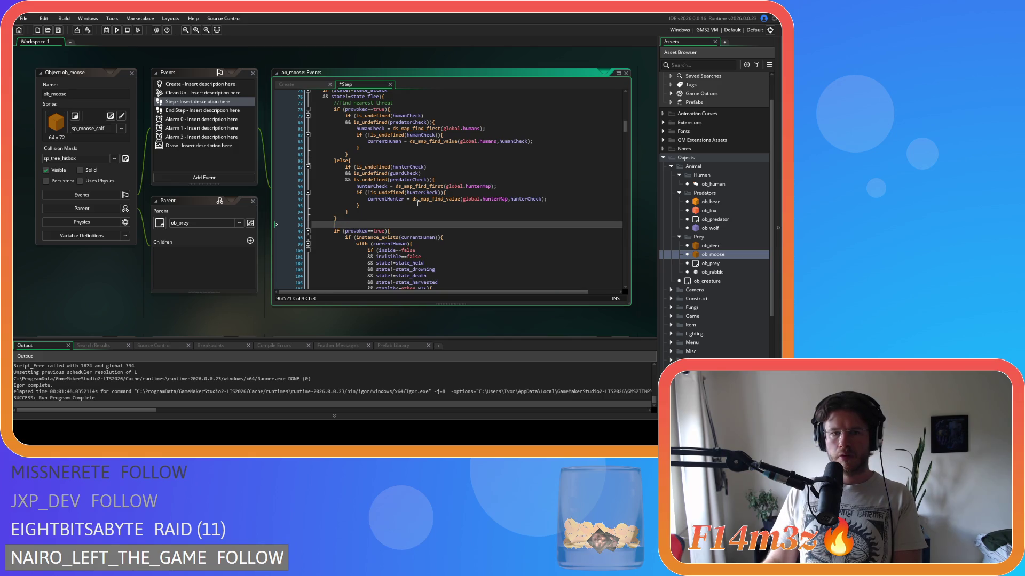
key("ctrl+z")
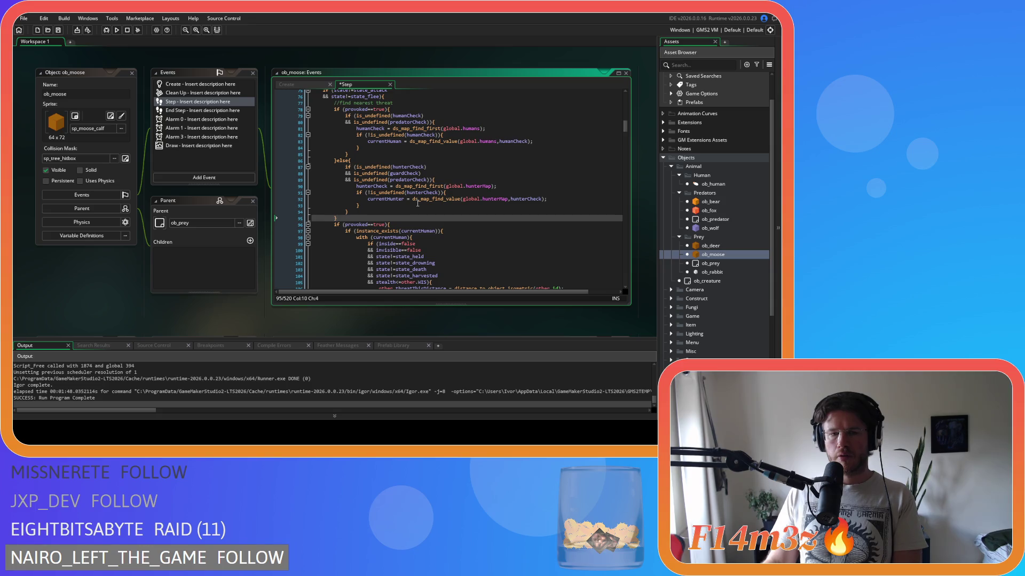
Select from line 96 through the provoked==true block and indent it one level.
scroll(418, 204, "down", 18)
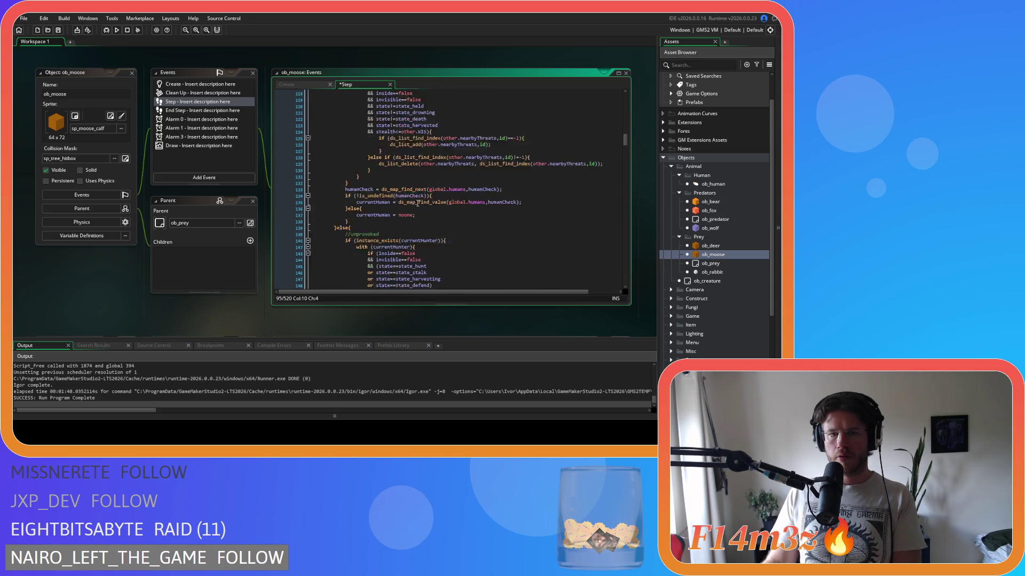
scroll(417, 203, "down", 20)
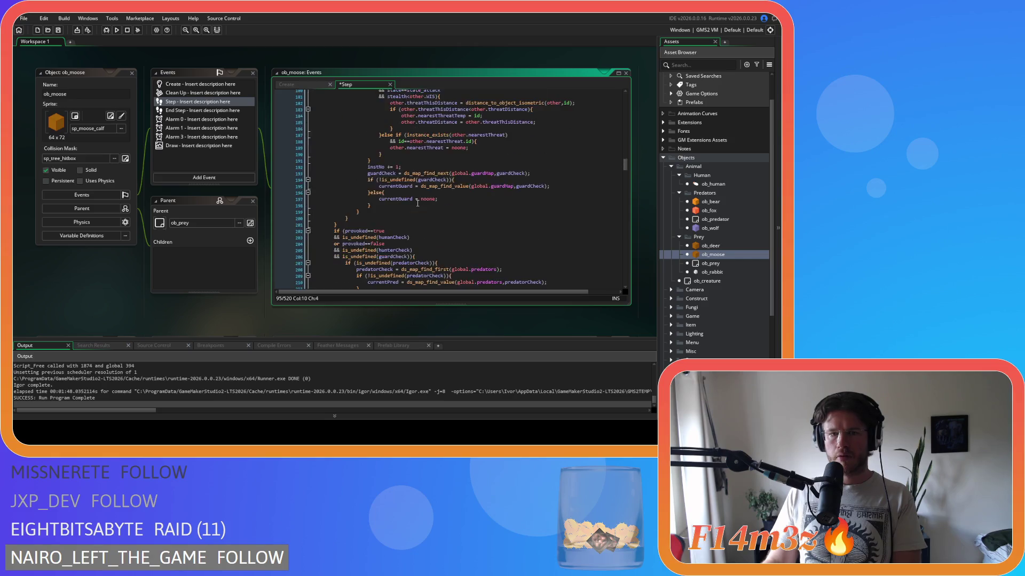
scroll(417, 204, "down", 17)
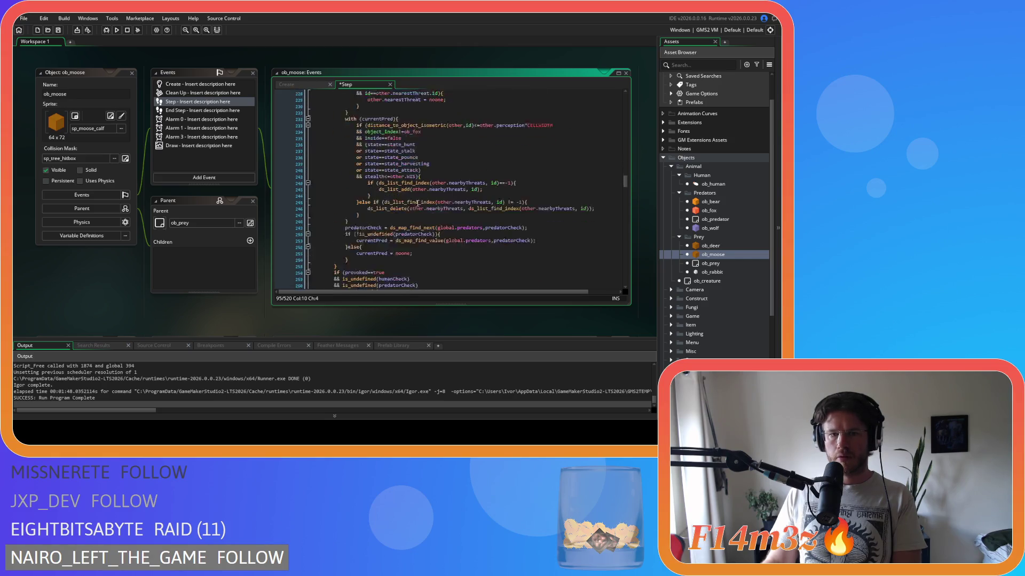
scroll(417, 203, "down", 2)
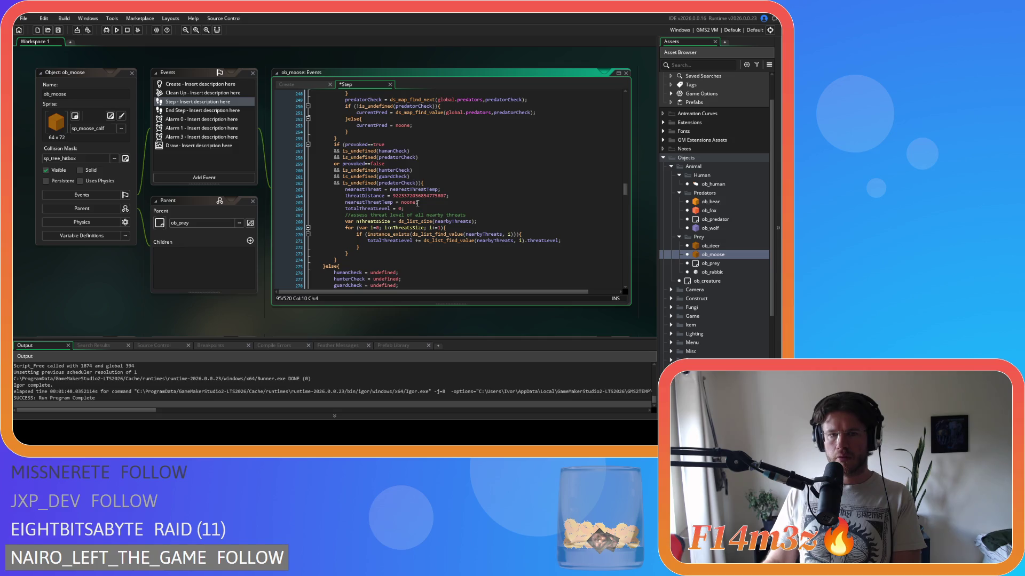
left_click_drag(338, 260, 329, 194)
scroll(328, 194, "up", 15)
scroll(332, 191, "up", 20)
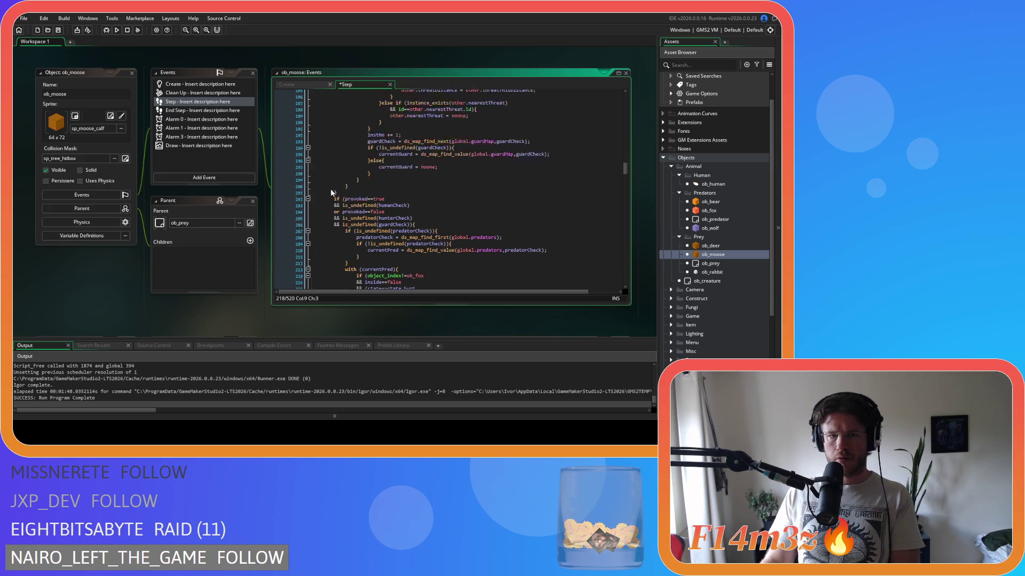
scroll(332, 190, "up", 16)
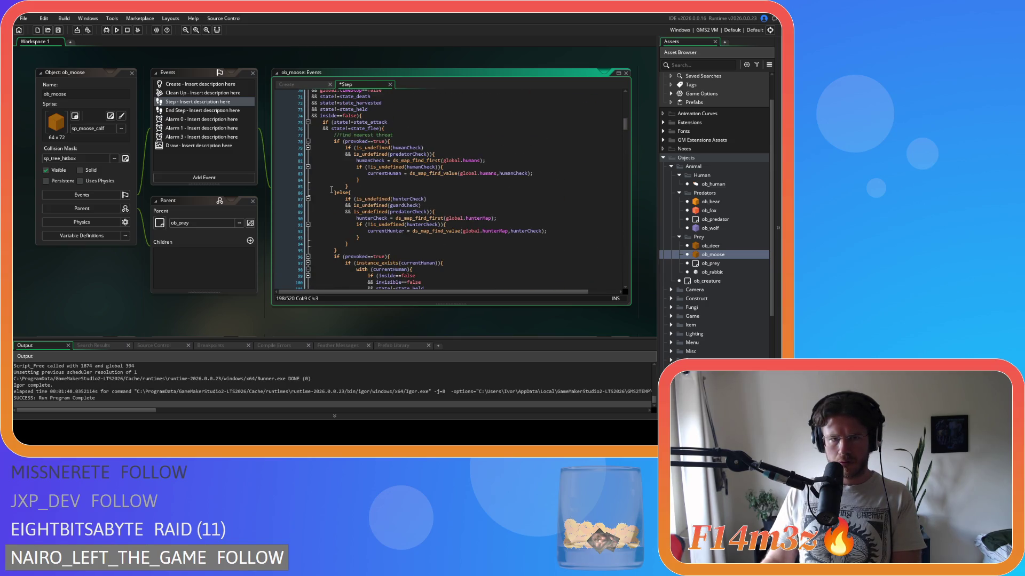
mouse_move(332, 190)
left_mouse_down()
mouse_move(374, 247)
mouse_move(403, 252)
left_mouse_up()
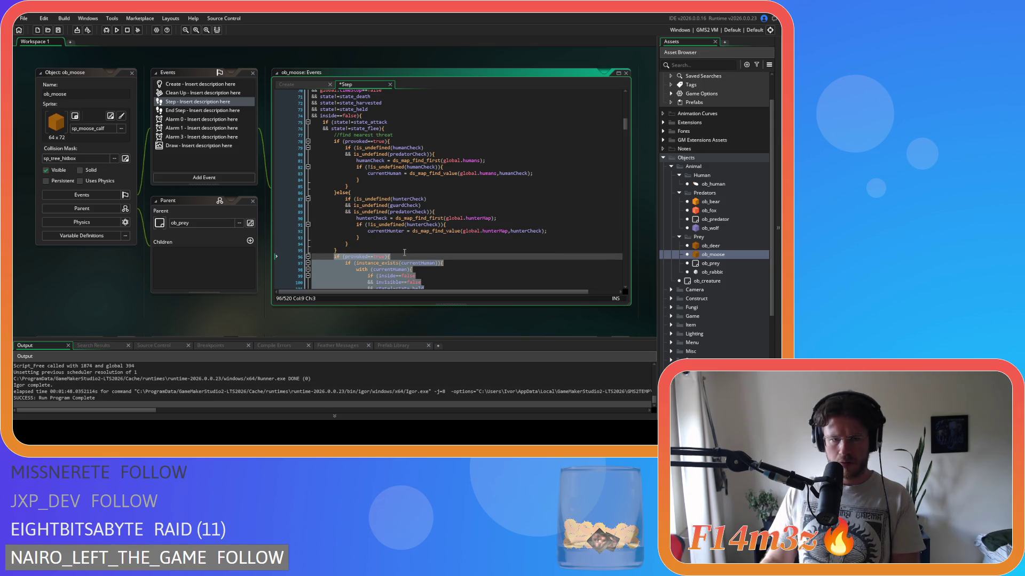
scroll(403, 252, "down", 4)
key("Tab")
left_click(362, 170)
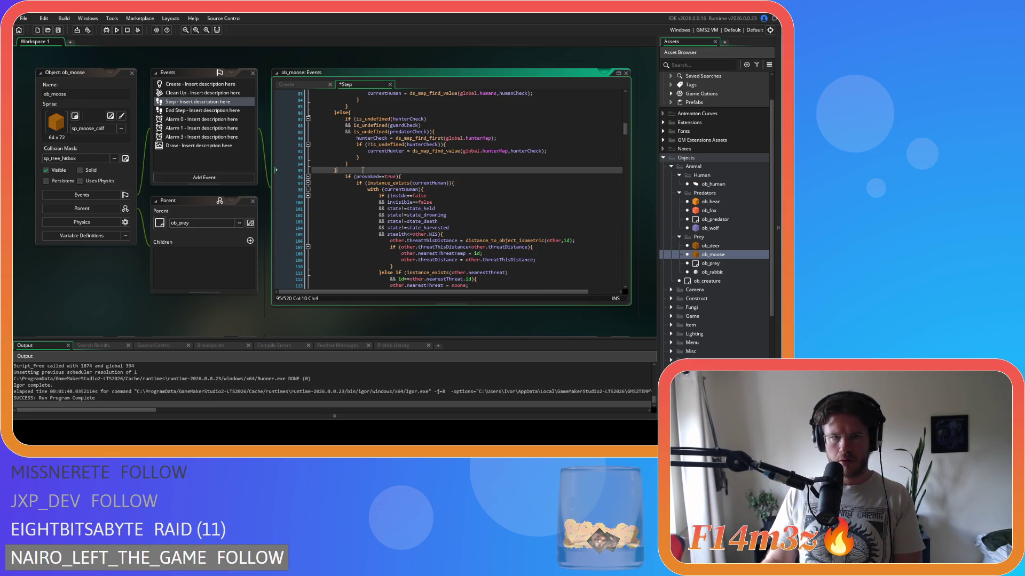
Open ob_deer and copy the instNo and while-loop header lines (102–106) from its Step event.
double_click(710, 245)
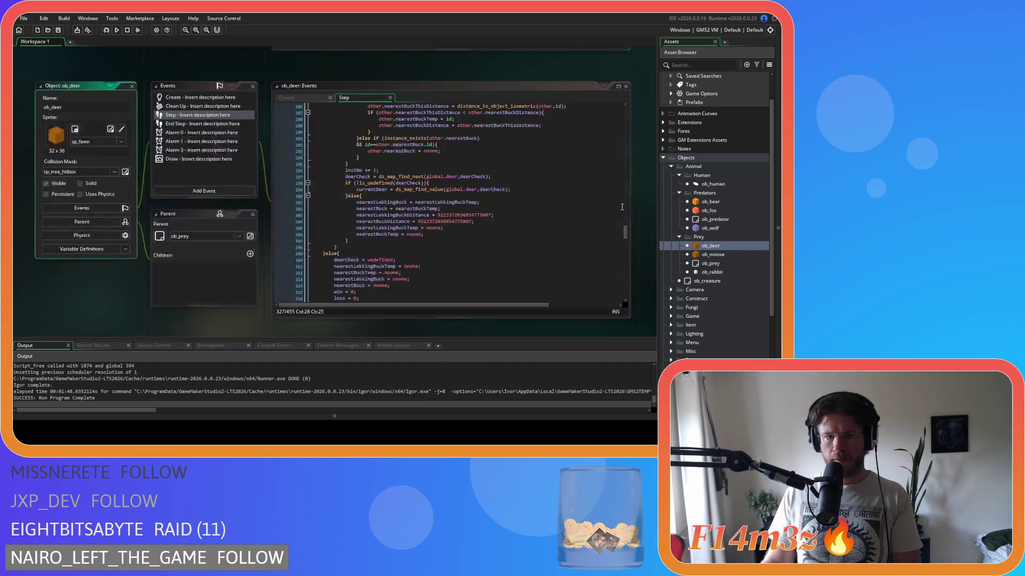
scroll(435, 215, "up", 20)
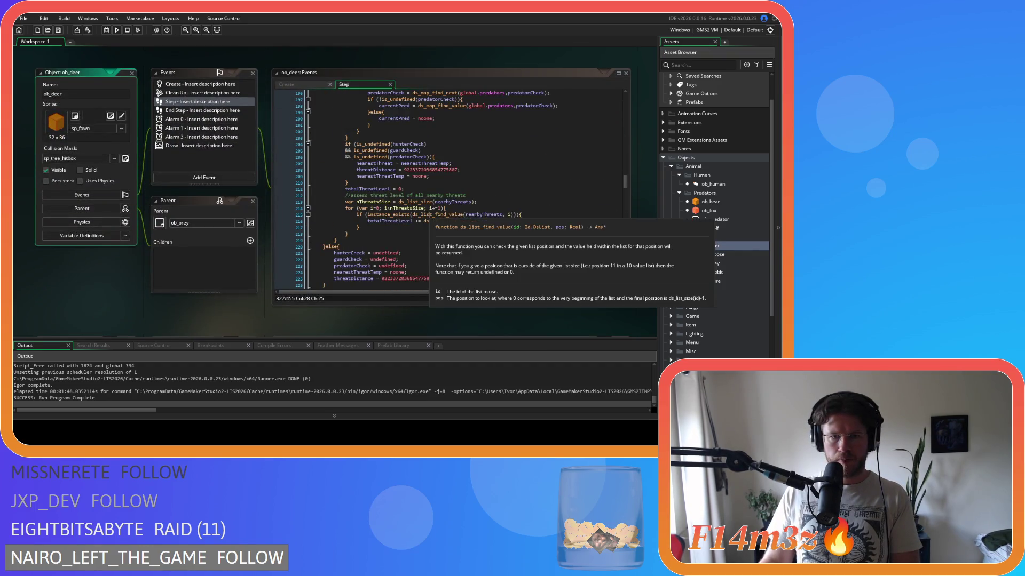
scroll(430, 216, "up", 20)
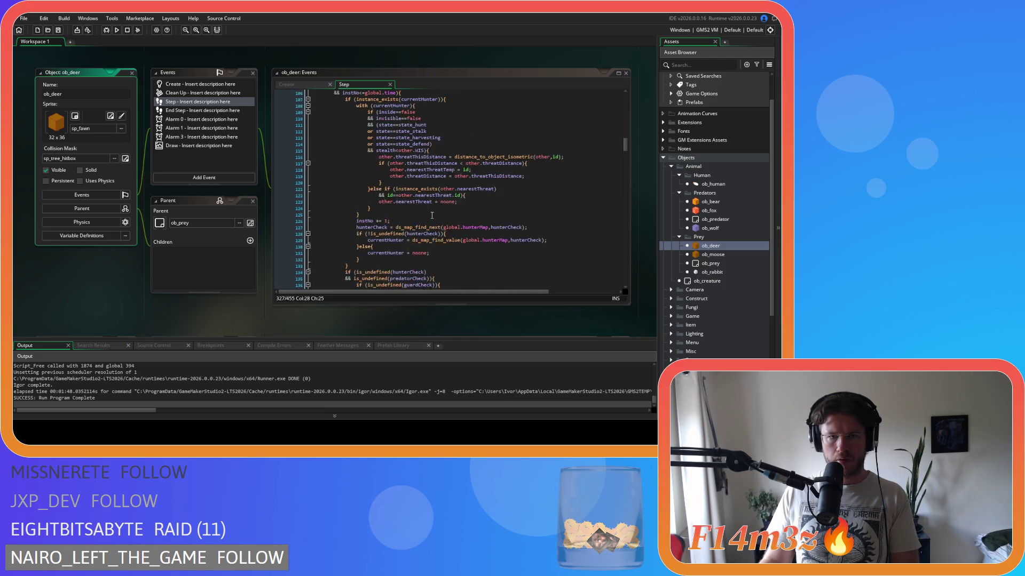
left_click_drag(401, 206, 332, 182)
right_click(333, 181)
left_click(354, 213)
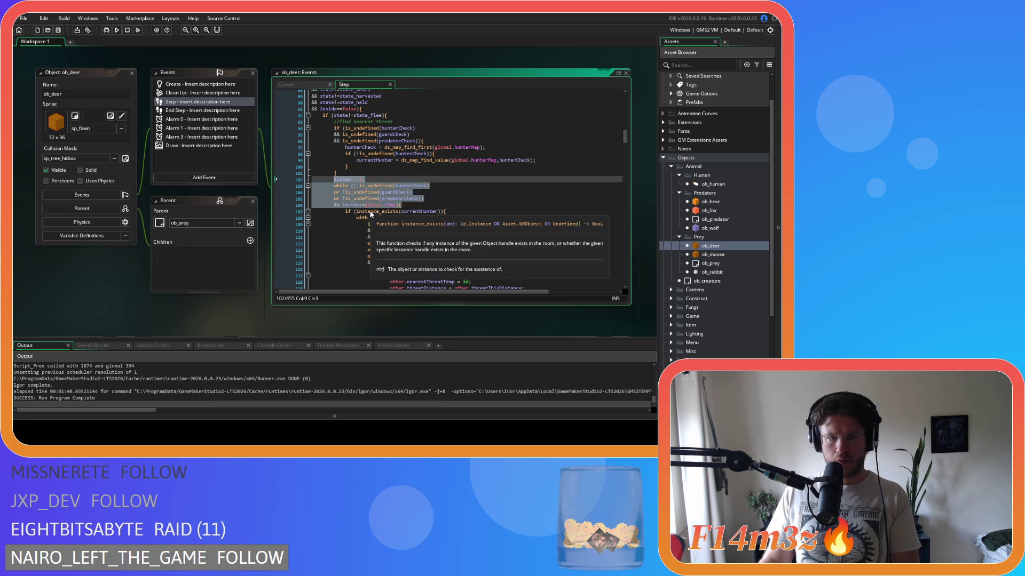
scroll(165, 228, "down", 5)
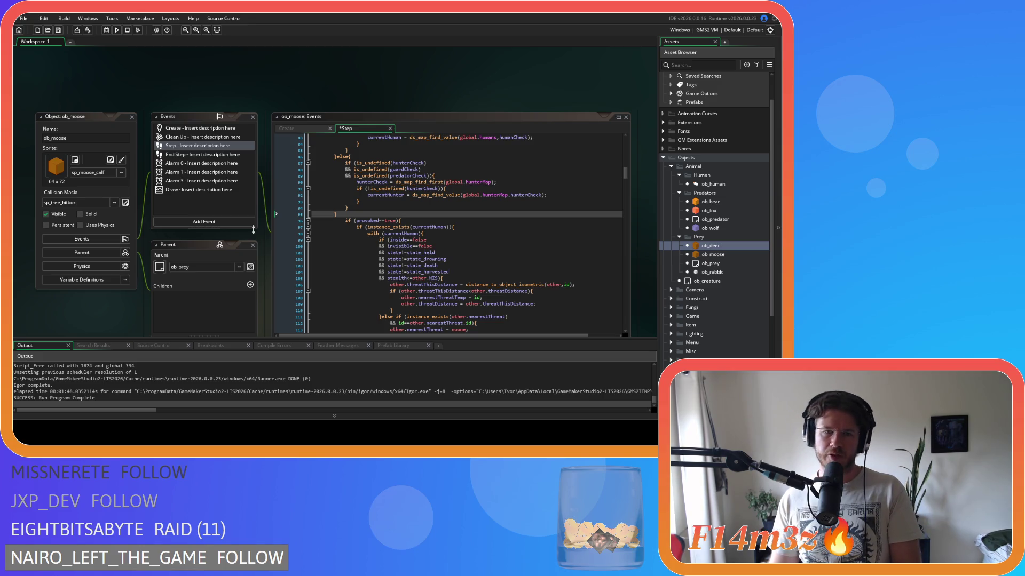
Paste the instNo = 1 counter and while-loop header after line 95 in ob_moose's Step code.
left_click(377, 214)
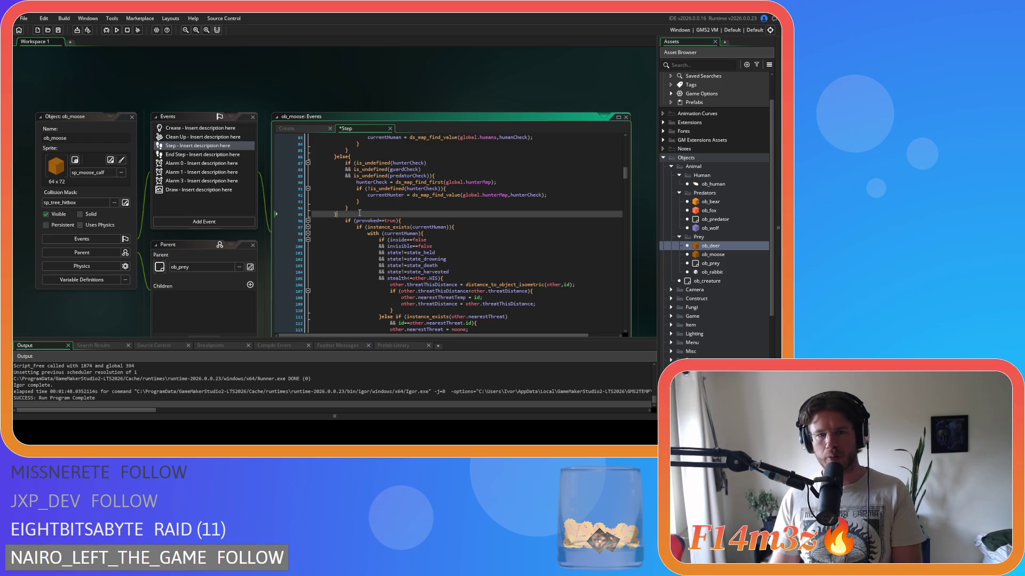
key("ctrl+v")
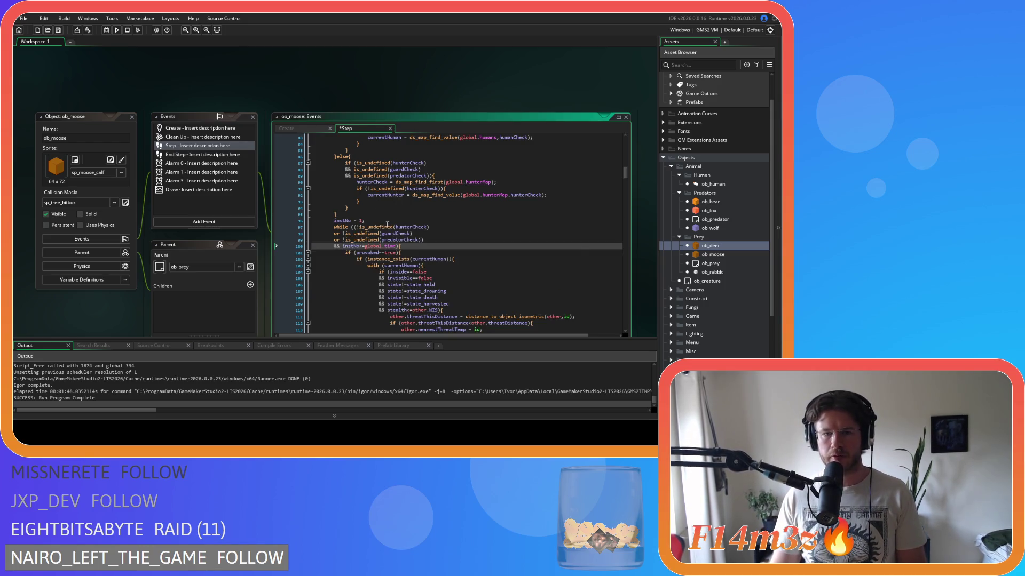
scroll(413, 221, "down", 13)
scroll(413, 220, "down", 20)
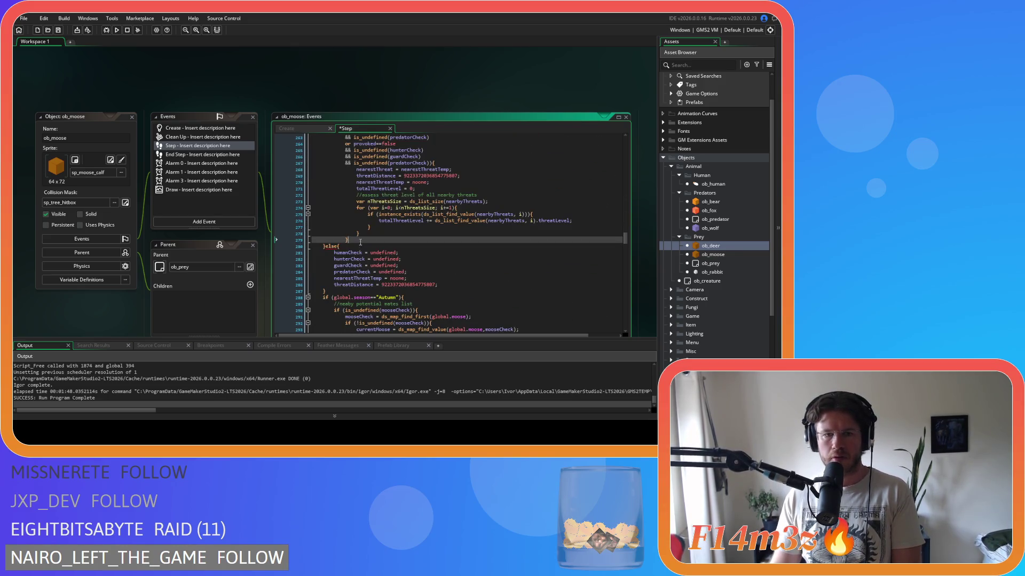
scroll(347, 219, "up", 7)
scroll(347, 219, "up", 20)
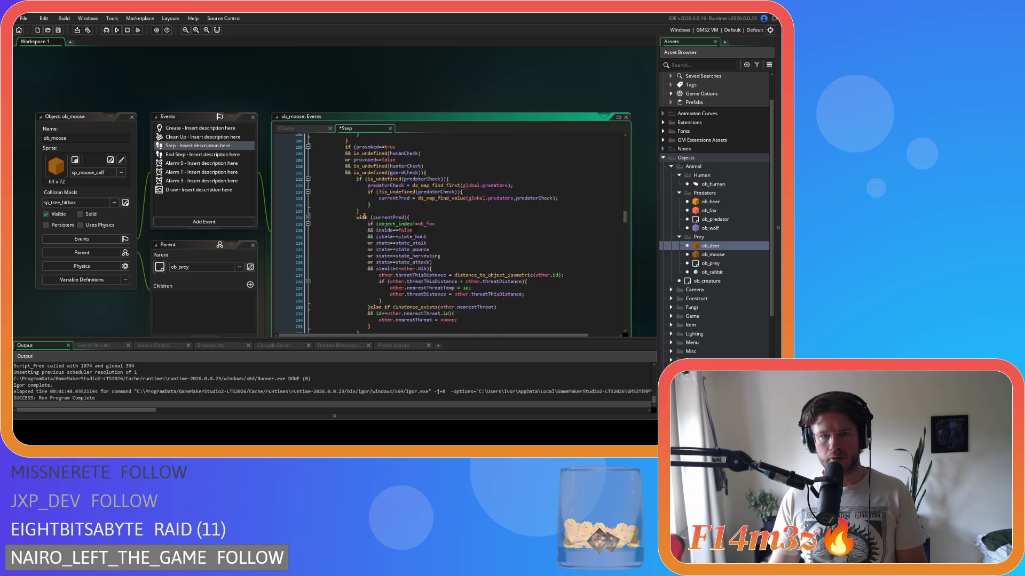
scroll(367, 214, "up", 8)
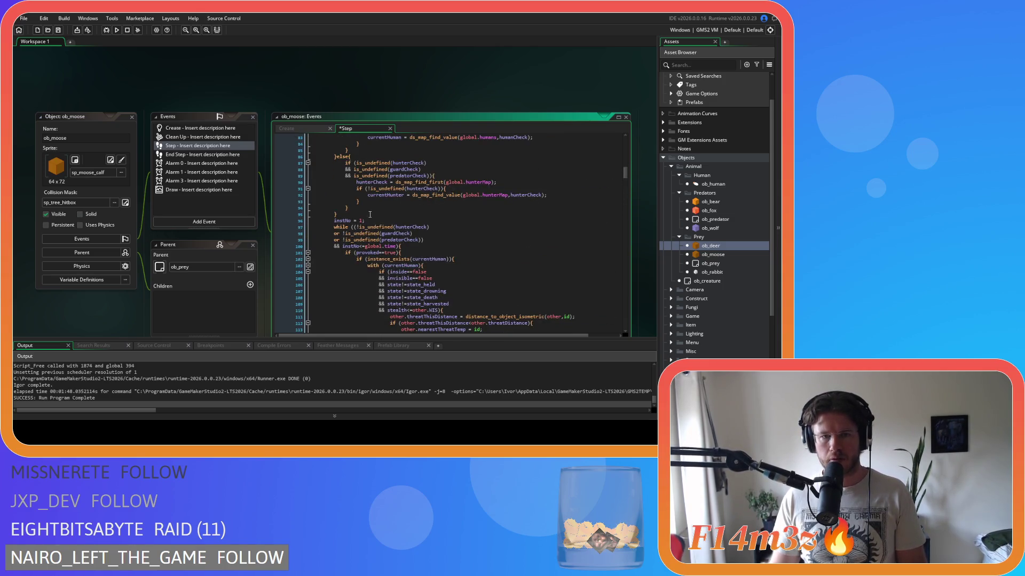
scroll(427, 221, "down", 5)
left_click(446, 214)
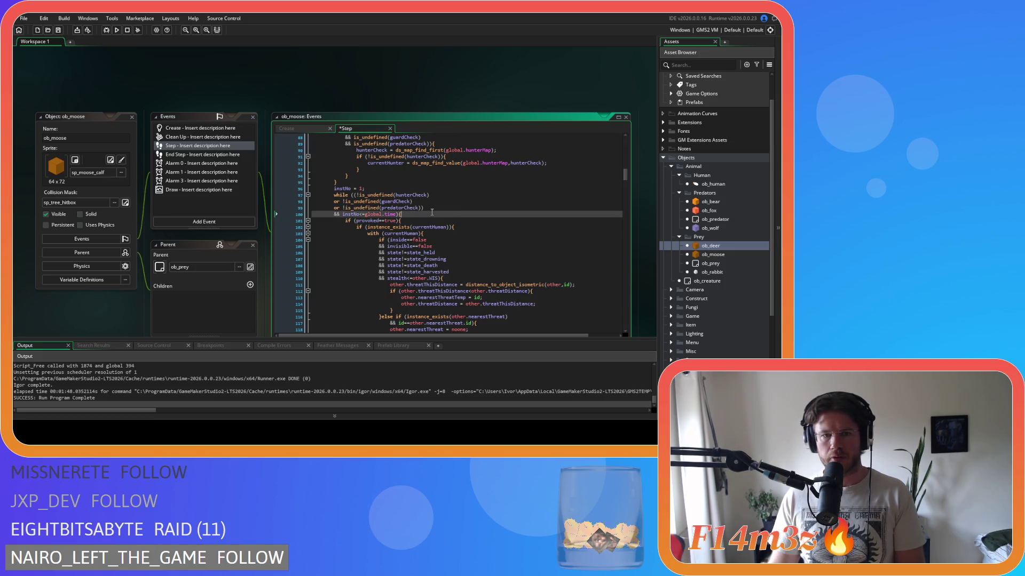
scroll(435, 209, "up", 4)
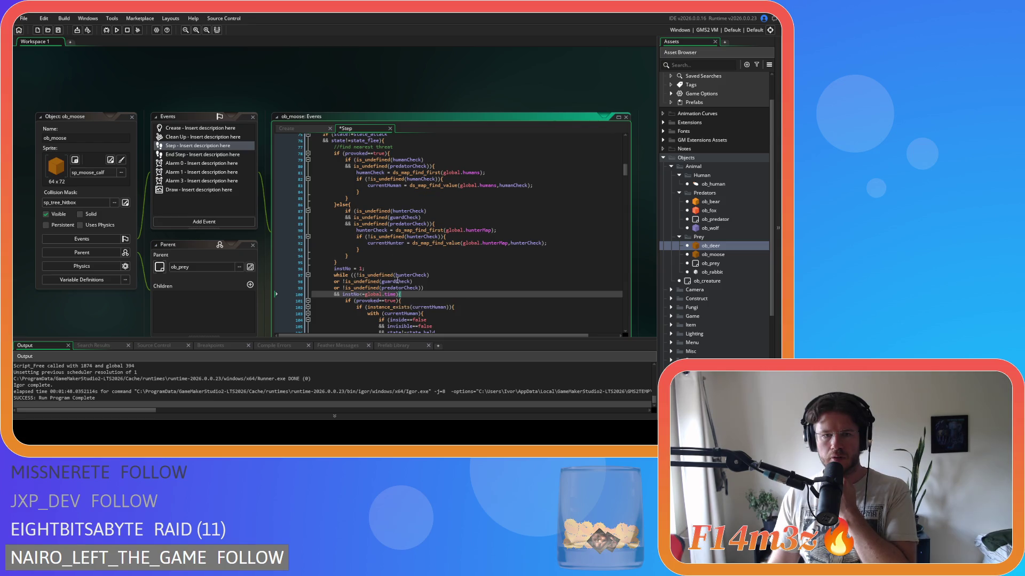
mouse_move(402, 282)
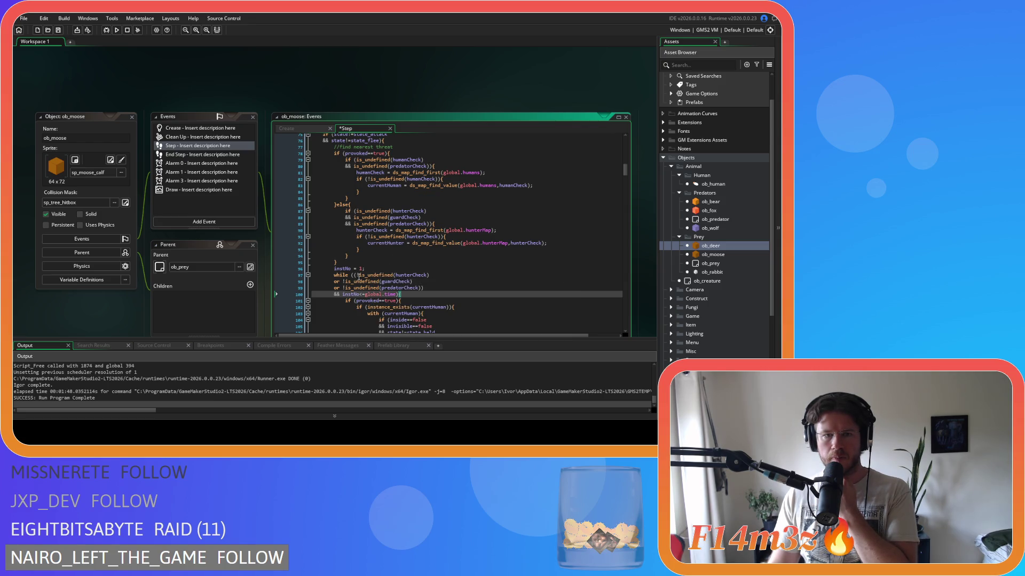
Put the hunter check on its own line and prefix the while condition with provoked==true &&.
left_click(347, 154)
left_click(355, 275)
key("Return")
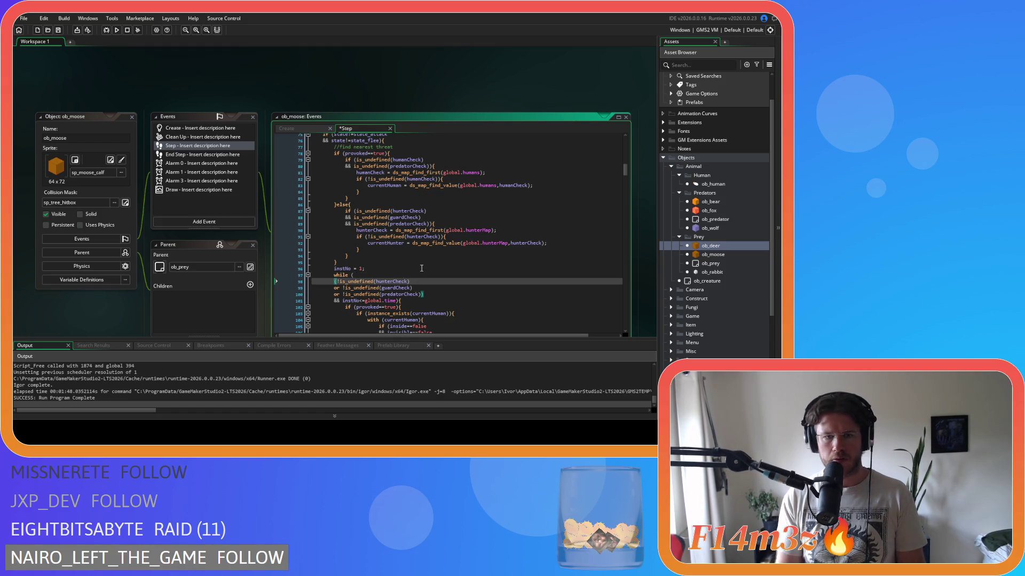
type("&&")
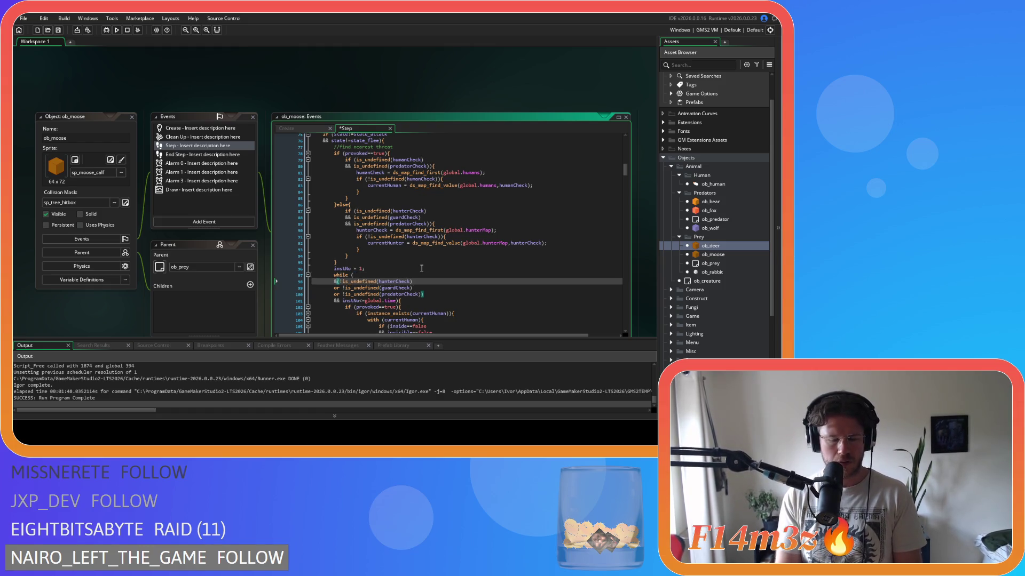
left_click(383, 274)
type("provoked==true")
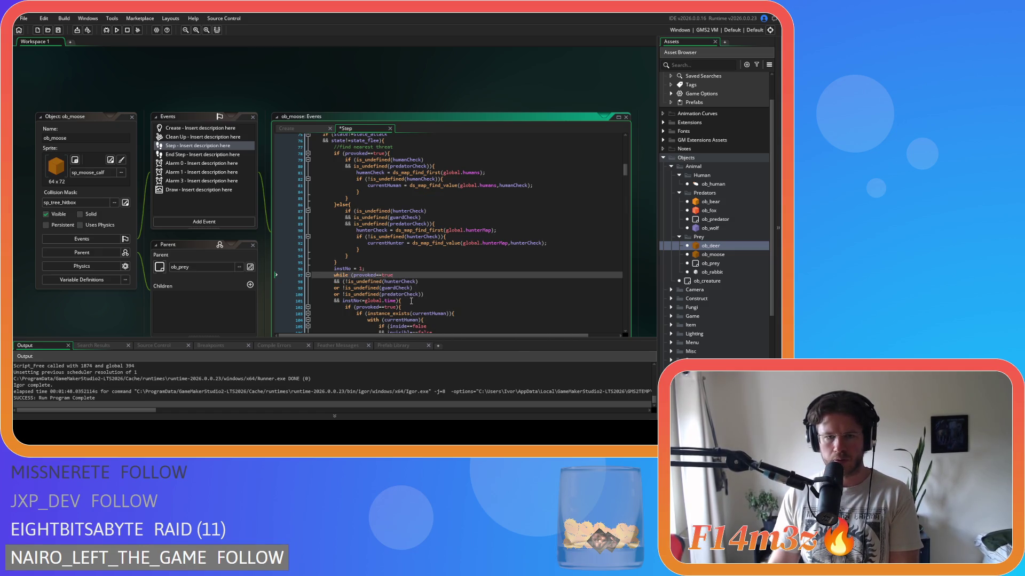
Delete the predator check line and add an 'or provoked==false' clause after the guard check.
left_click_drag(421, 295, 287, 298)
key("BackSpace")
key("BackSpace")
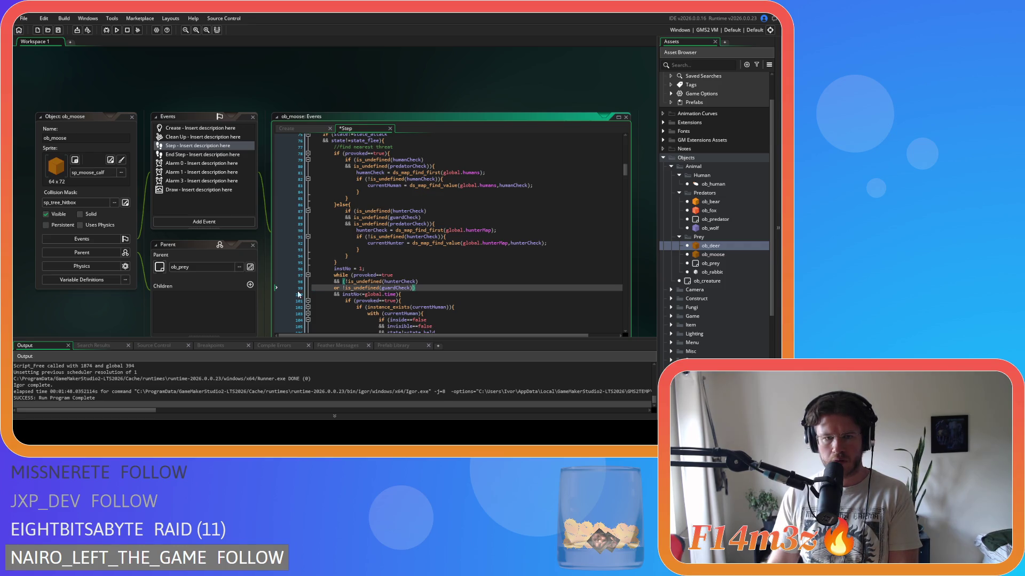
key("Up")
key("Up")
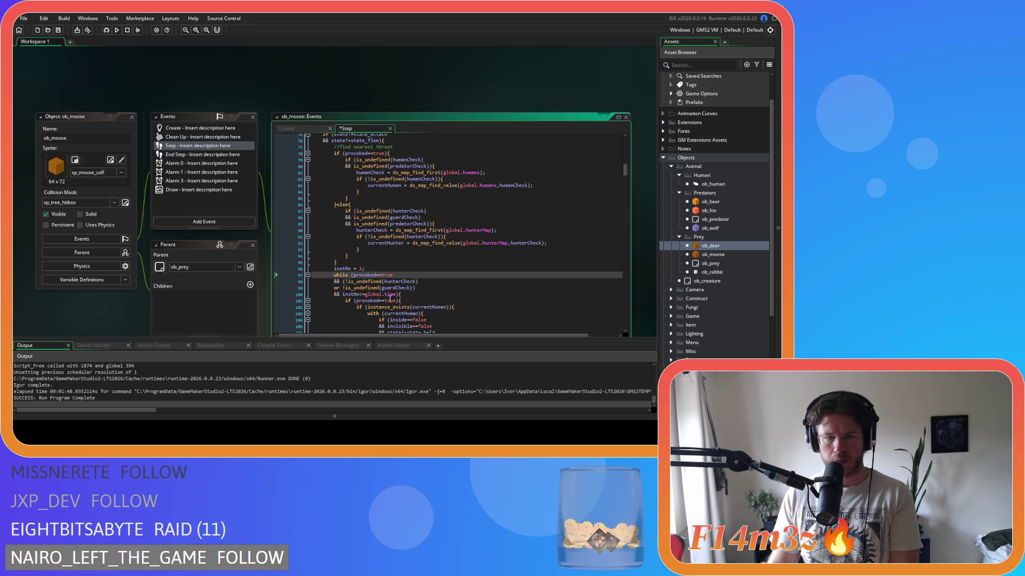
left_click(426, 288)
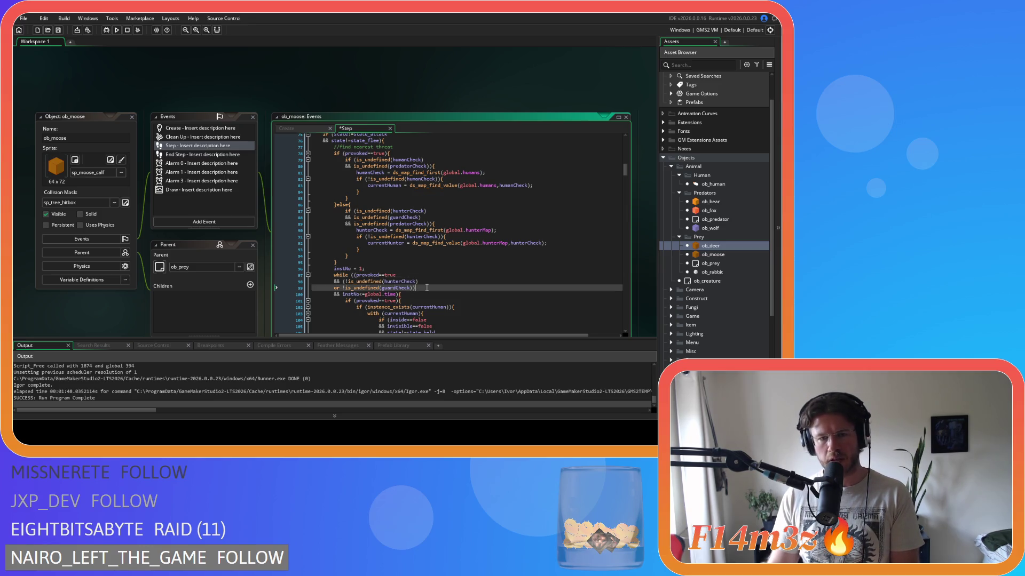
type(")")
key("Return")
type("or")
mouse_move(351, 301)
left_mouse_down()
mouse_move(395, 302)
mouse_move(344, 305)
left_mouse_up()
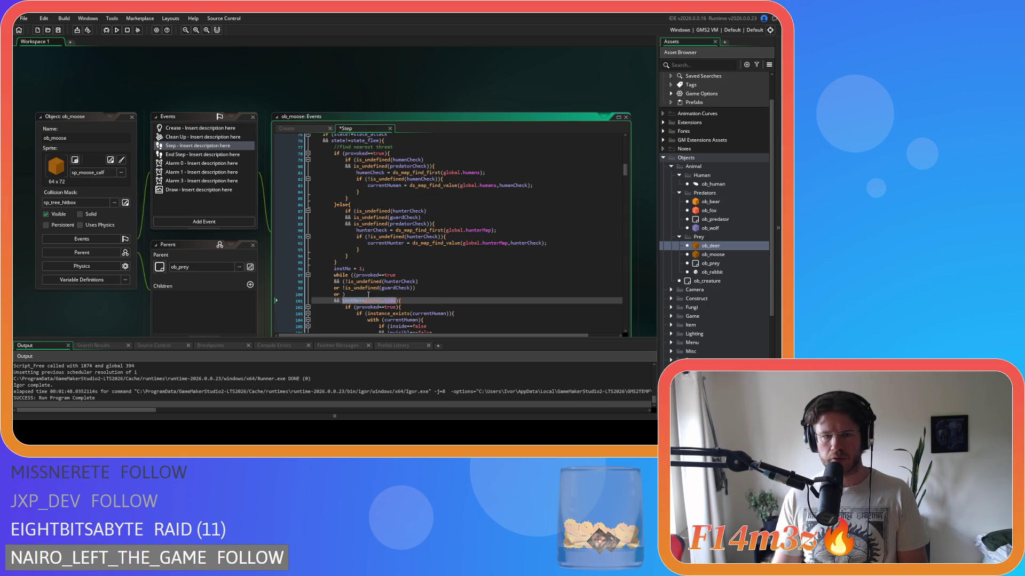
left_click(395, 274)
left_click(343, 294)
type("provoked==true")
double_click(377, 294)
type("false")
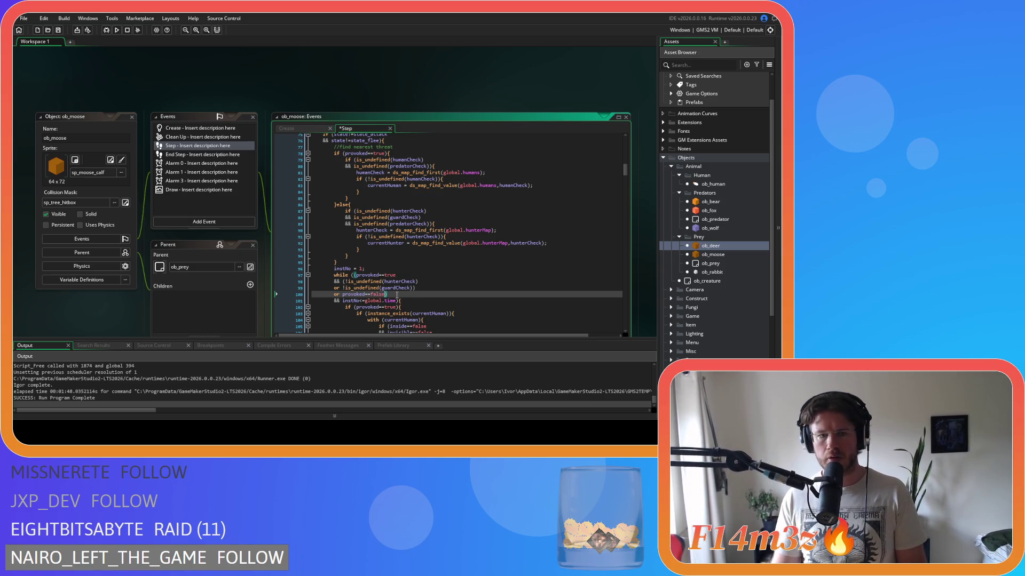
Paste the hunter and guard checks into the provoked==false clause on their own lines.
left_click(344, 281)
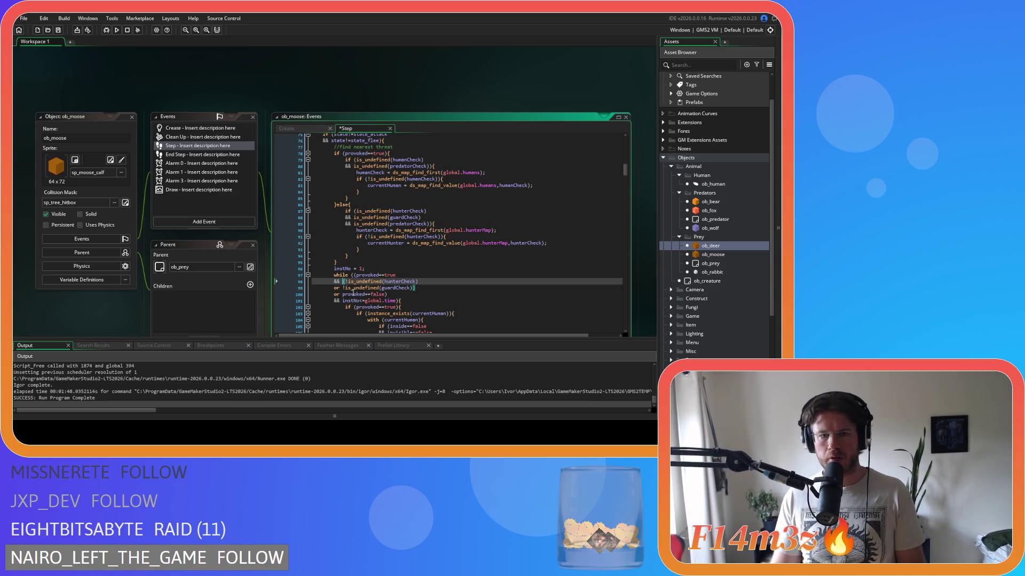
left_click_drag(333, 282, 420, 293)
key("ctrl+c")
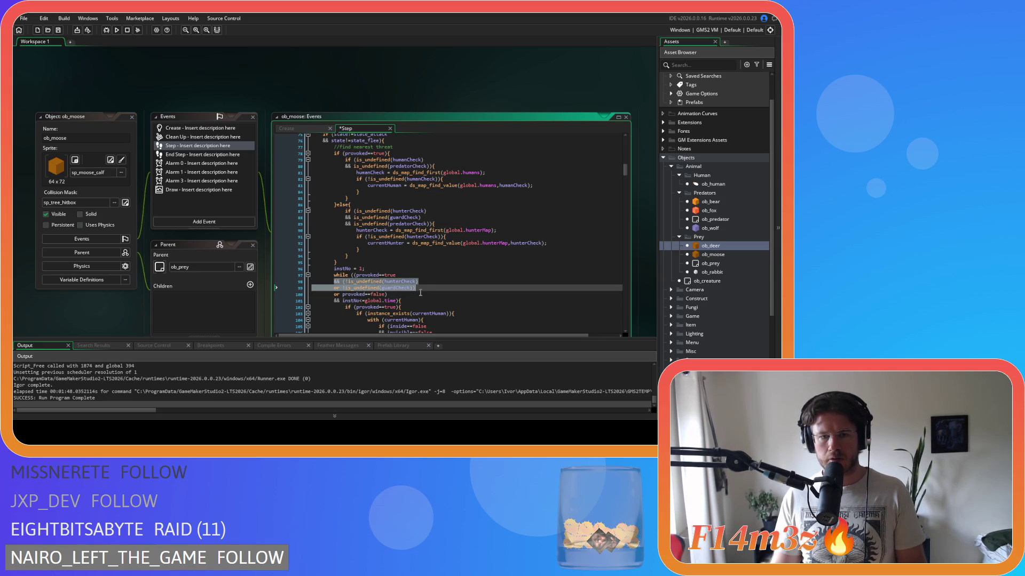
left_click(387, 294)
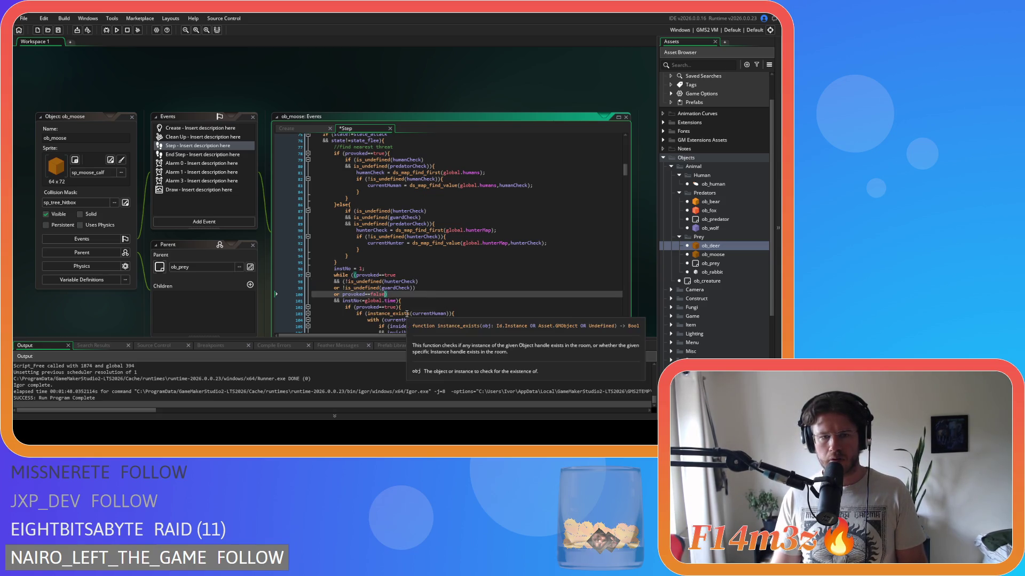
key("ctrl+v")
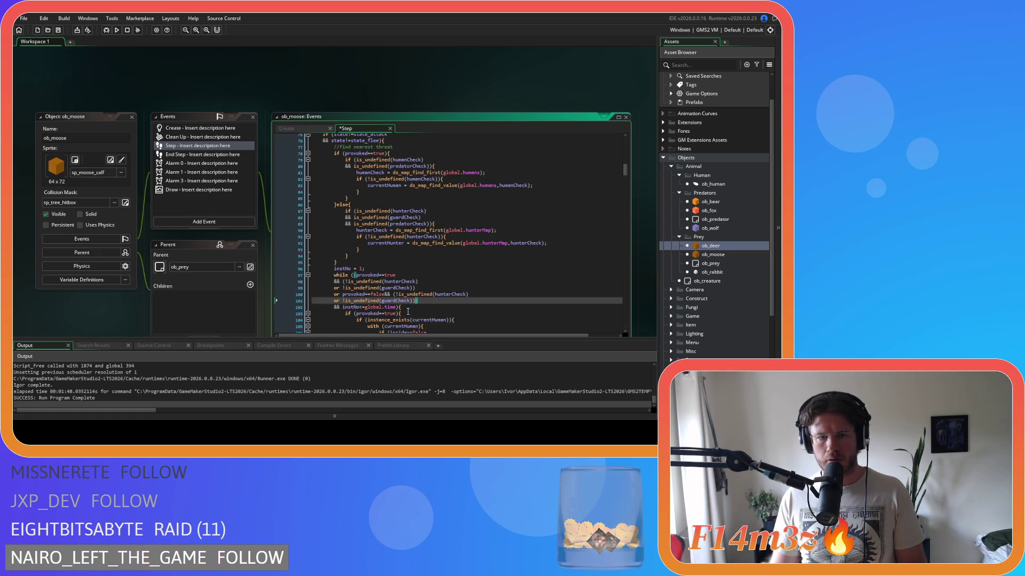
left_click(382, 294)
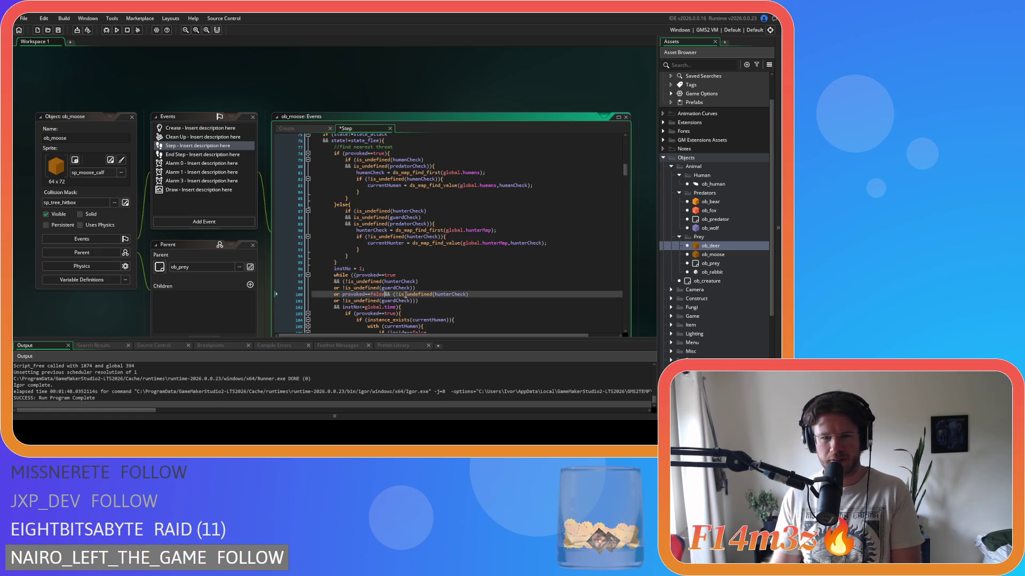
key("Return")
left_click(424, 307)
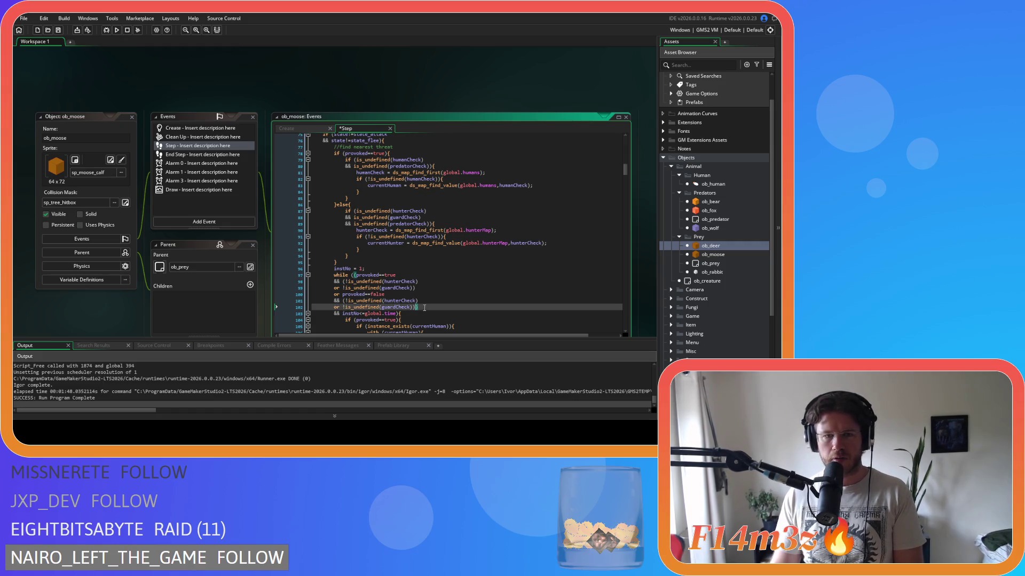
key("Left")
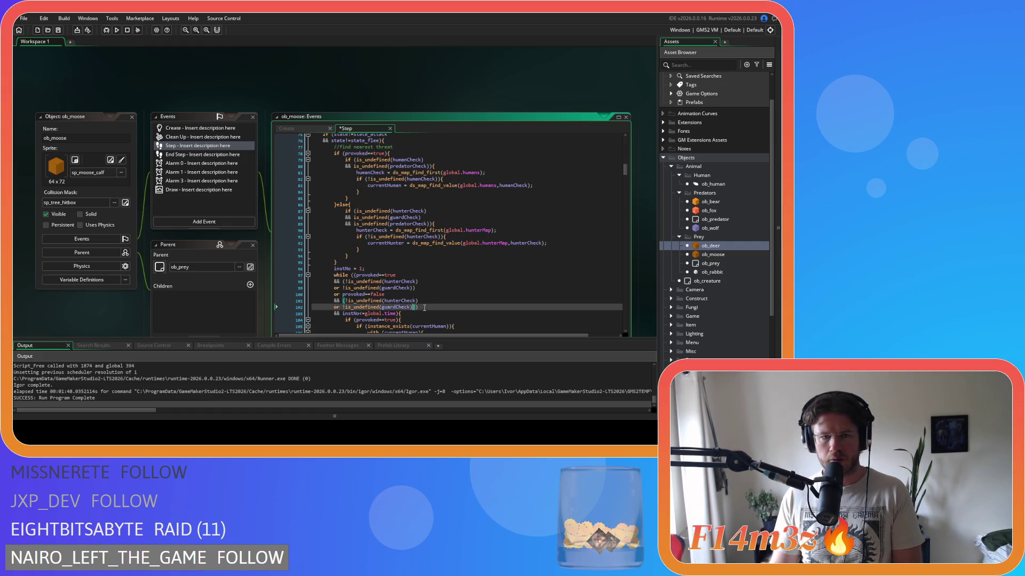
Duplicate the hunter check line and rename the first branch's hunterCheck to humanCheck.
left_click(419, 288)
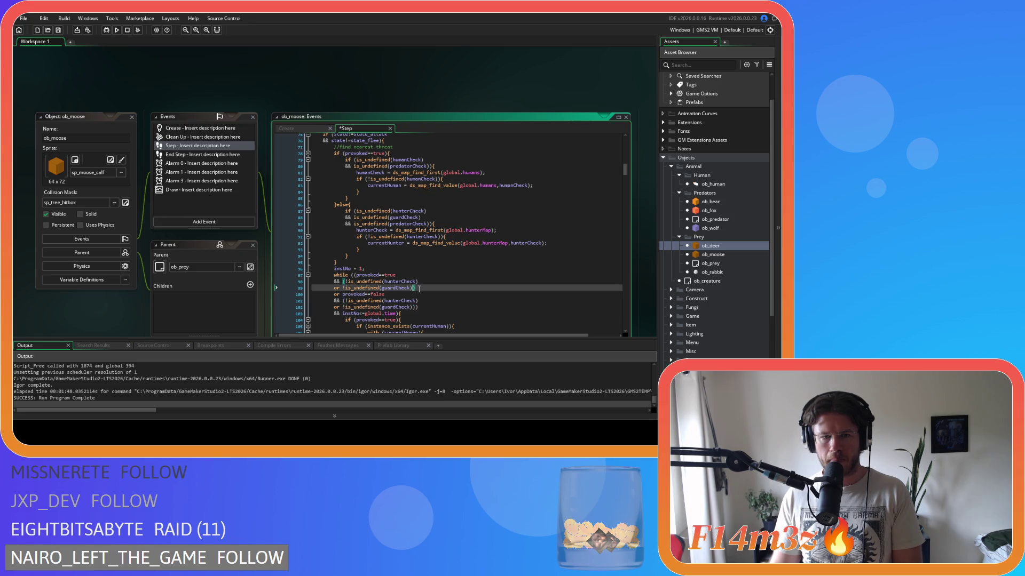
left_click(350, 275)
left_click(443, 306)
type(")")
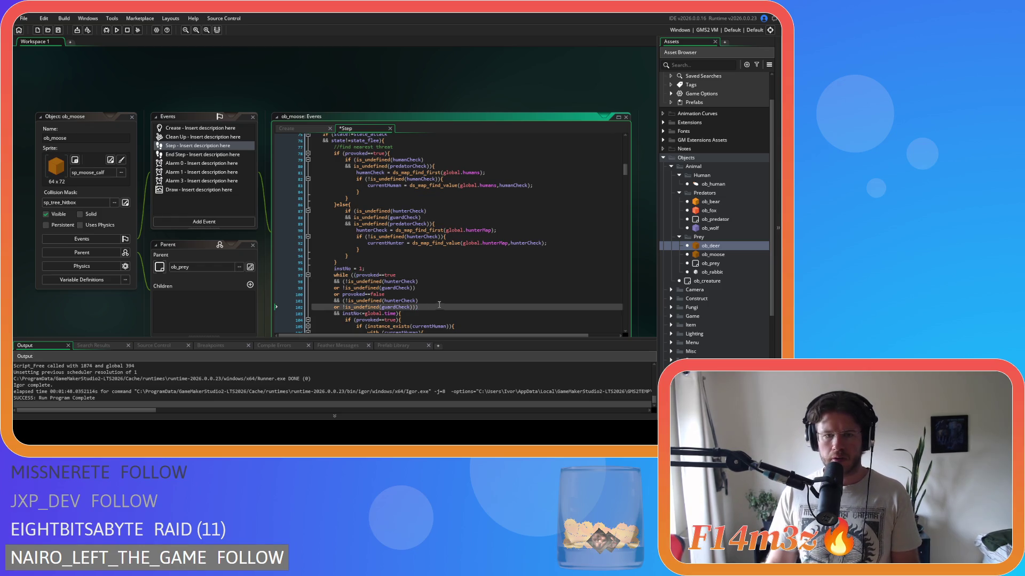
key("Up")
key("Up")
key("Up")
left_click(431, 301)
key("ctrl+d")
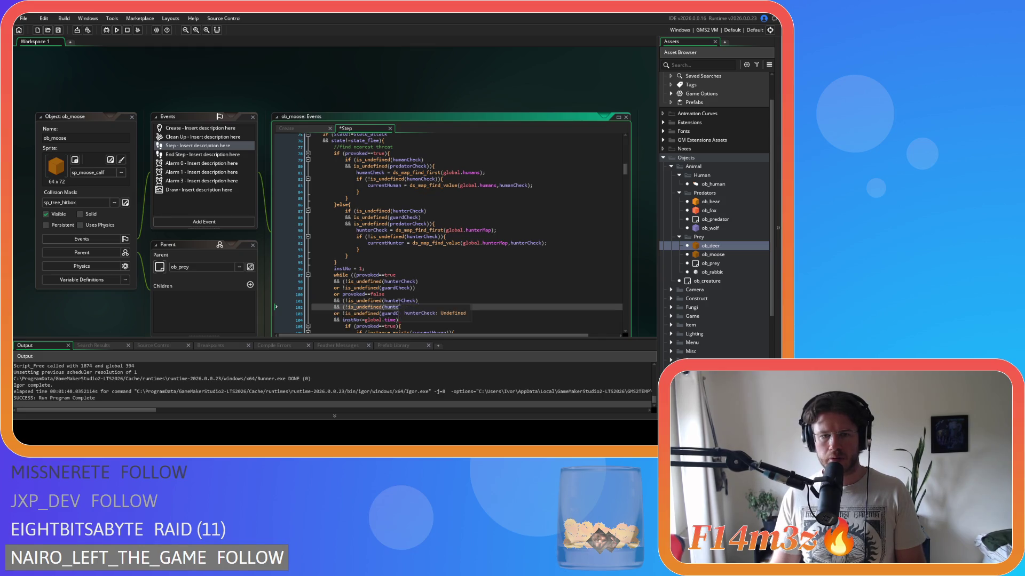
left_click_drag(401, 281, 384, 281)
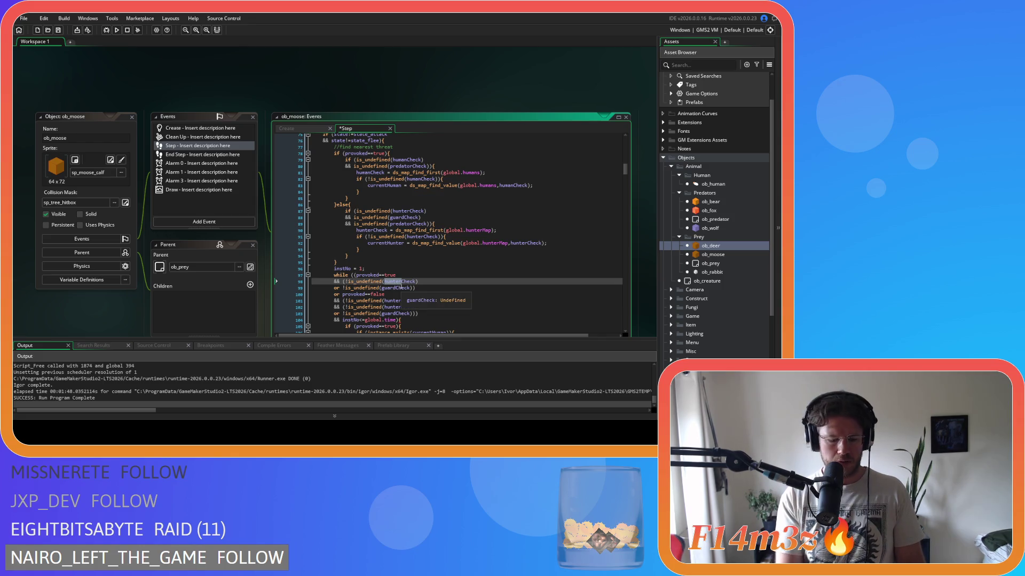
type("human")
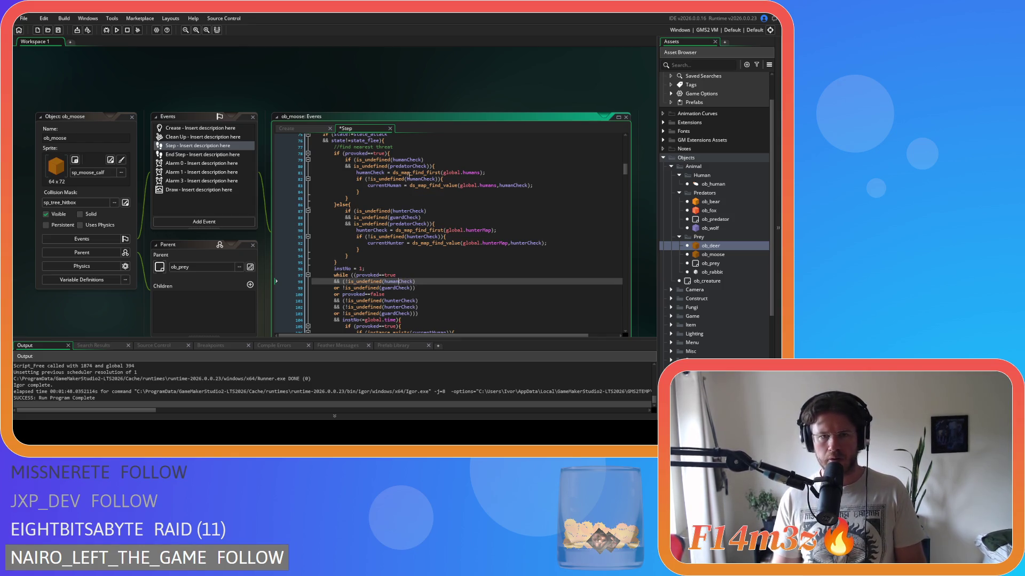
Replace guardCheck with predatorCheck in both provoked branches.
left_click(411, 166)
double_click(399, 288)
type("predatorCheck")
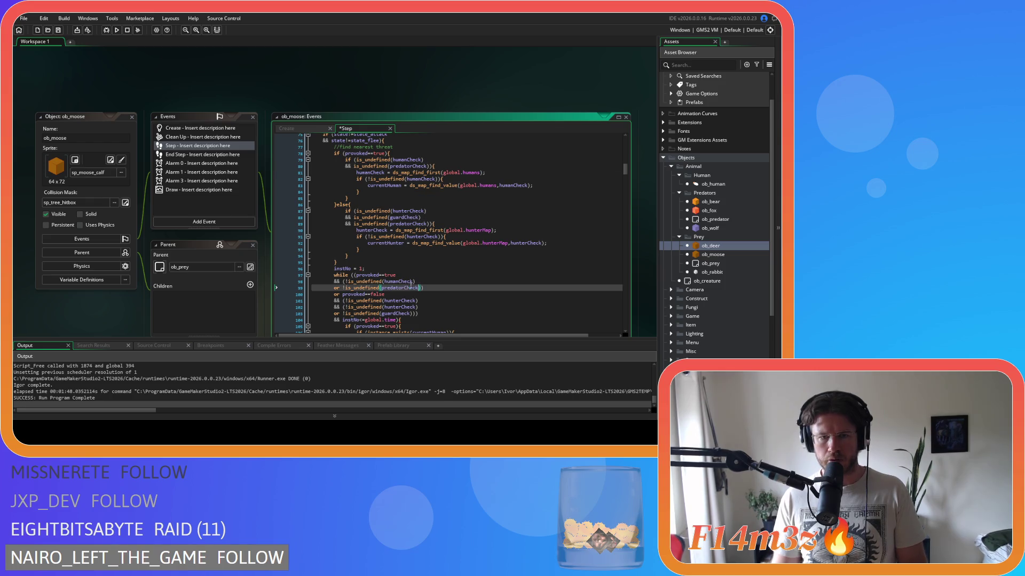
scroll(337, 269, "down", 3)
left_click(395, 260)
double_click(401, 265)
type("predatorCheck")
left_click_drag(404, 260, 388, 264)
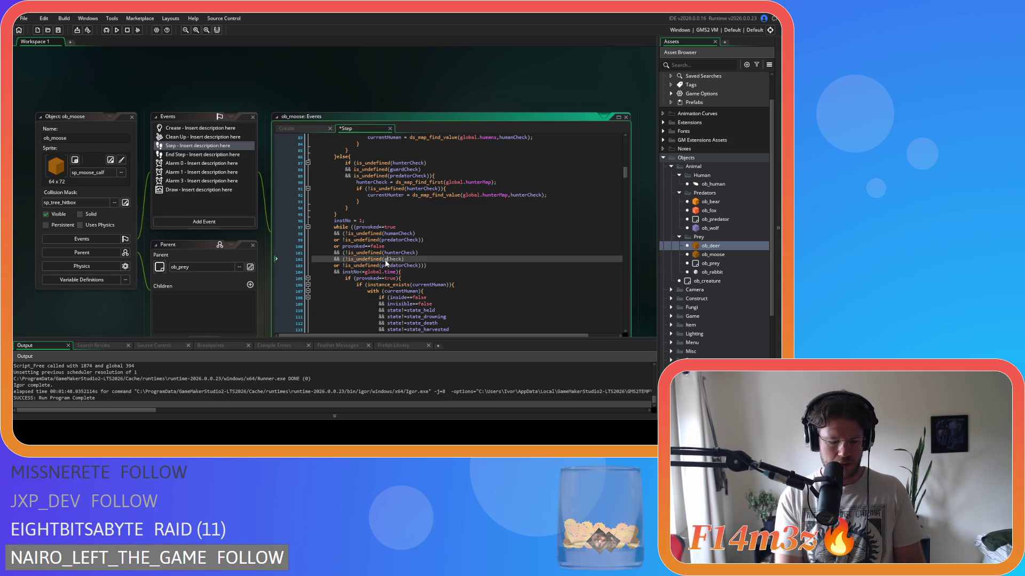
Rename the duplicated check to guardCheck, save, and close a parenthesis after the predator check.
type("guard")
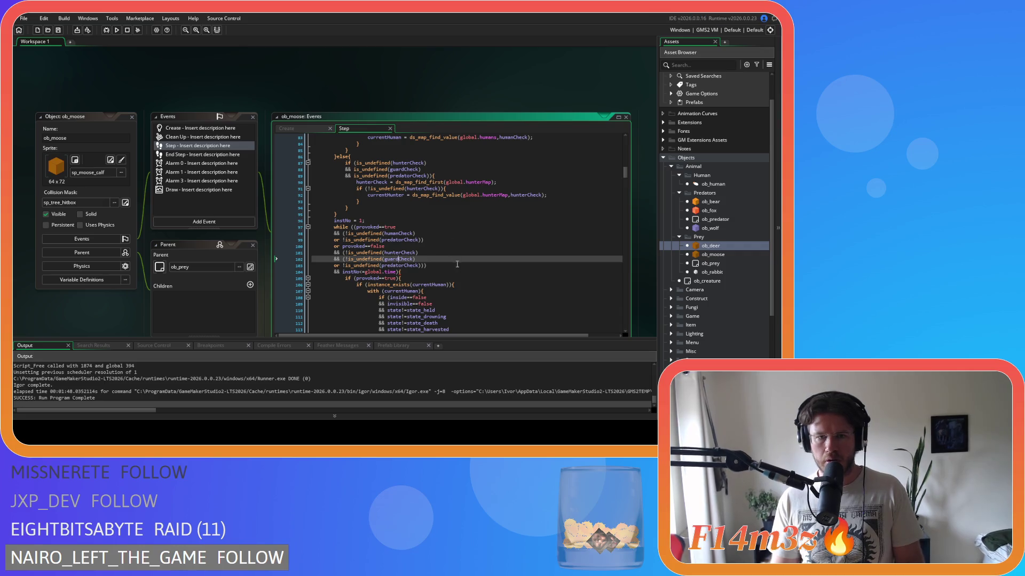
key("ctrl+s")
key("Down")
key("End")
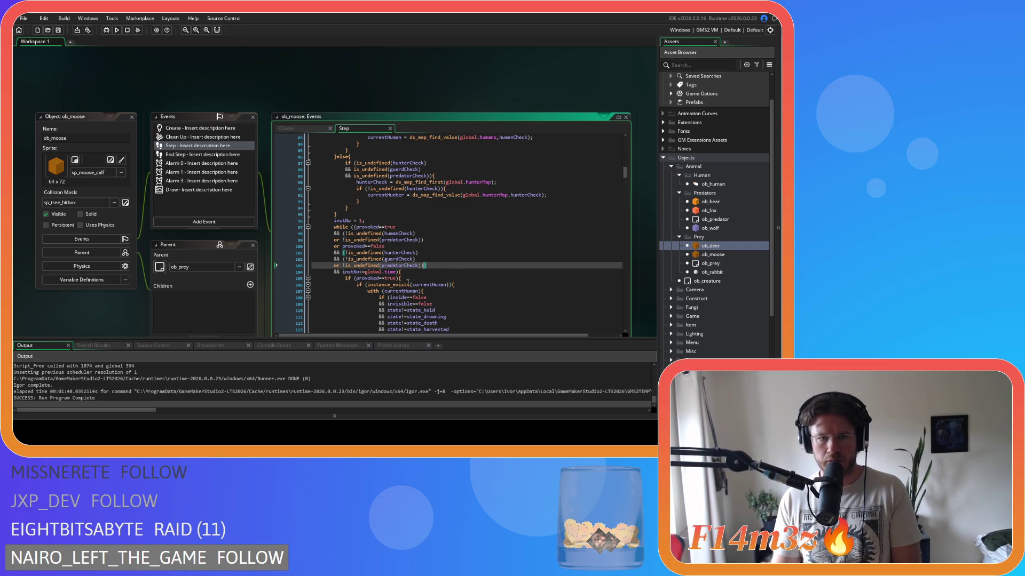
type(")")
left_click(400, 272)
mouse_move(409, 284)
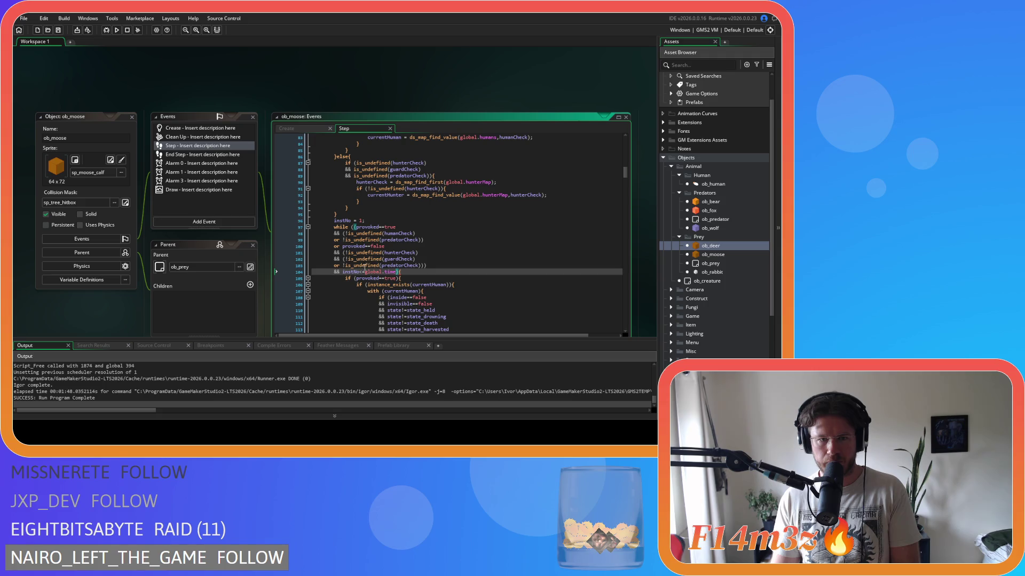
Add two more closing parentheses so both provoked branches are grouped in the while condition.
left_click(431, 266)
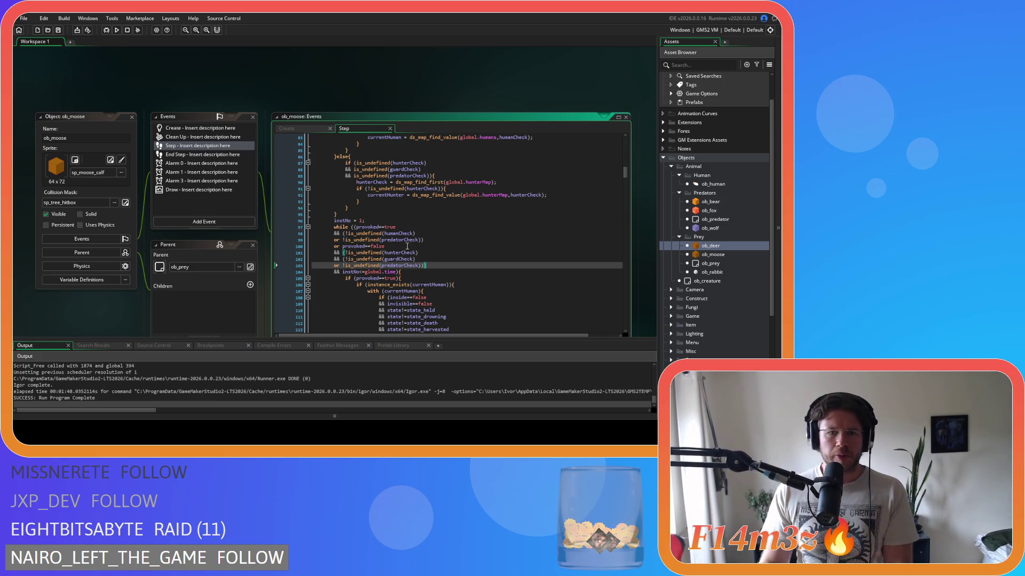
left_click(357, 227)
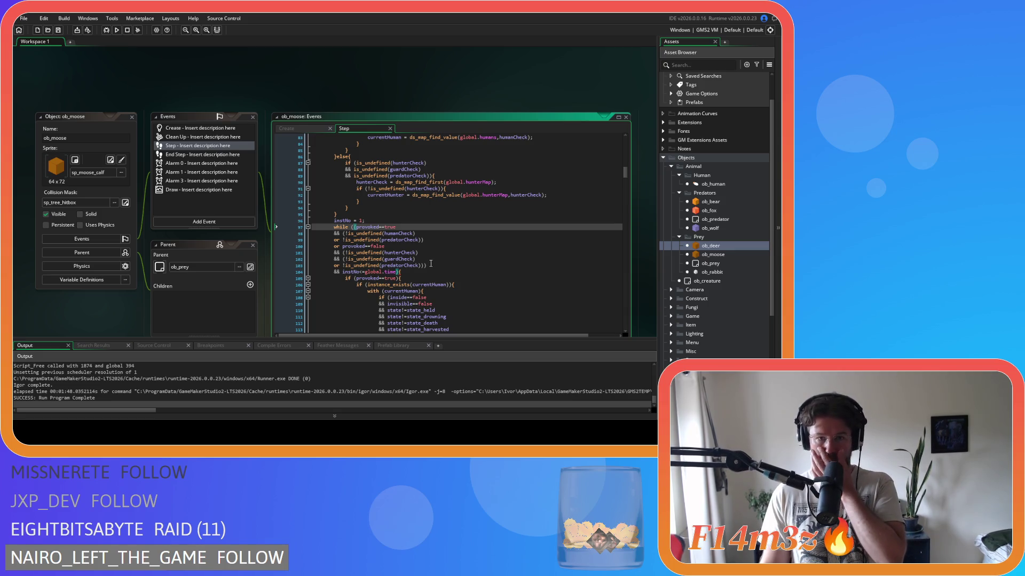
left_click(433, 265)
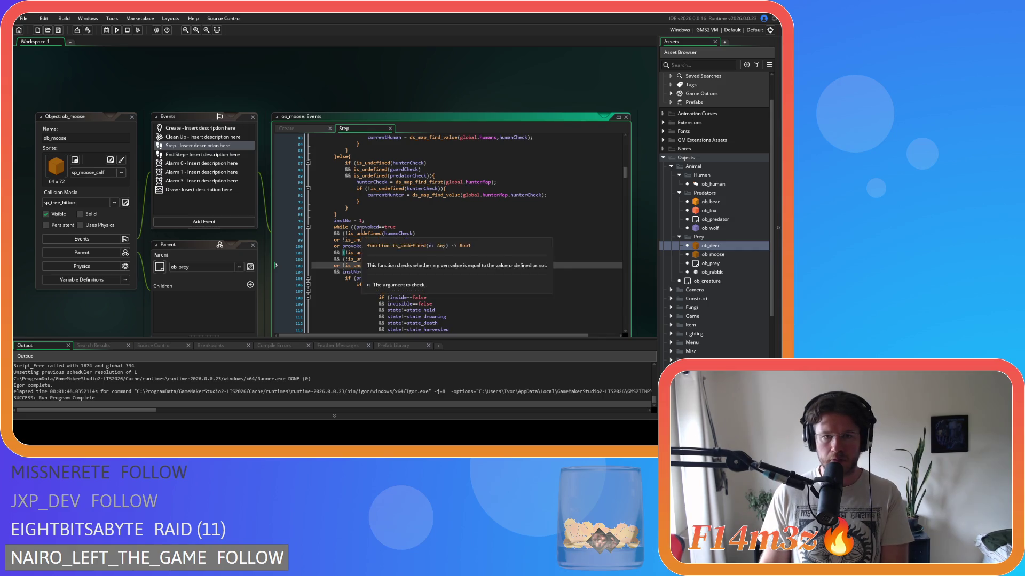
type(")")
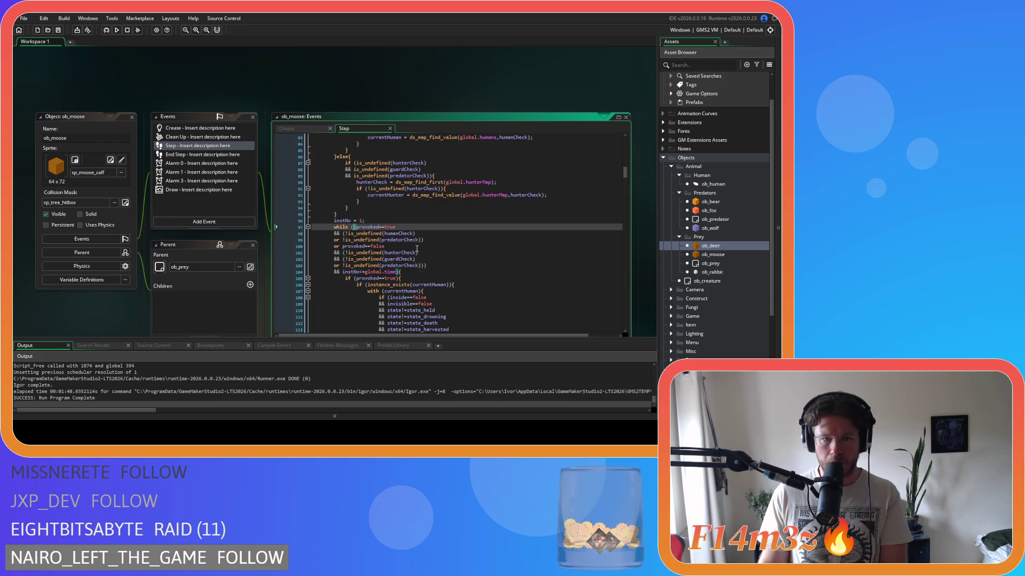
left_click(440, 266)
type(")")
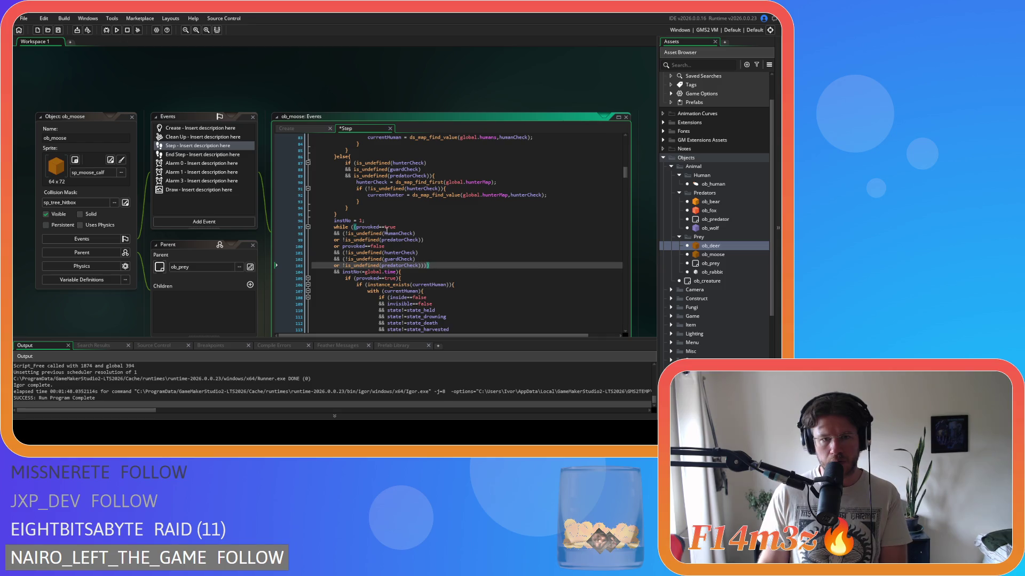
left_click(343, 234)
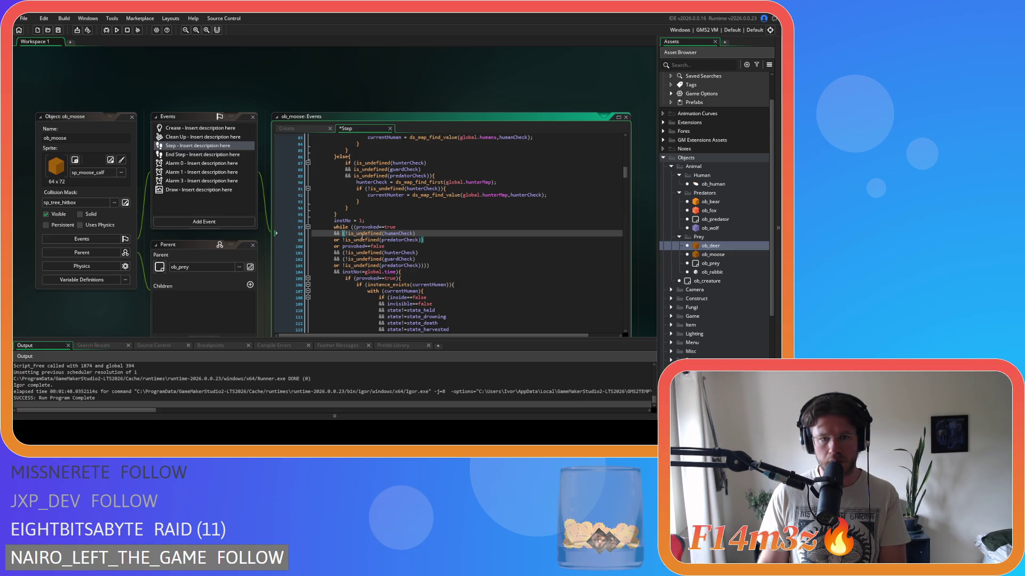
Balance the parentheses around the hunterCheck and guardCheck lines and at the condition's end.
left_click(343, 252)
left_click(344, 260)
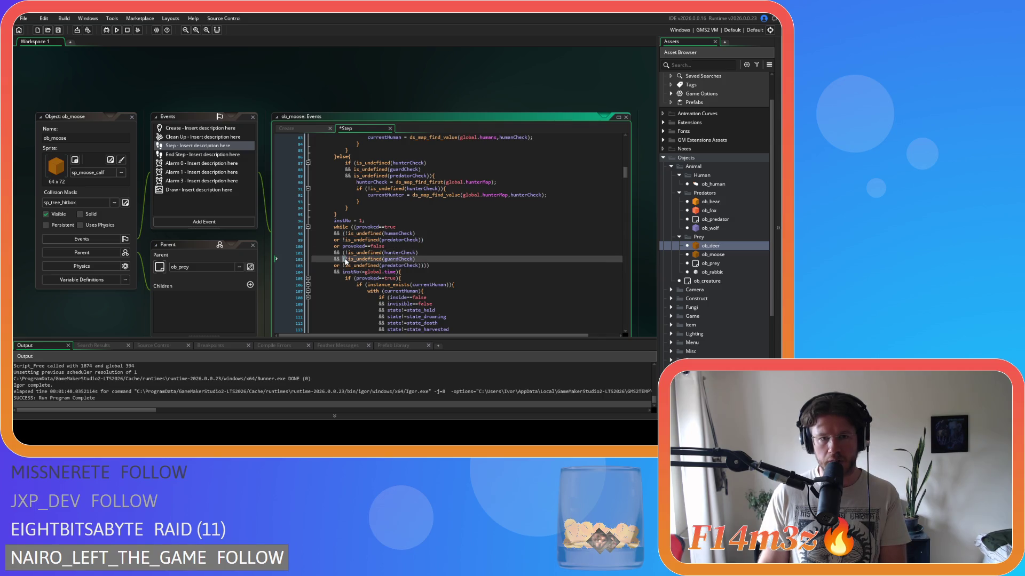
key("ctrl+z")
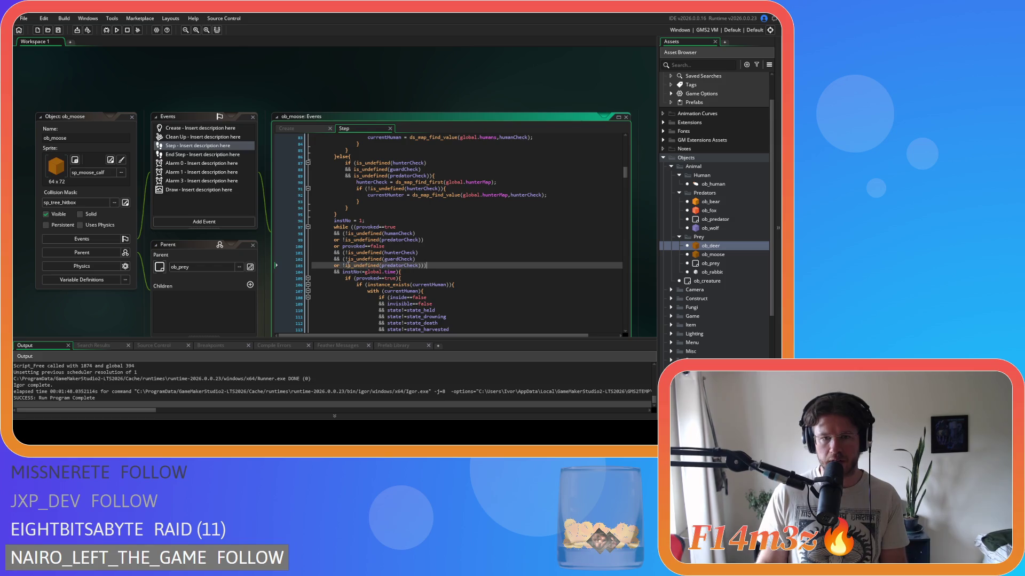
left_click(345, 259)
key("BackSpace")
left_click(432, 266)
key("BackSpace")
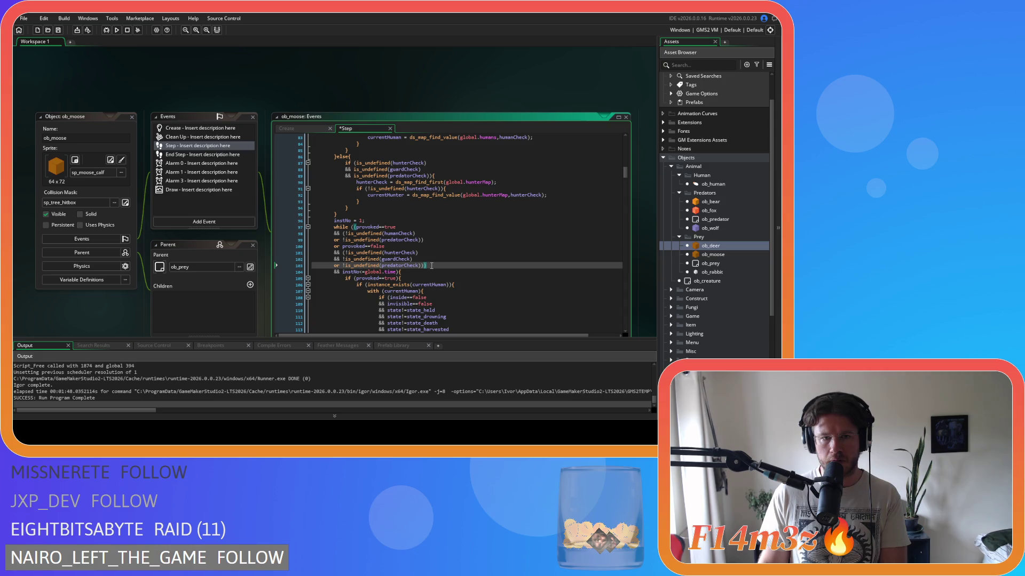
type(")")
left_click(413, 275)
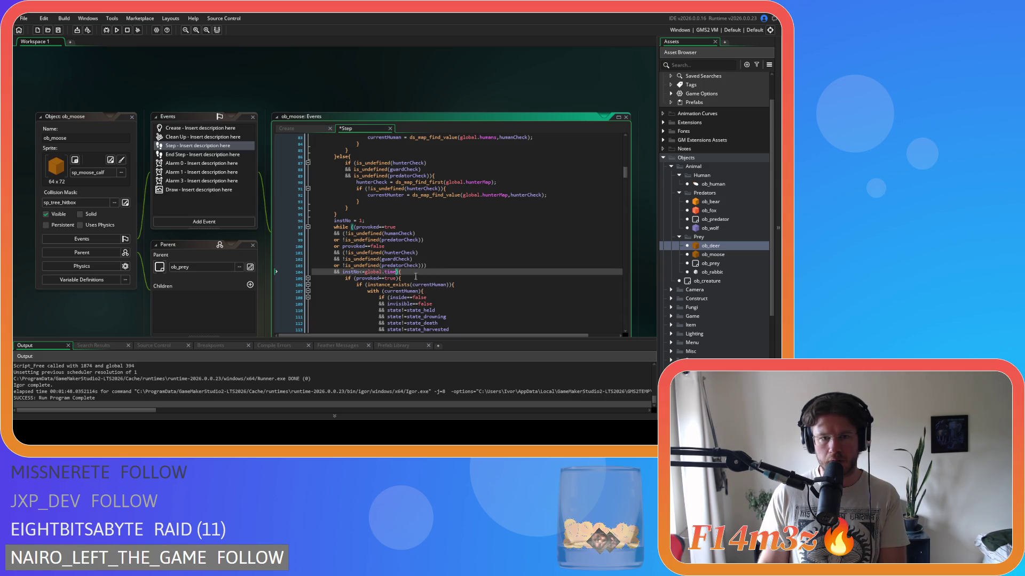
left_click(355, 226)
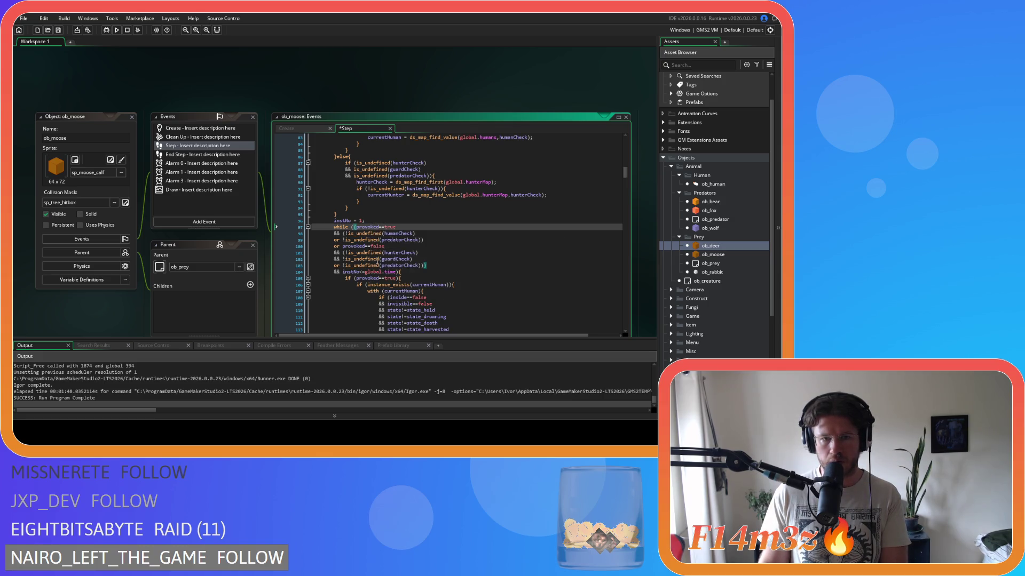
left_click(423, 265)
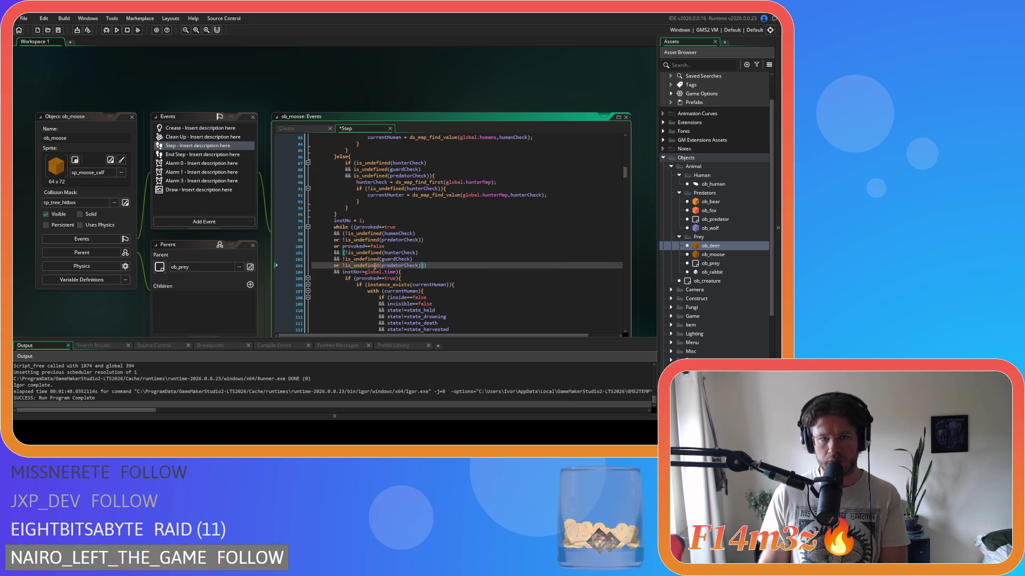
Change the && before the guardCheck test to or.
double_click(336, 258)
type("or")
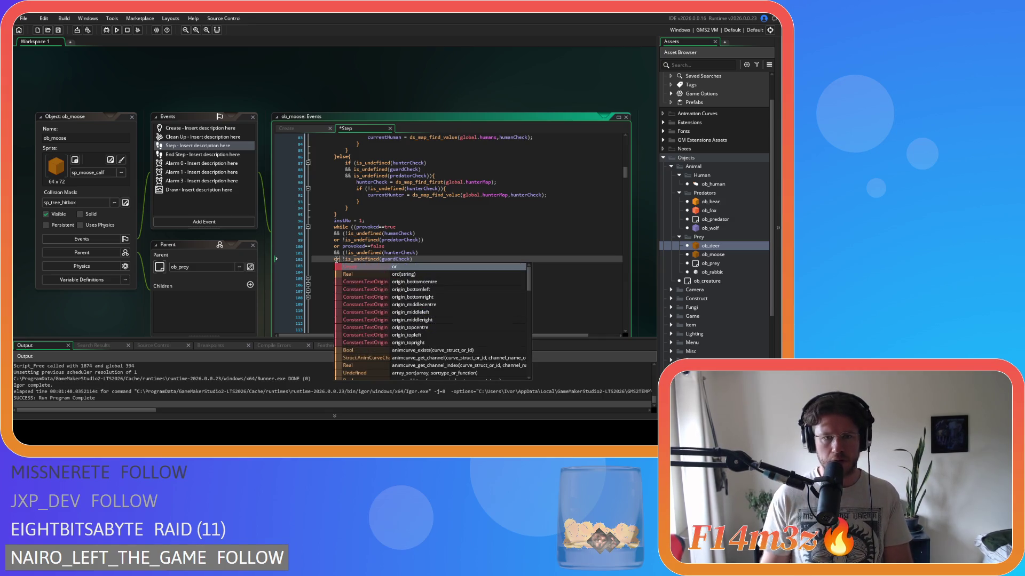
key("Escape")
key("Up")
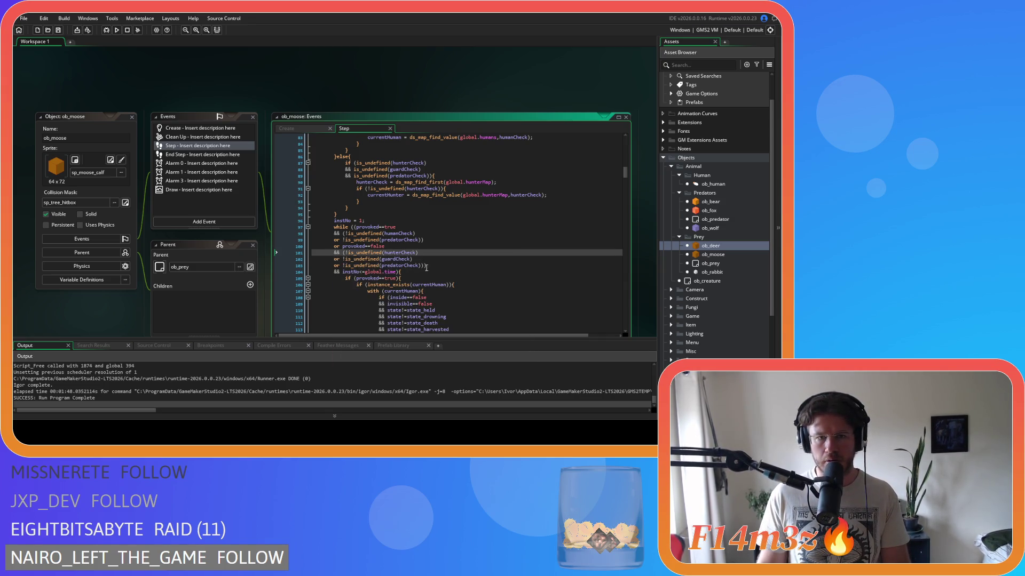
left_click(419, 265)
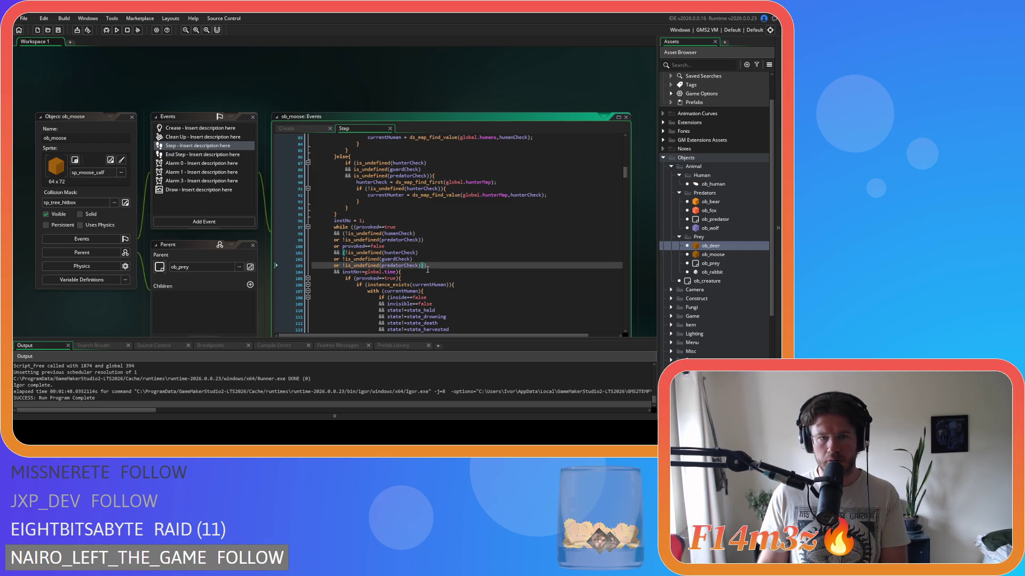
Review the human/predator tests and the hunter/guard/predator tests in both provoked branches.
left_click(424, 240)
left_click(437, 265)
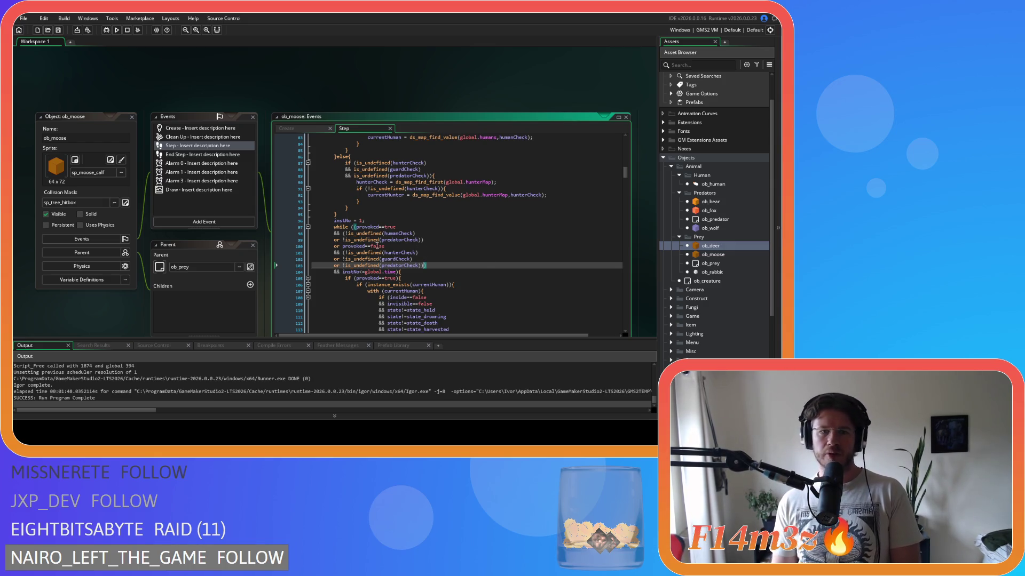
left_click_drag(386, 233, 396, 234)
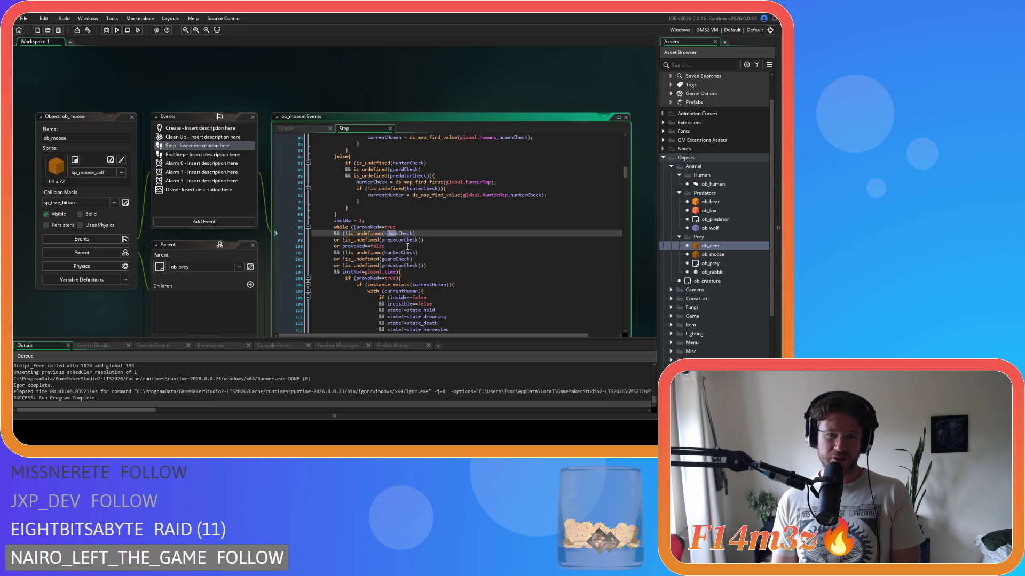
left_click(402, 241, "shift")
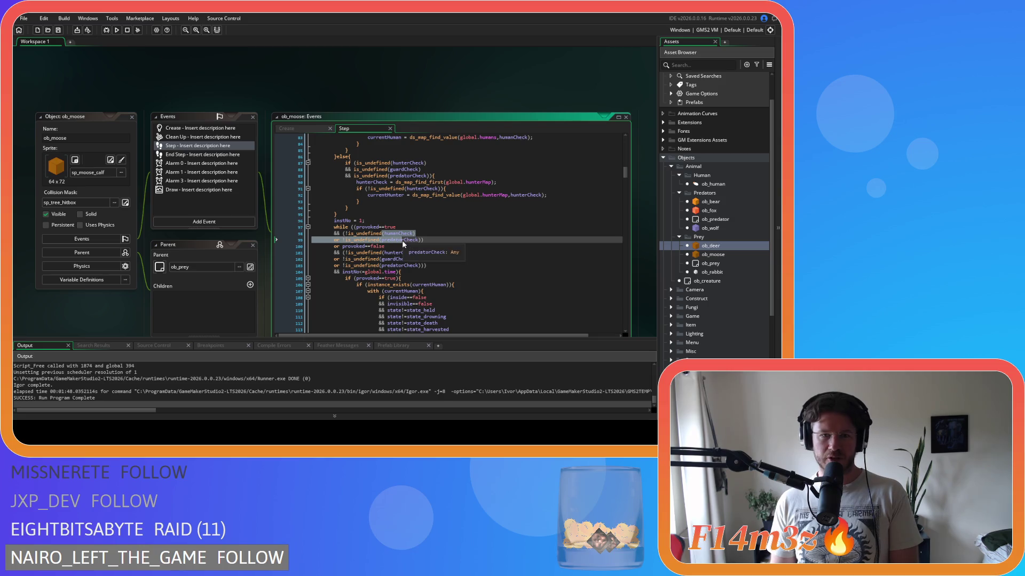
left_click_drag(344, 240, 353, 240)
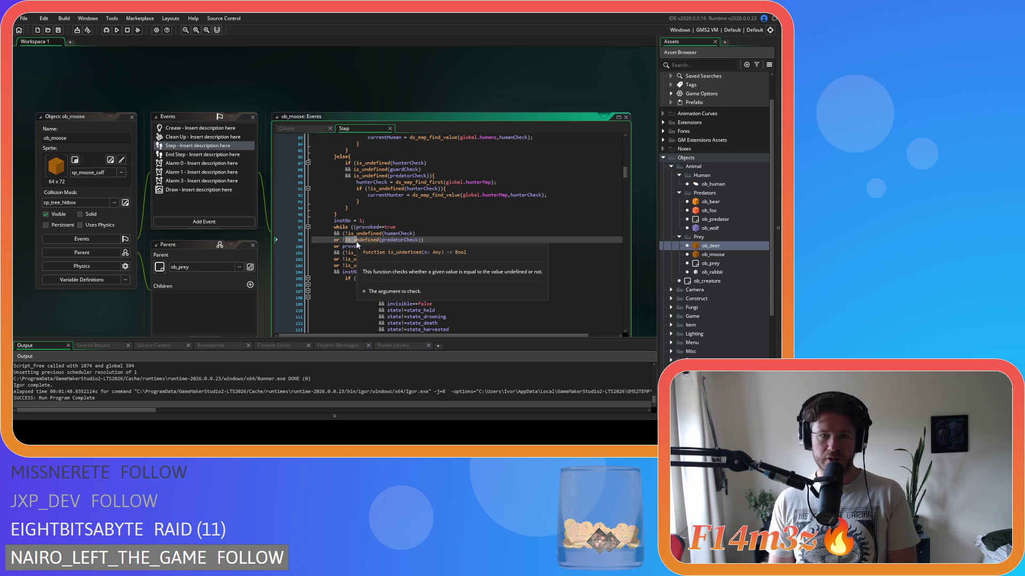
left_click(449, 251)
left_click_drag(359, 246, 384, 248)
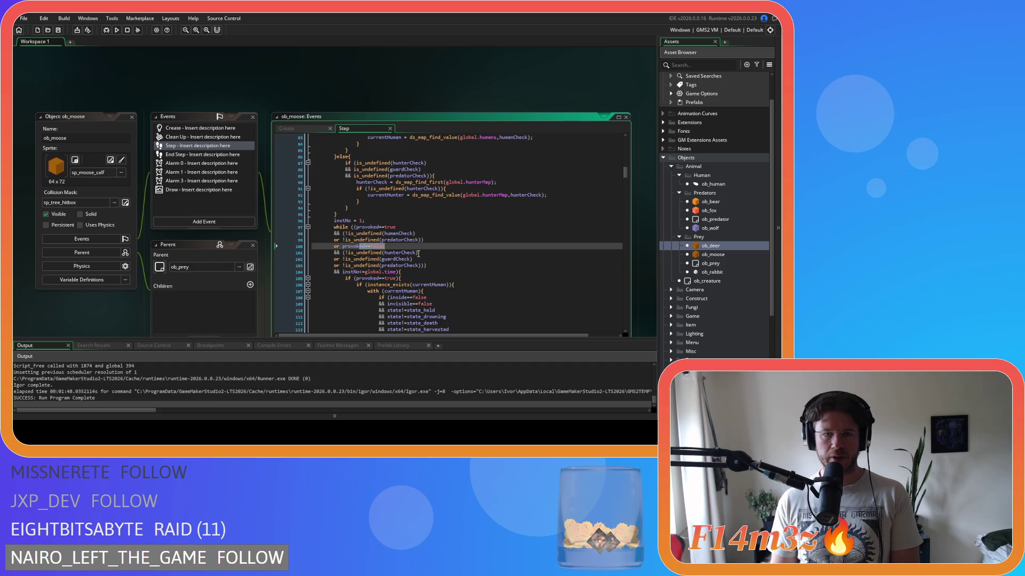
left_click(393, 253)
left_click(396, 259)
left_click(389, 265)
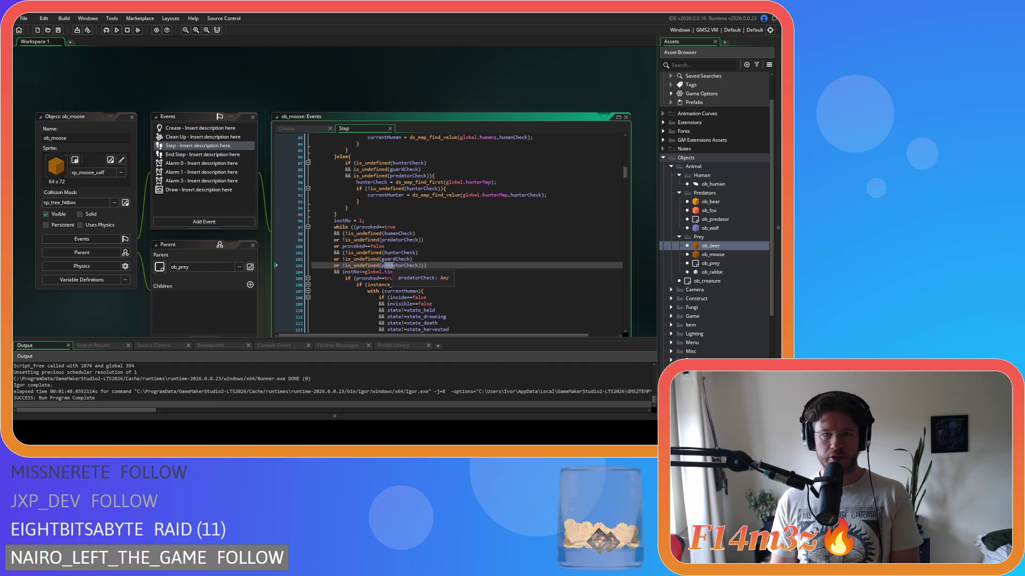
left_click_drag(370, 253, 386, 266)
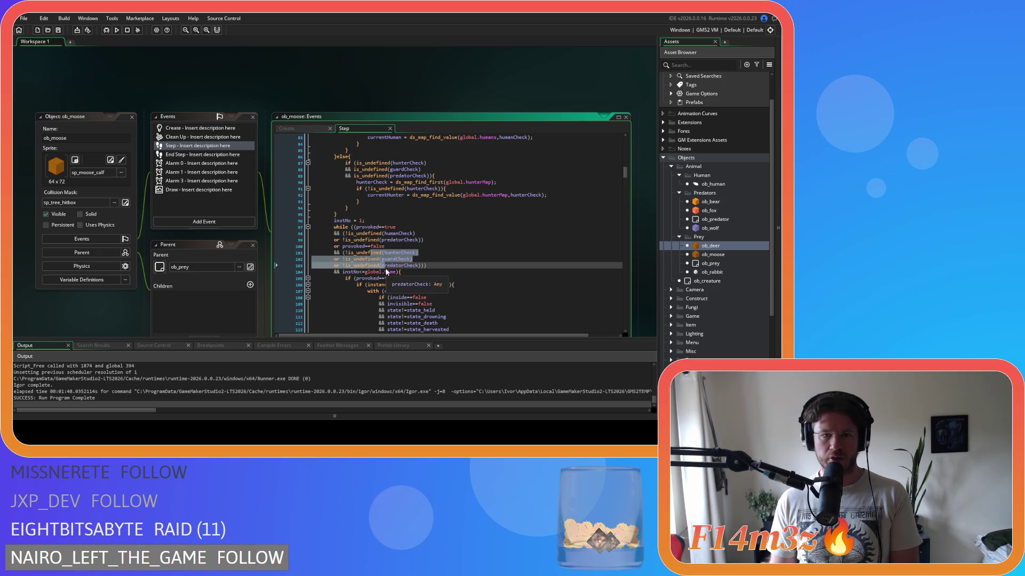
key("End")
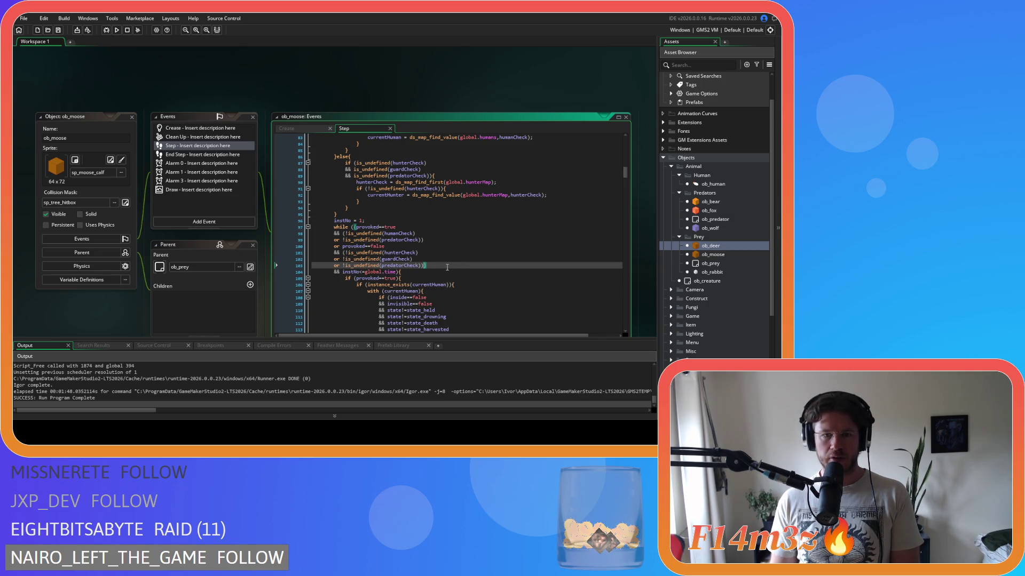
left_click(433, 238)
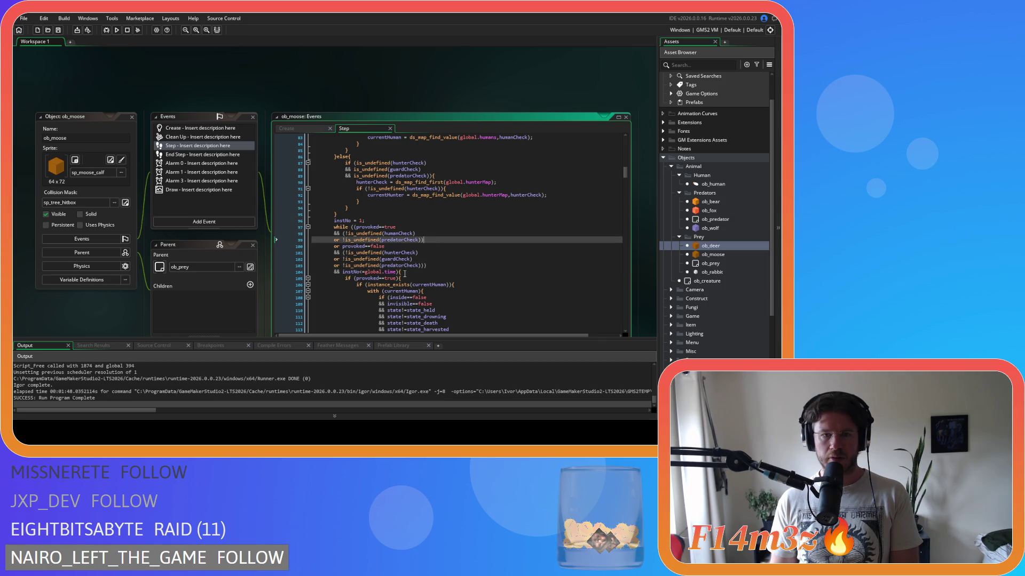
mouse_move(376, 234)
left_mouse_down()
mouse_move(384, 313)
mouse_move(397, 240)
left_mouse_up()
Change instNo<global.time to instNo<=global.time in the while condition.
left_click(343, 272)
left_click(364, 272)
type("=")
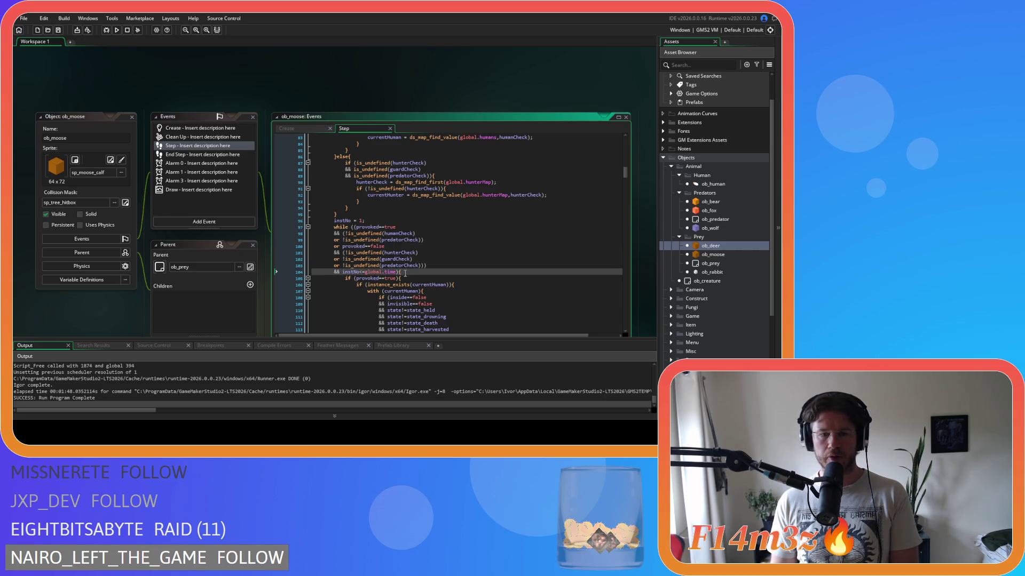
scroll(476, 244, "down", 20)
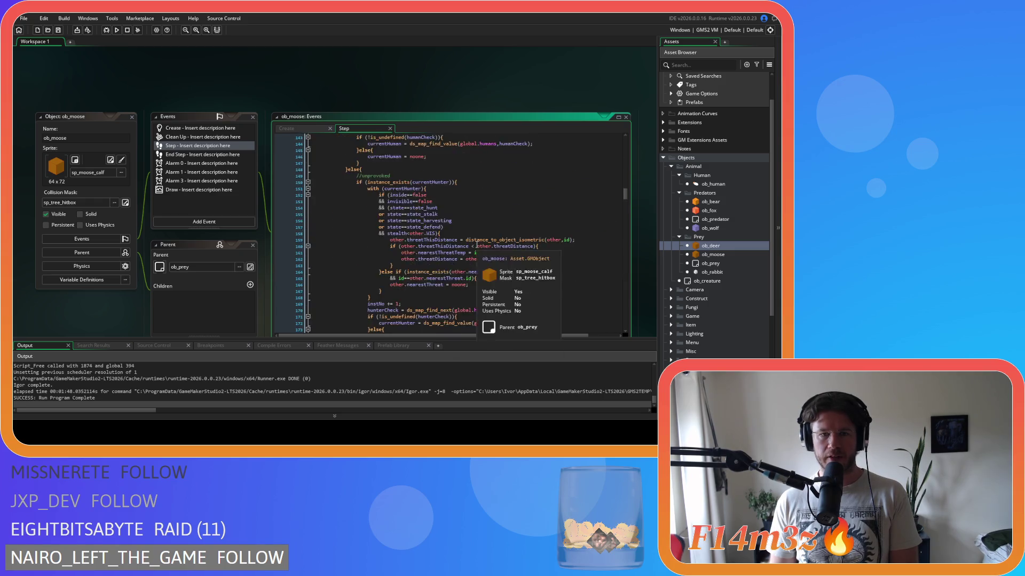
scroll(477, 245, "down", 20)
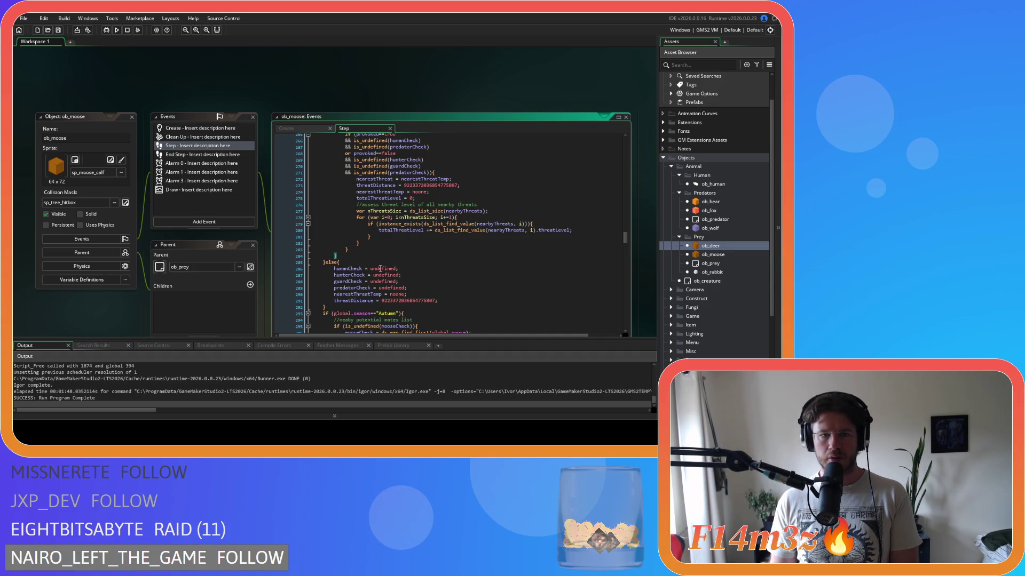
scroll(463, 281, "up", 20)
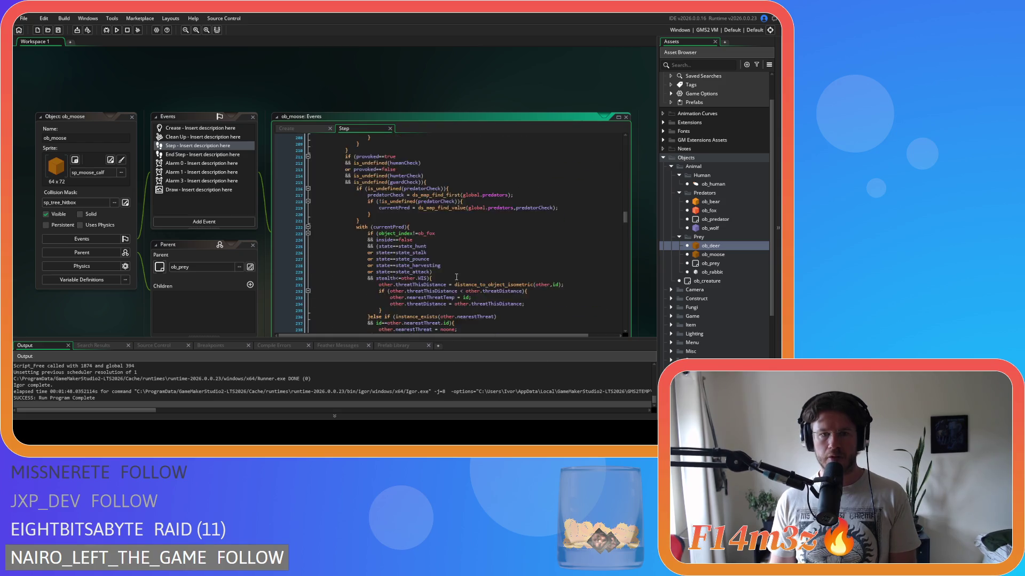
scroll(463, 281, "up", 12)
scroll(226, 245, "down", 1)
left_click(448, 236)
scroll(448, 236, "up", 3)
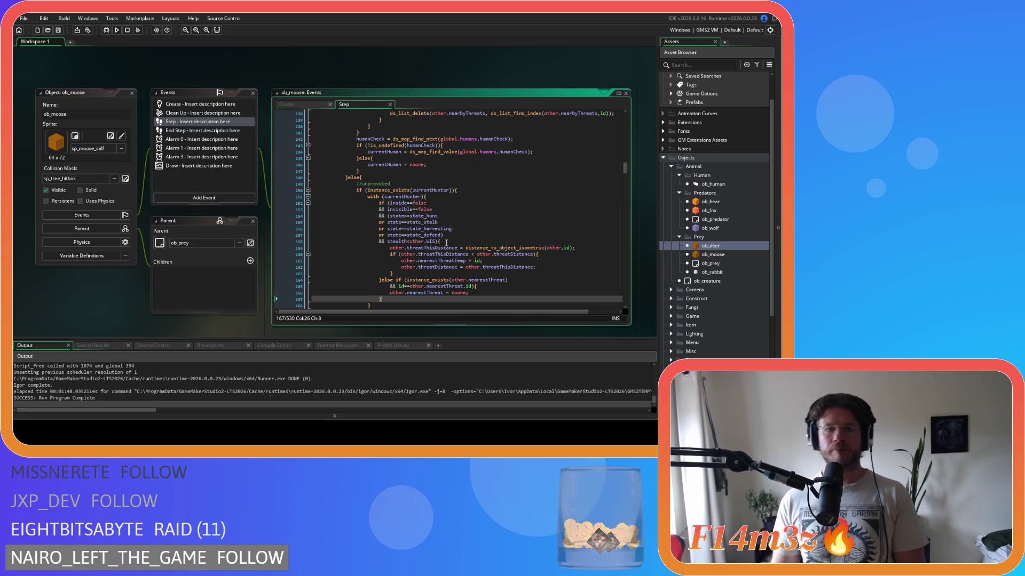
scroll(441, 261, "up", 16)
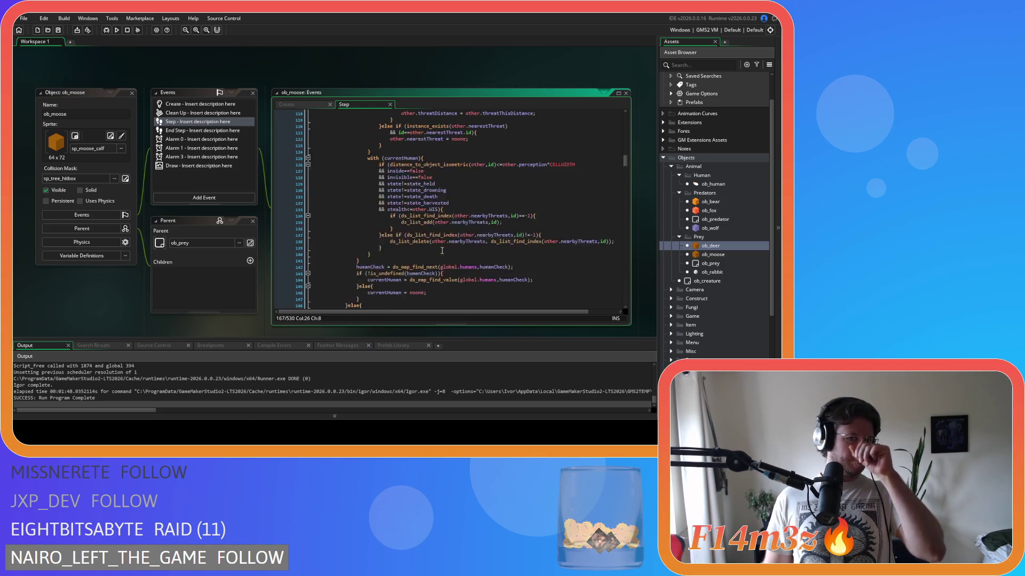
scroll(442, 251, "up", 3)
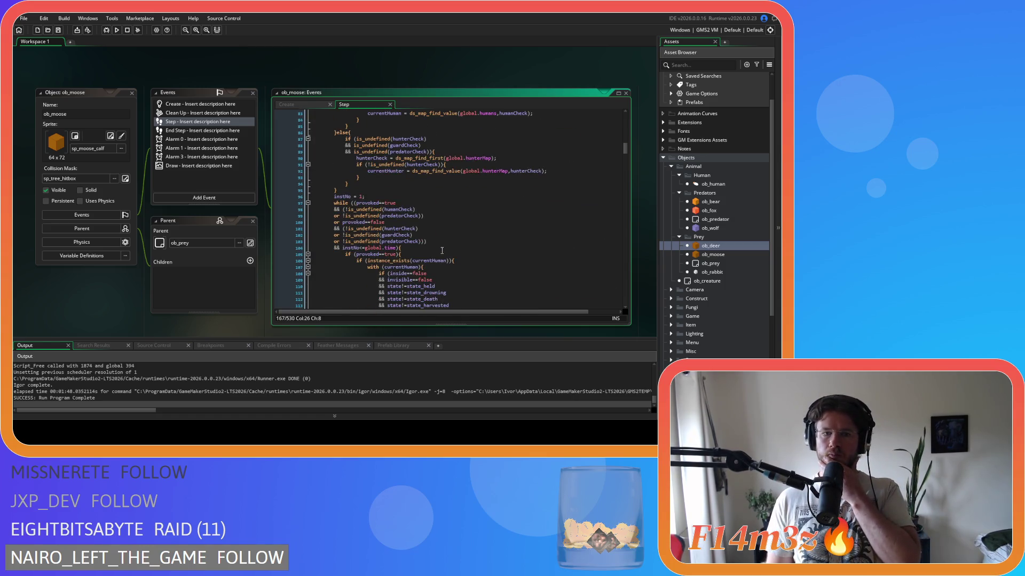
scroll(442, 248, "up", 3)
scroll(445, 243, "down", 3)
left_click(452, 235)
left_click(447, 249)
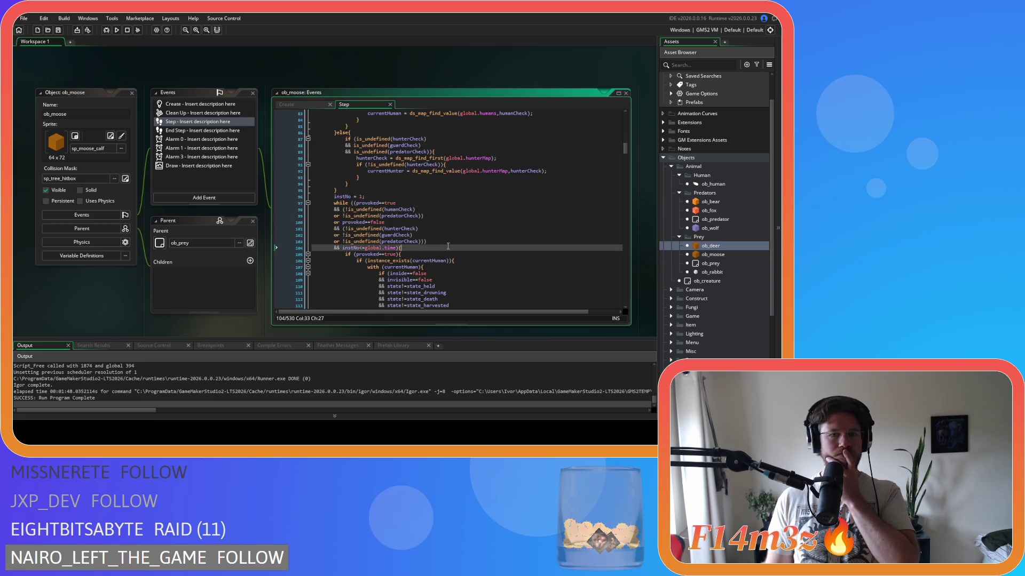
scroll(448, 246, "up", 5)
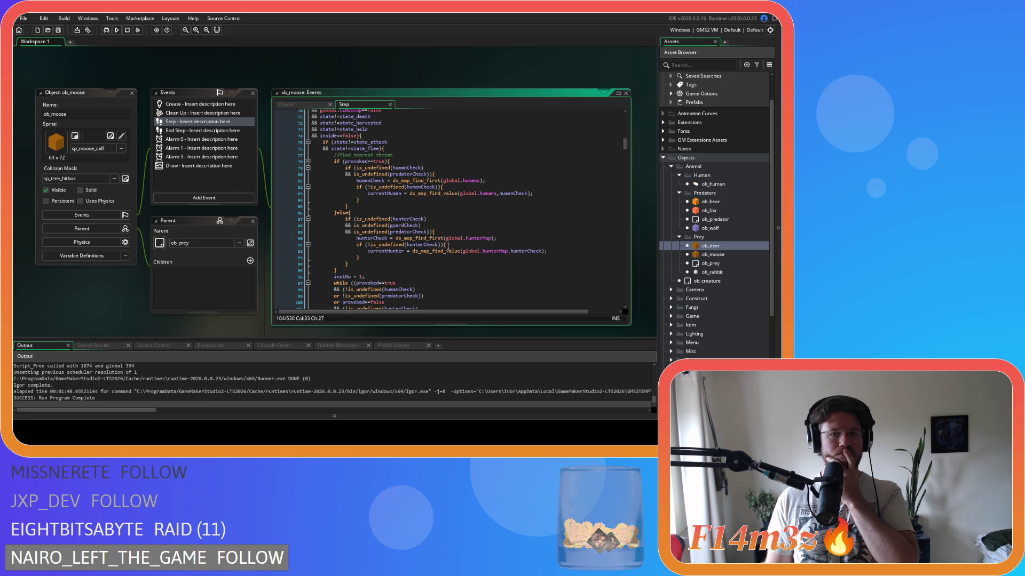
scroll(448, 246, "down", 20)
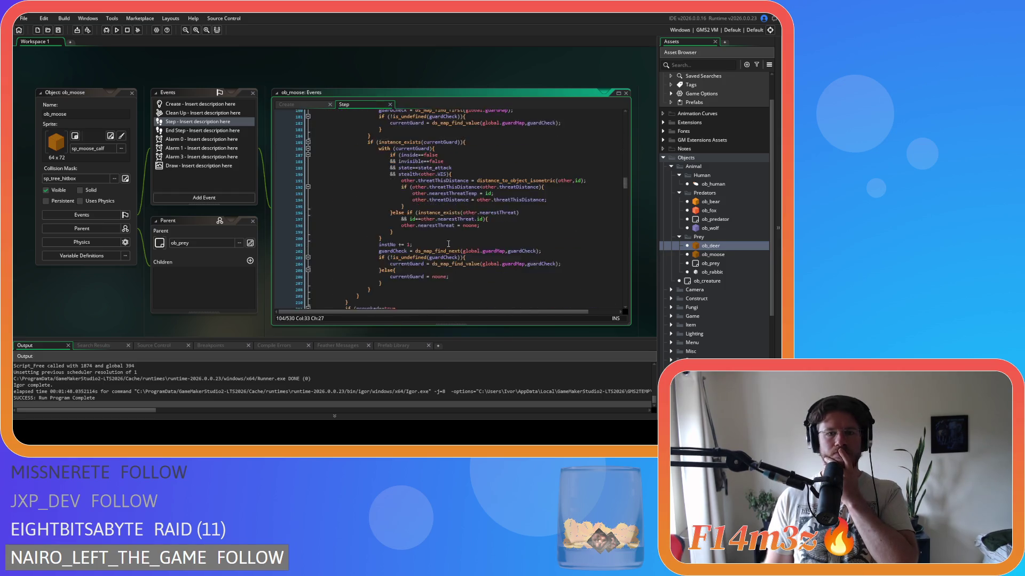
scroll(447, 244, "down", 5)
scroll(448, 245, "down", 5)
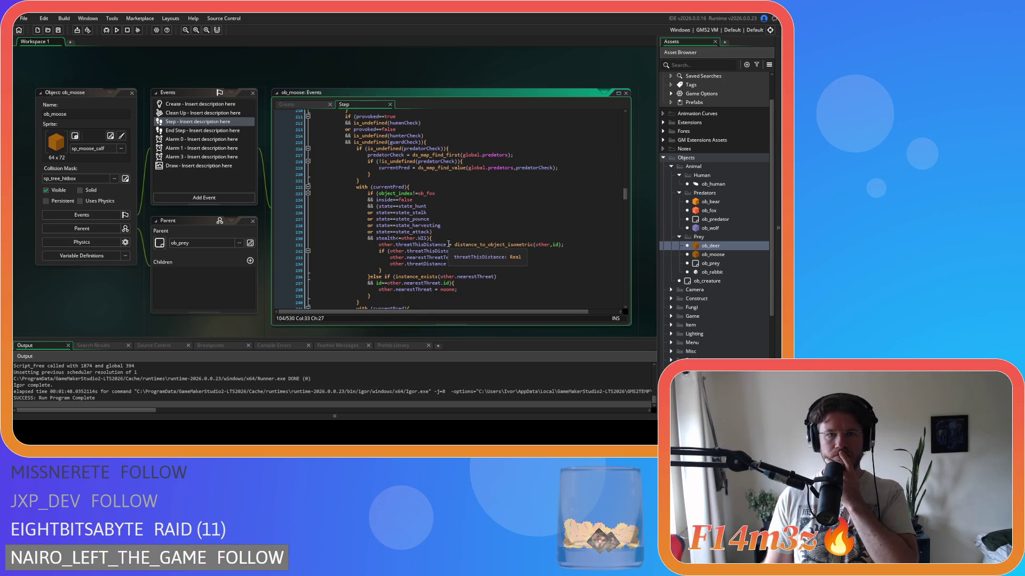
scroll(448, 245, "up", 1)
left_click(448, 140)
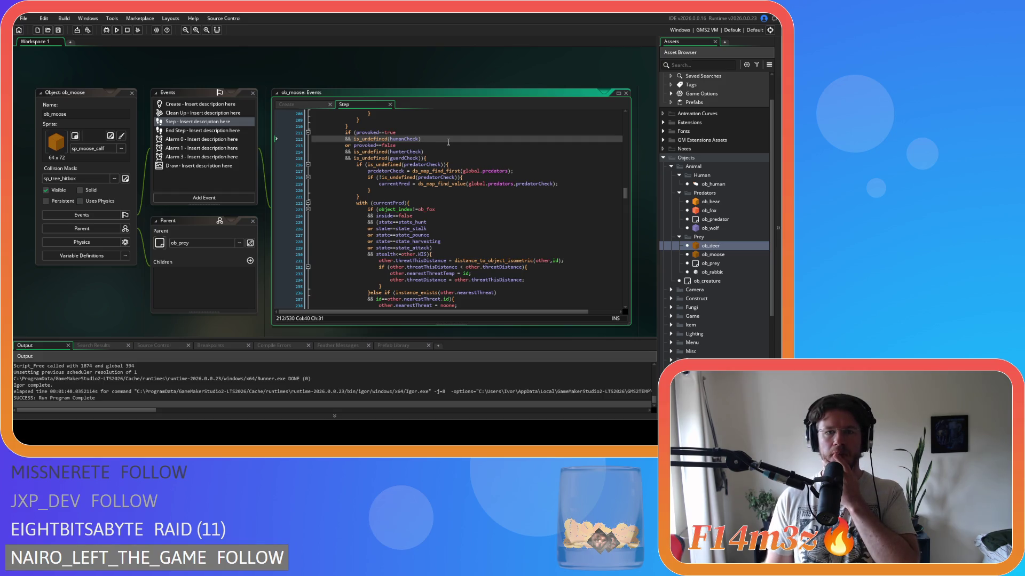
scroll(448, 142, "down", 15)
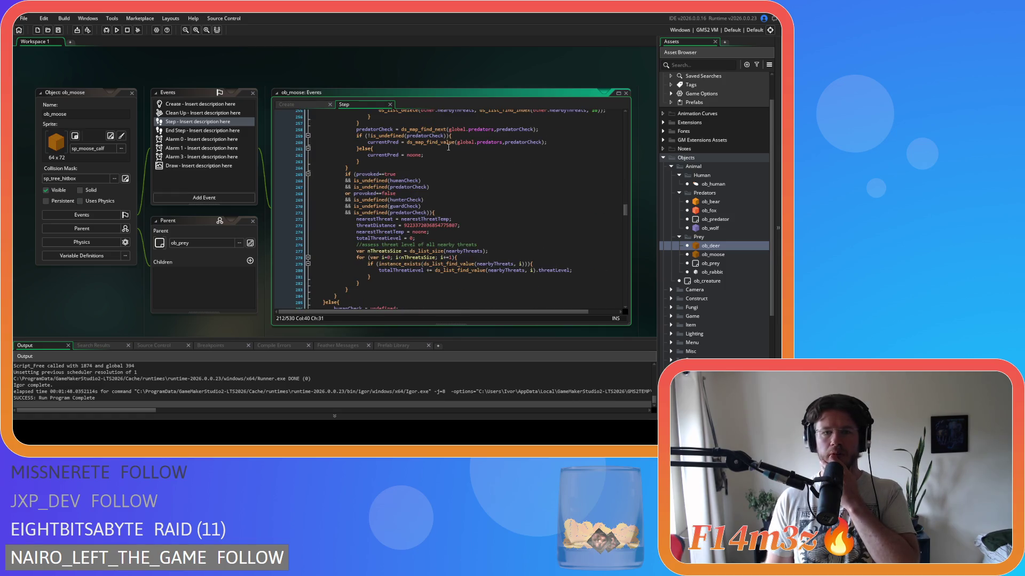
left_click(446, 187)
left_click(446, 181)
left_click(446, 207)
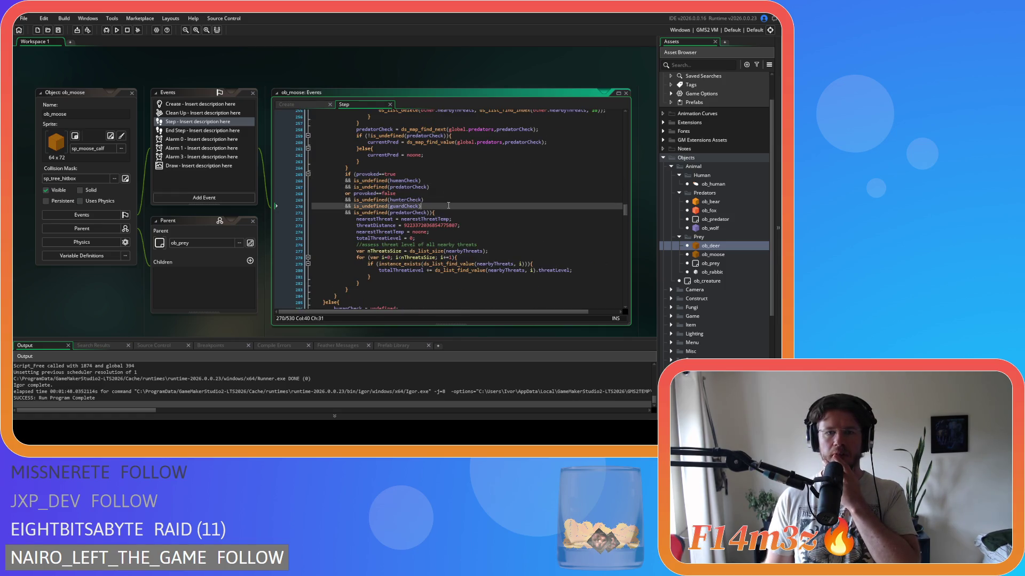
left_click(450, 182)
left_click(449, 187)
left_click(445, 206)
left_click(443, 211)
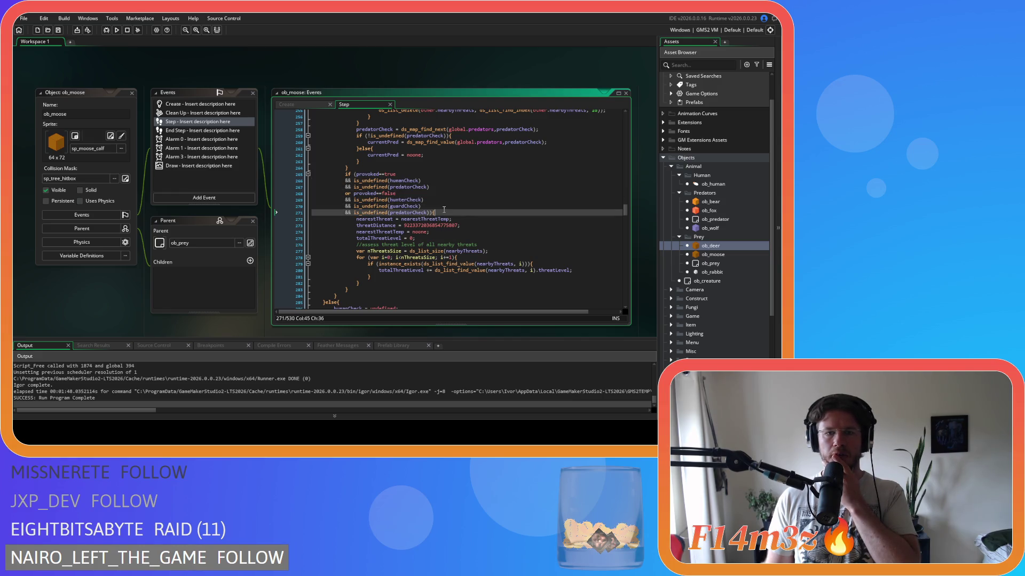
scroll(447, 212, "down", 3)
scroll(446, 211, "up", 20)
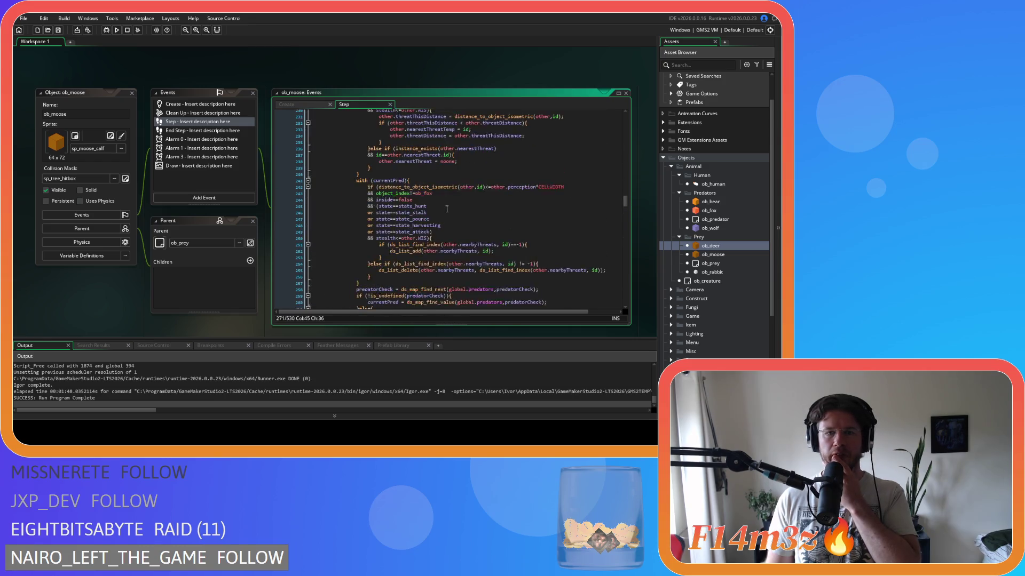
scroll(444, 210, "up", 20)
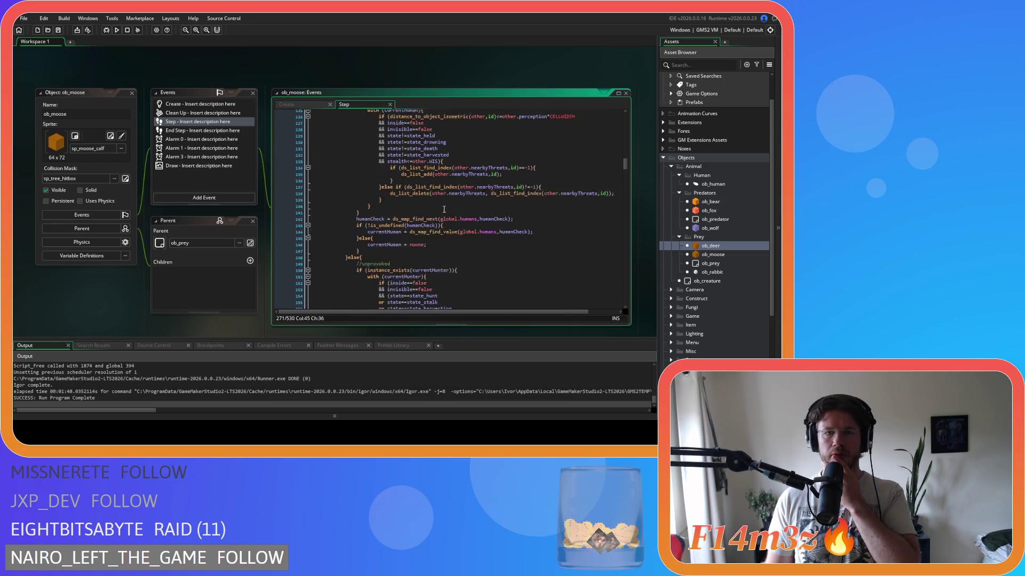
scroll(443, 209, "up", 3)
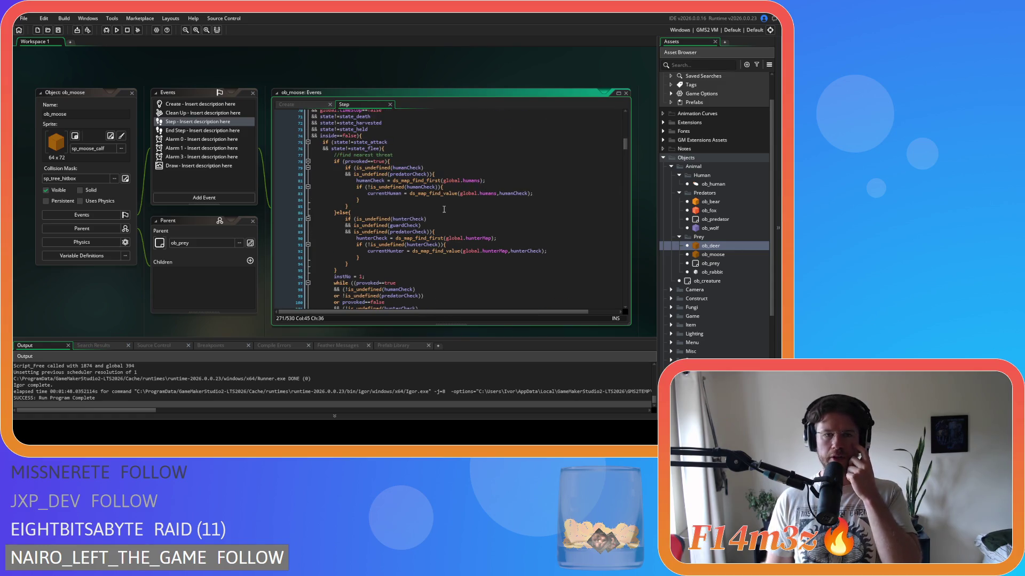
scroll(443, 209, "down", 3)
left_click(424, 229)
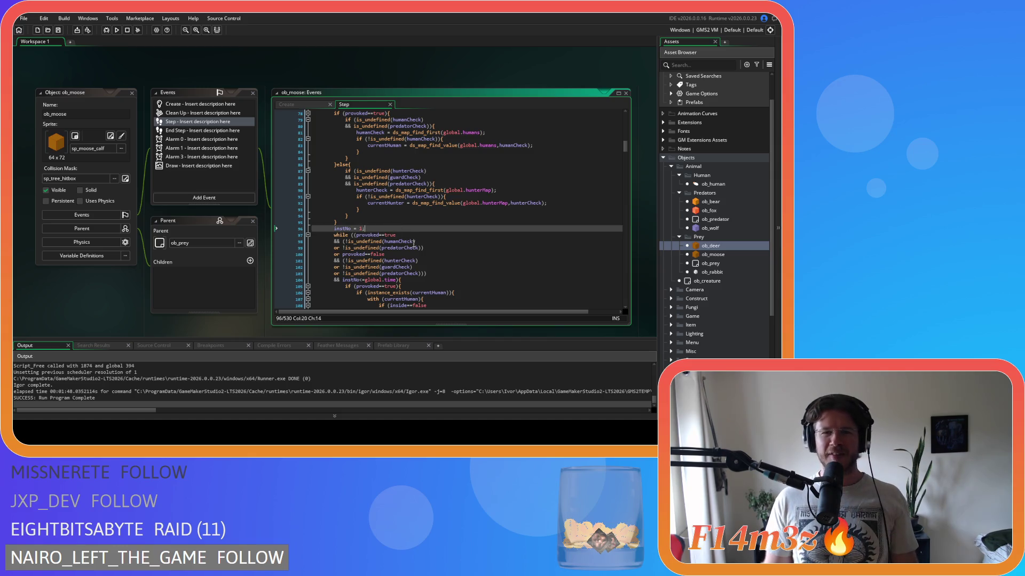
scroll(408, 245, "down", 3)
scroll(408, 245, "up", 2)
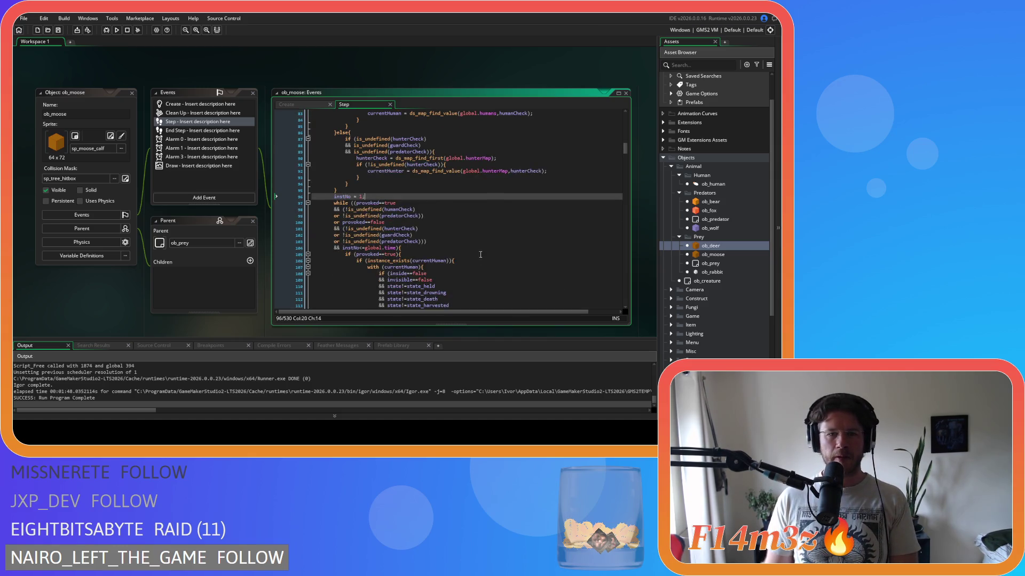
left_click(482, 248)
scroll(480, 247, "up", 4)
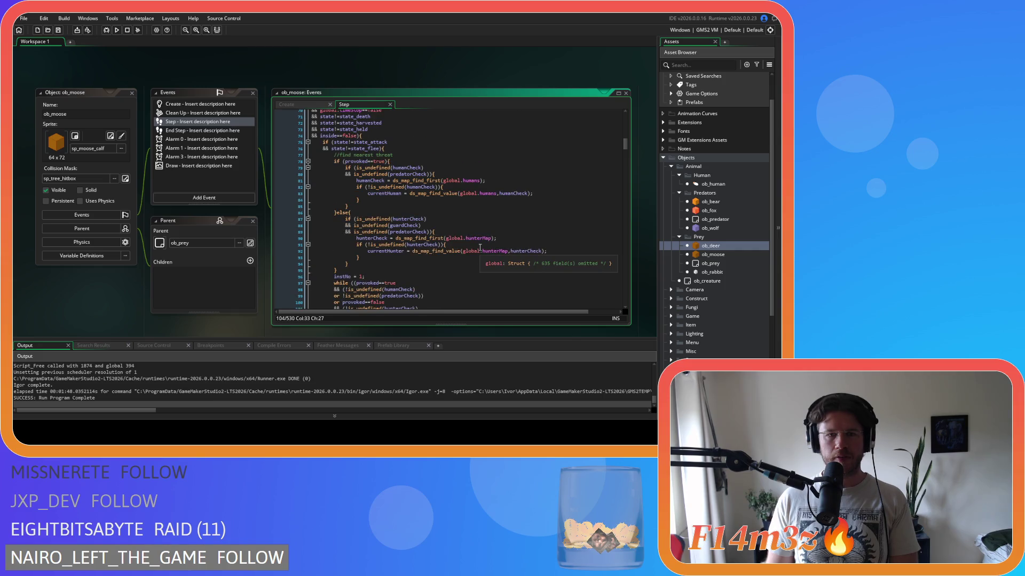
left_click(431, 156)
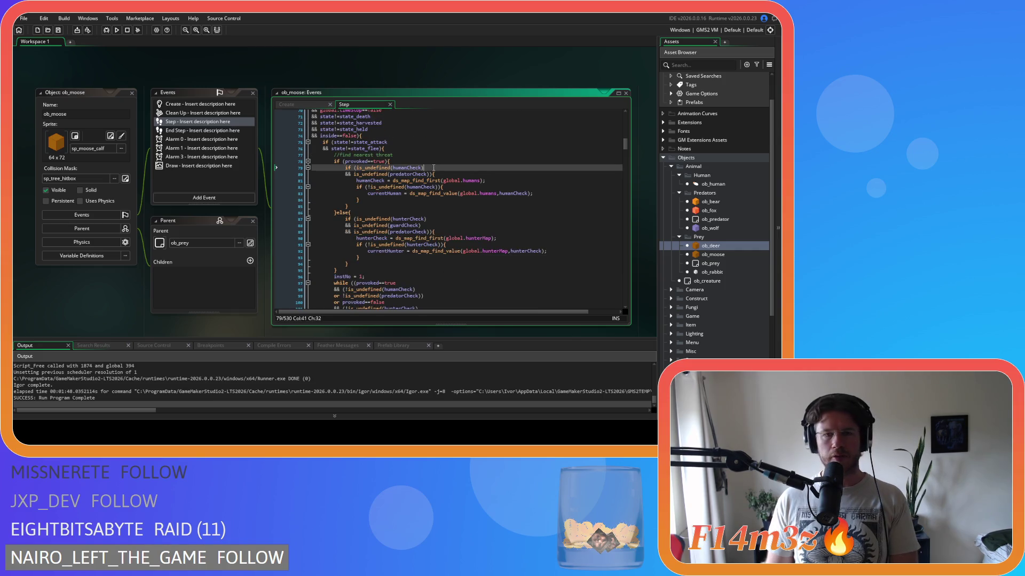
left_click(432, 161)
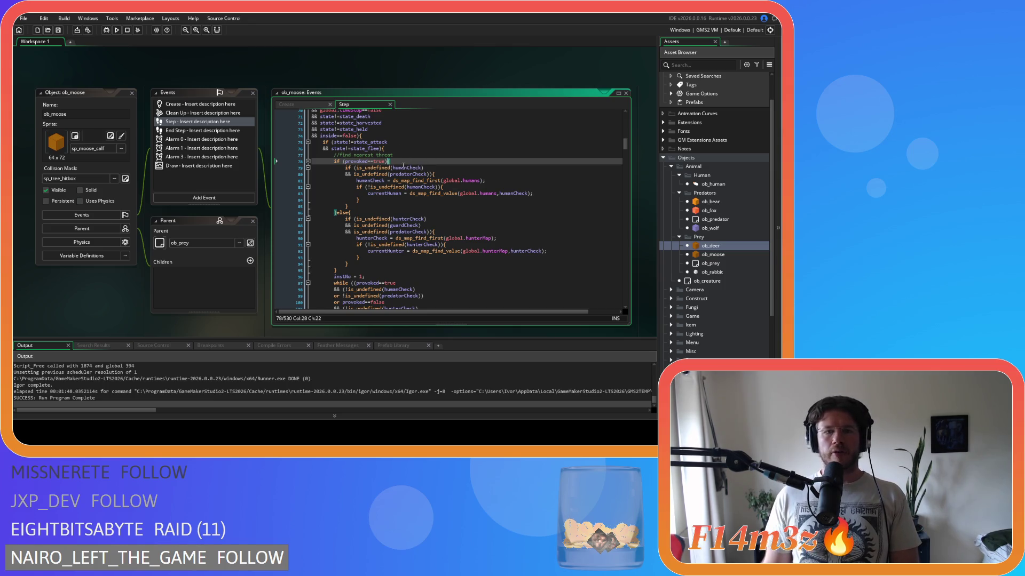
left_click_drag(401, 174, 423, 194)
mouse_move(422, 238)
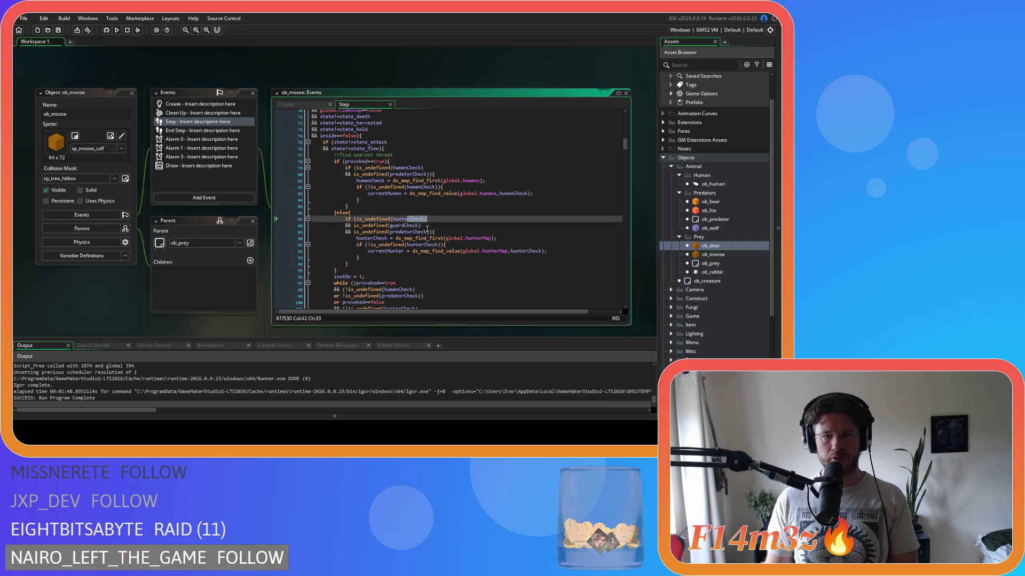
left_click_drag(395, 231, 435, 232)
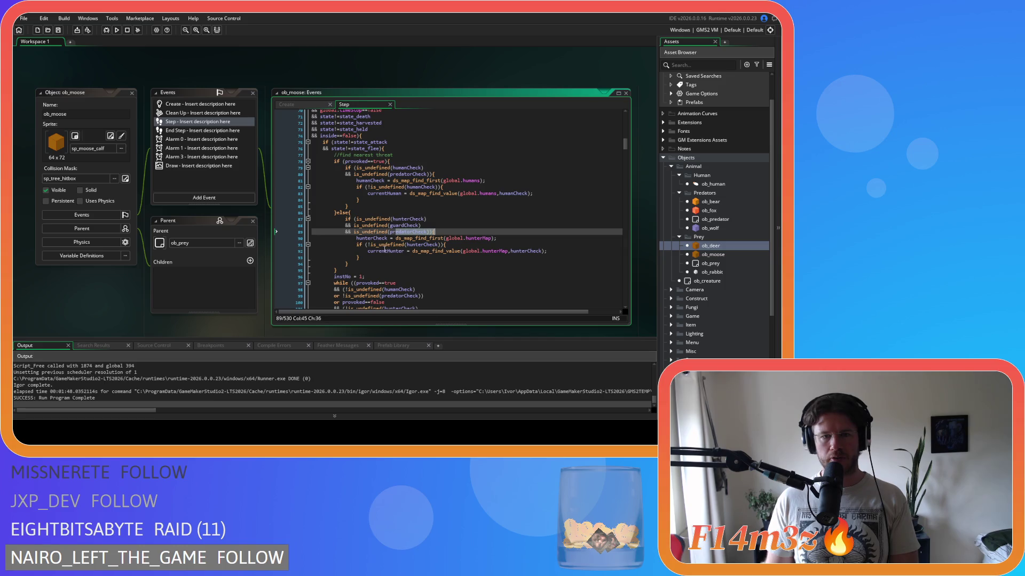
left_click_drag(381, 251, 438, 251)
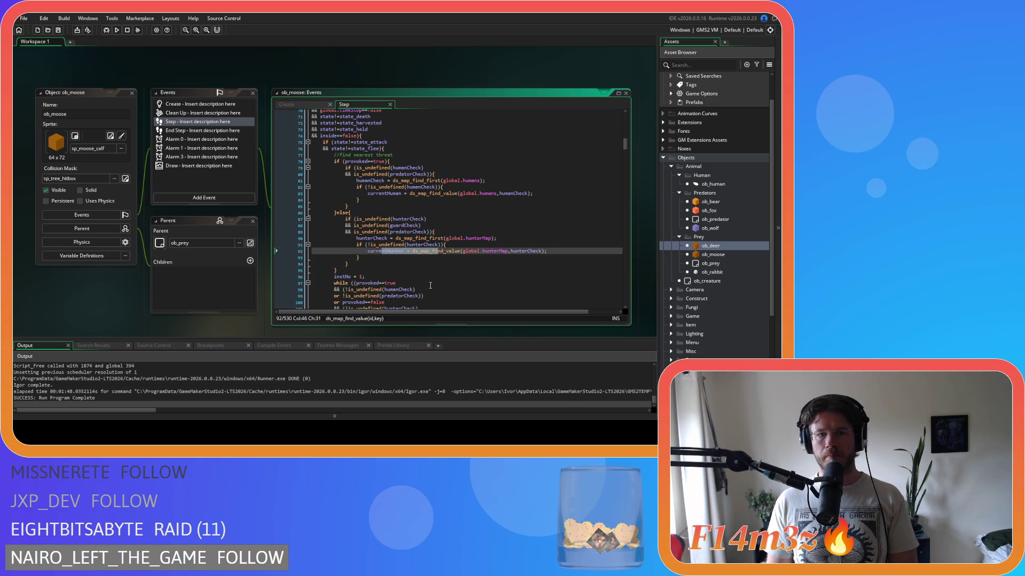
scroll(430, 285, "down", 5)
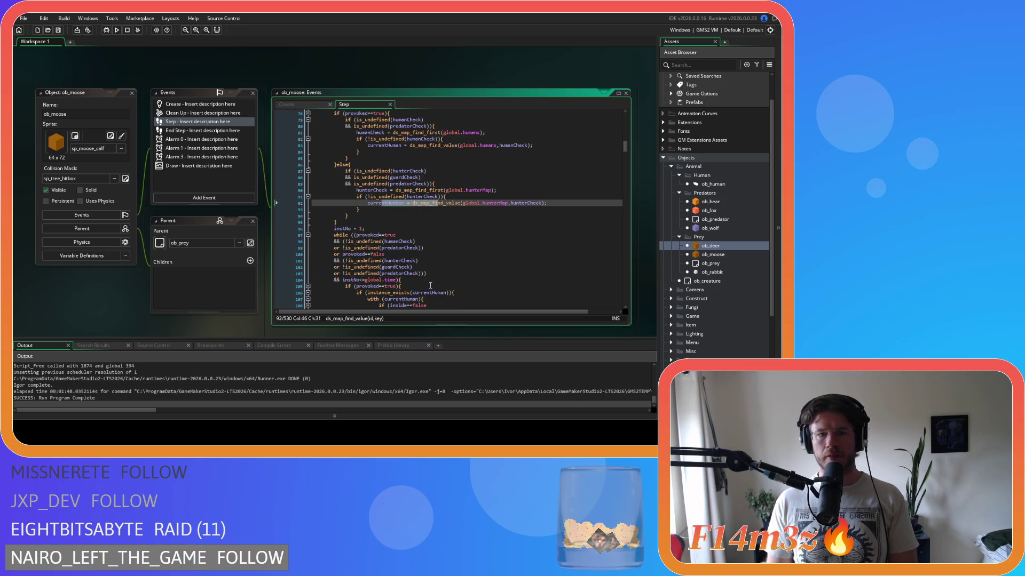
left_click_drag(333, 181, 365, 181)
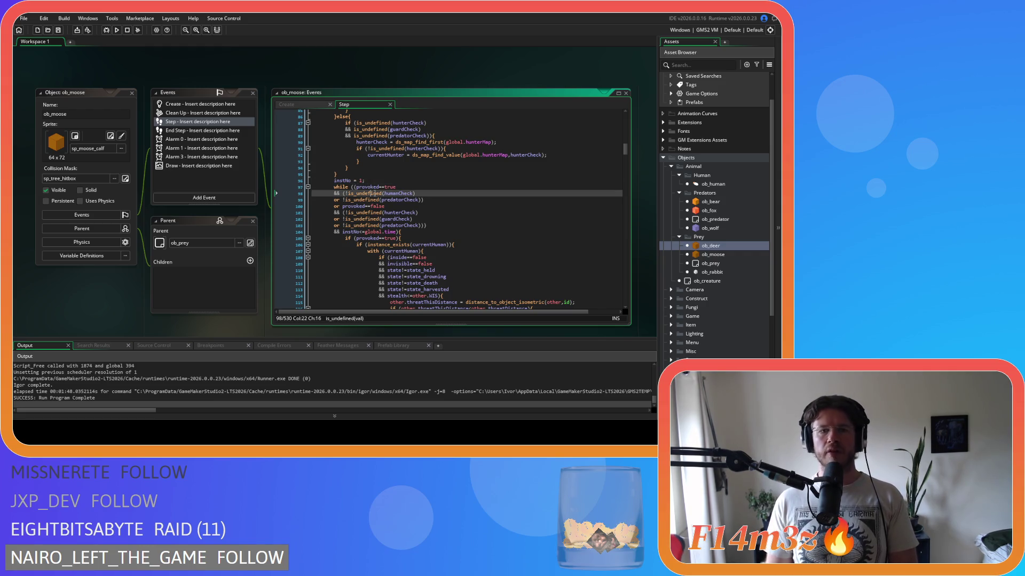
left_click(414, 187)
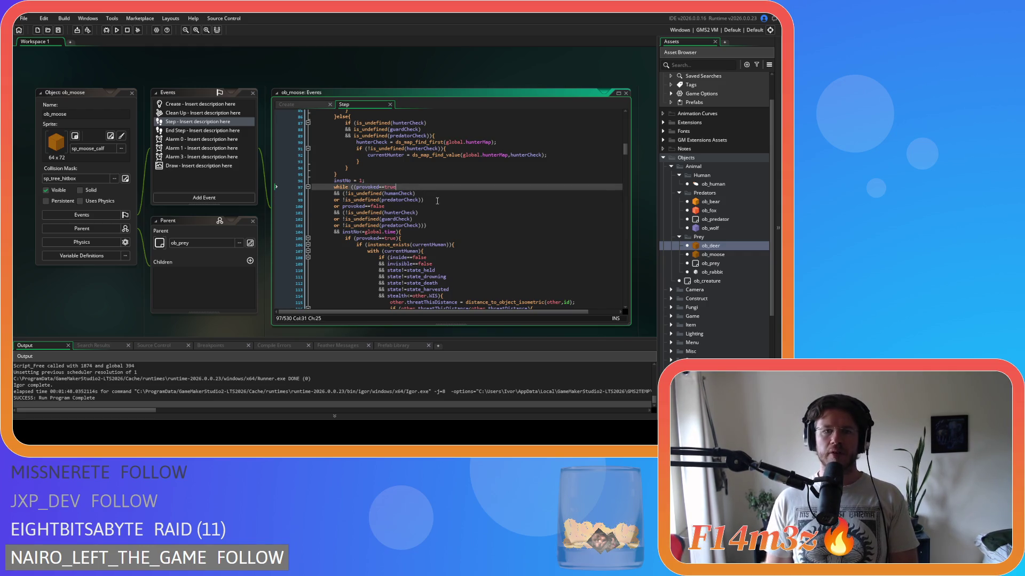
left_click(406, 183)
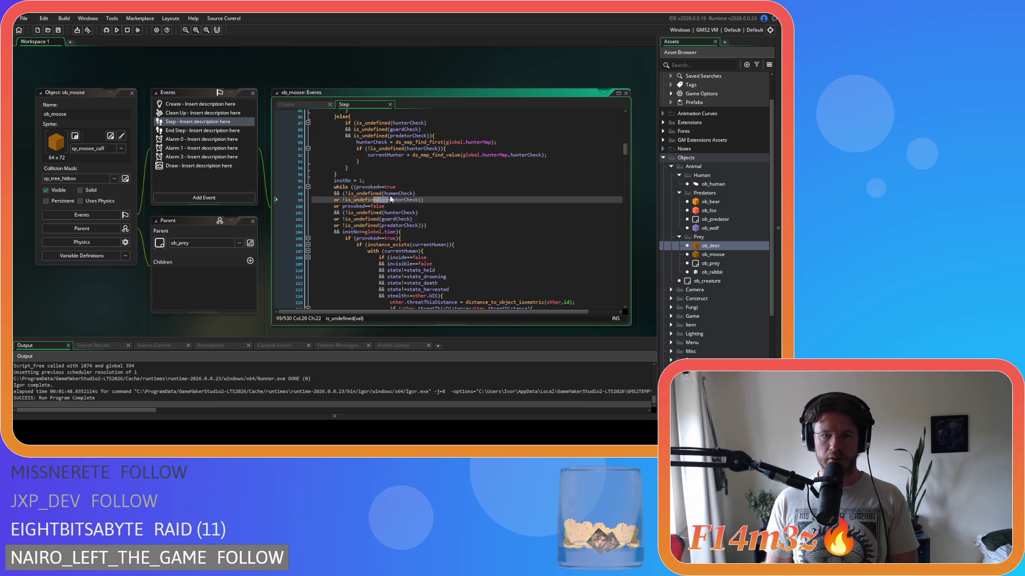
left_click(385, 200)
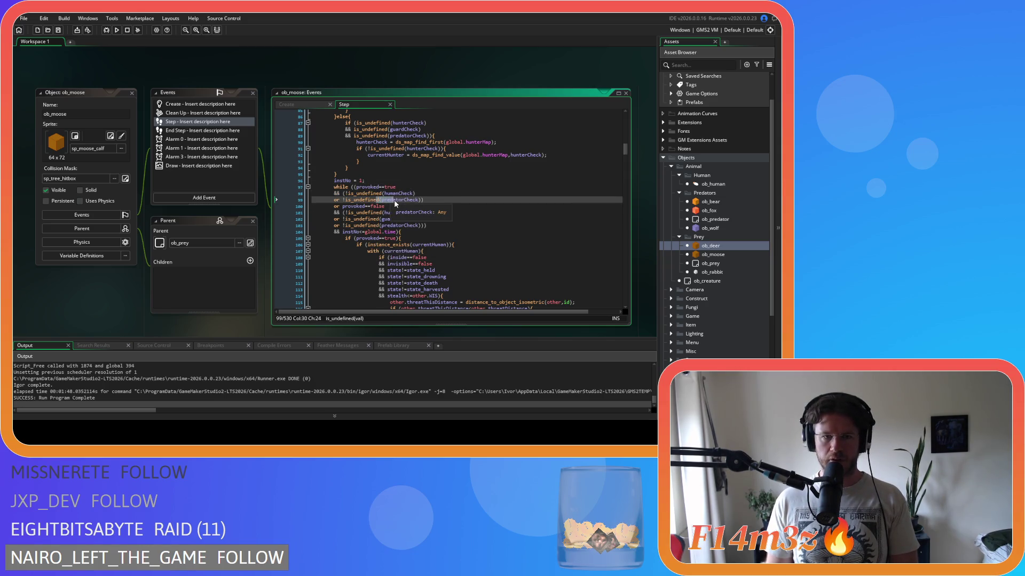
left_click(366, 233)
left_click_drag(366, 233, 398, 233)
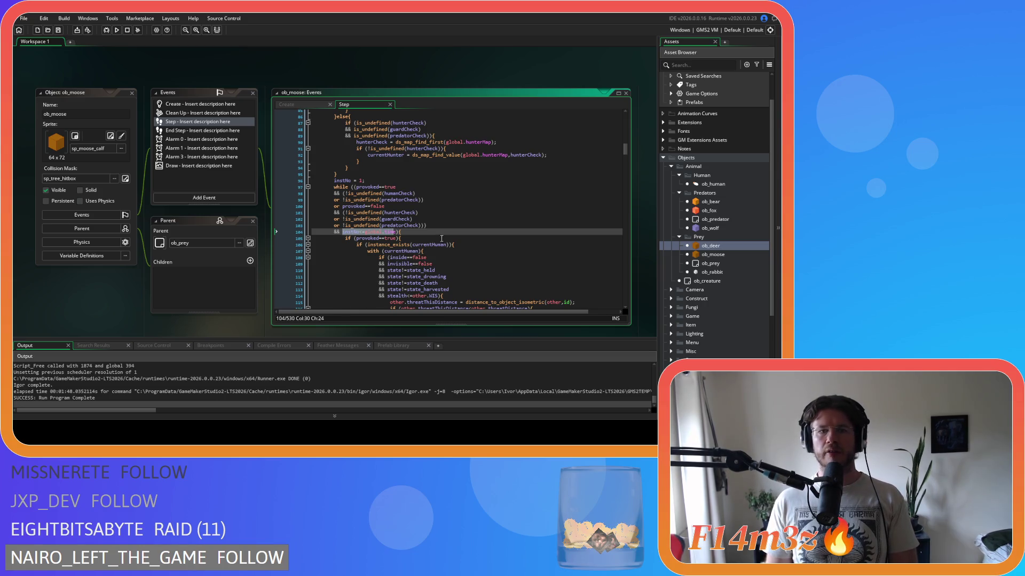
left_click_drag(351, 206, 385, 206)
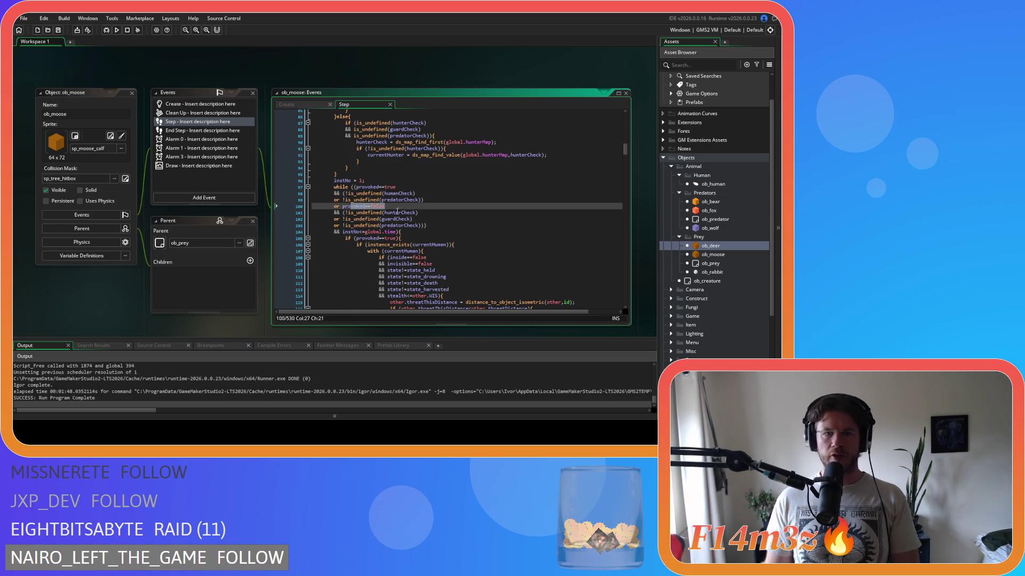
left_click(410, 225)
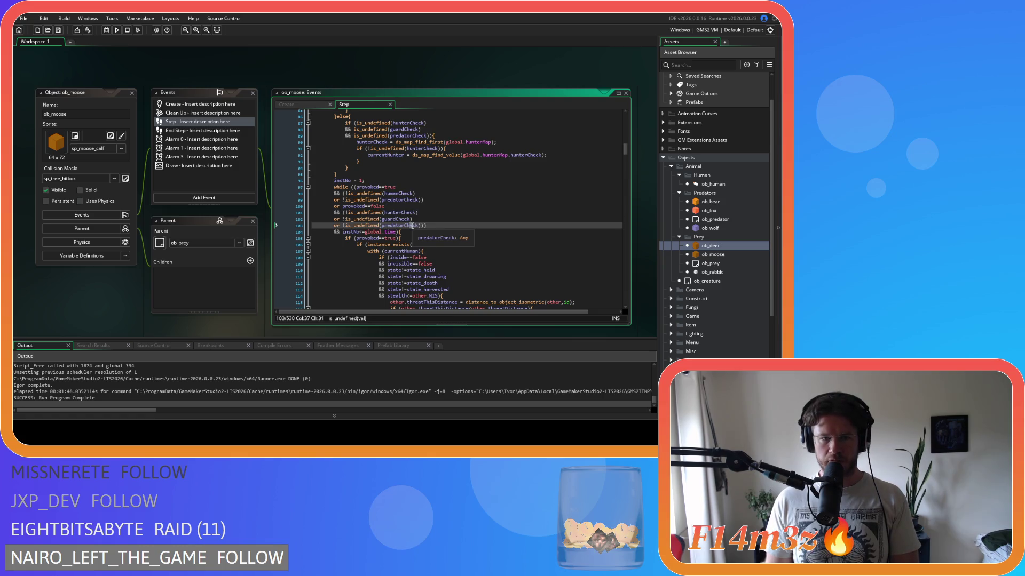
left_click_drag(411, 226, 421, 226)
left_click_drag(335, 232, 414, 233)
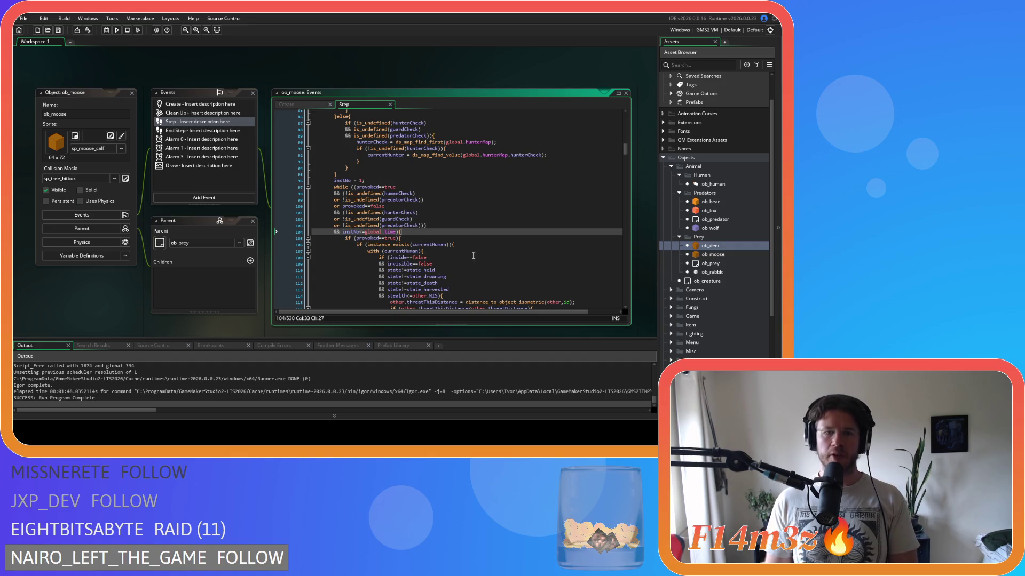
left_click_drag(365, 180, 334, 180)
key("ctrl+c")
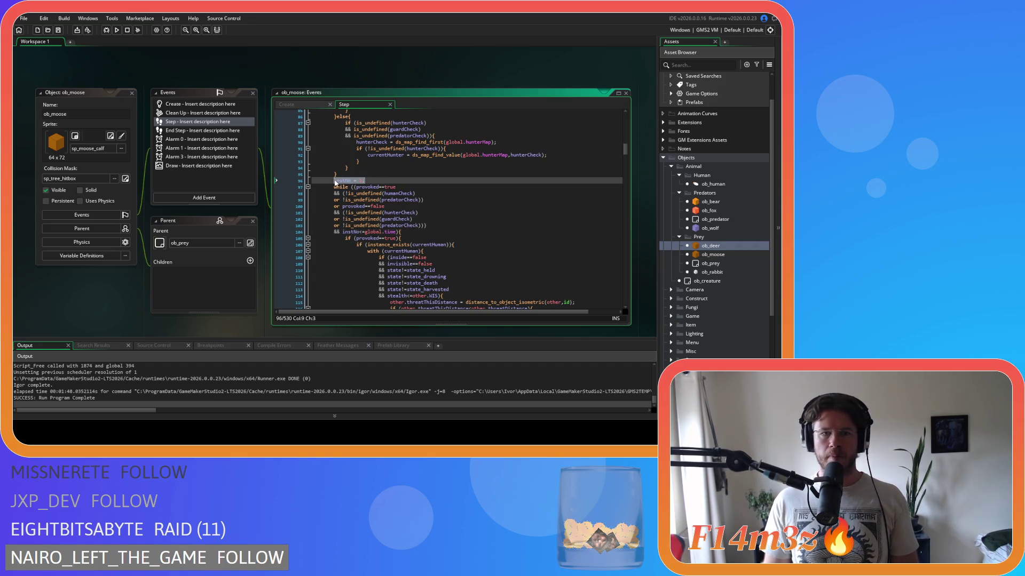
scroll(486, 200, "down", 2)
scroll(486, 200, "down", 10)
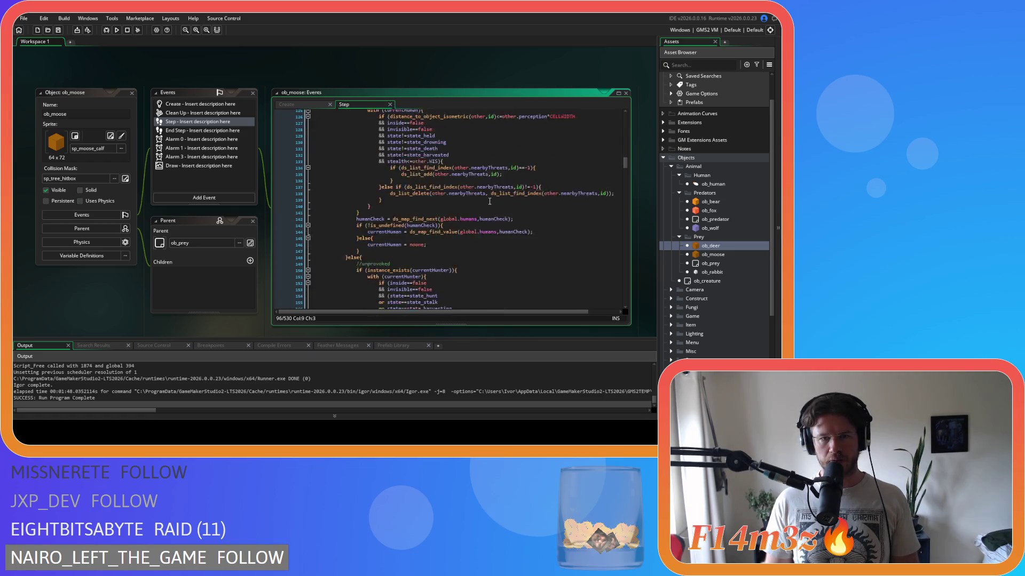
Paste an instNo += 1 increment after the human tracking block, checking it against the hunter block.
left_click(365, 198)
key("Return")
key("ctrl+v")
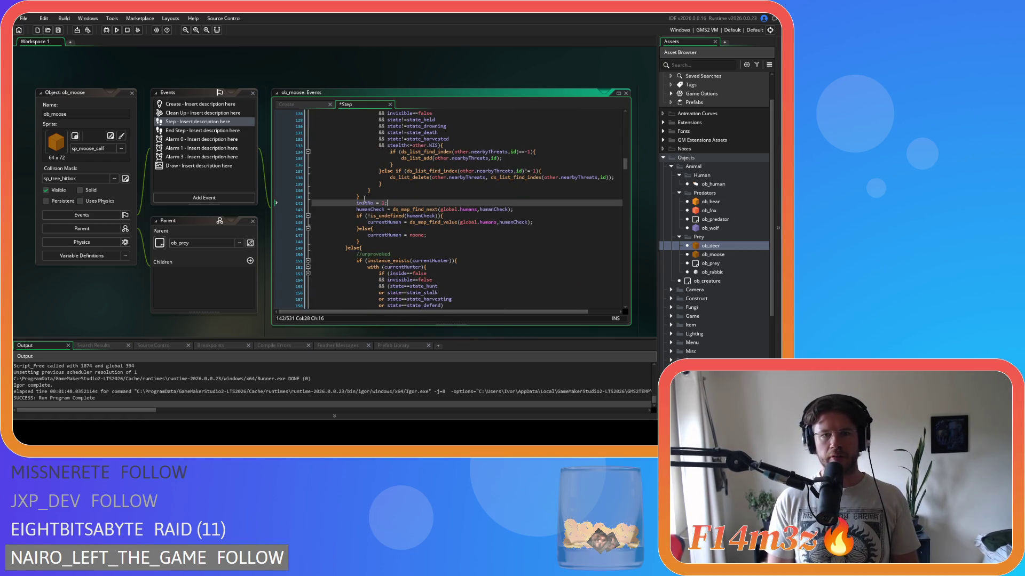
type("+")
double_click(366, 204)
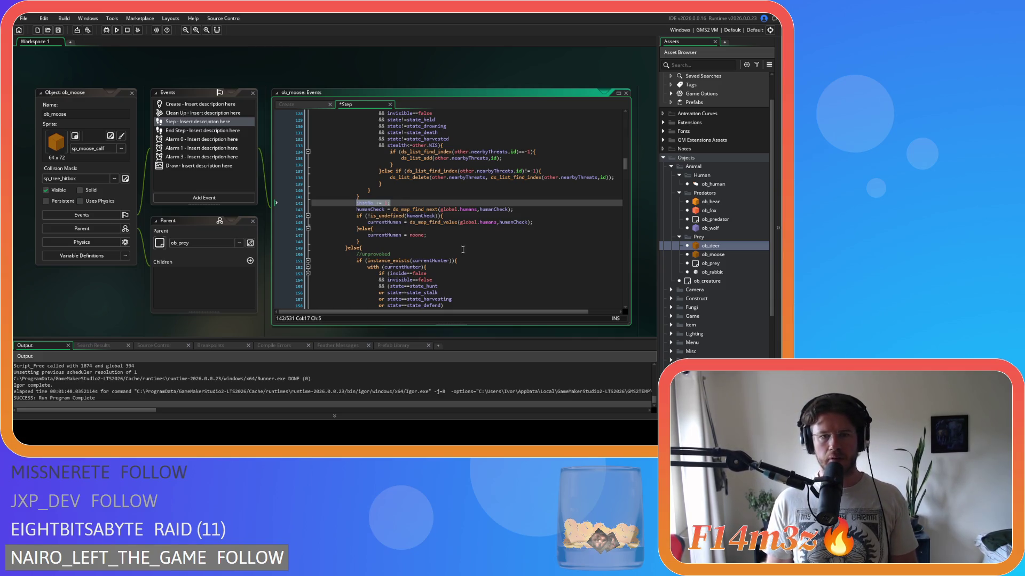
scroll(468, 254, "down", 6)
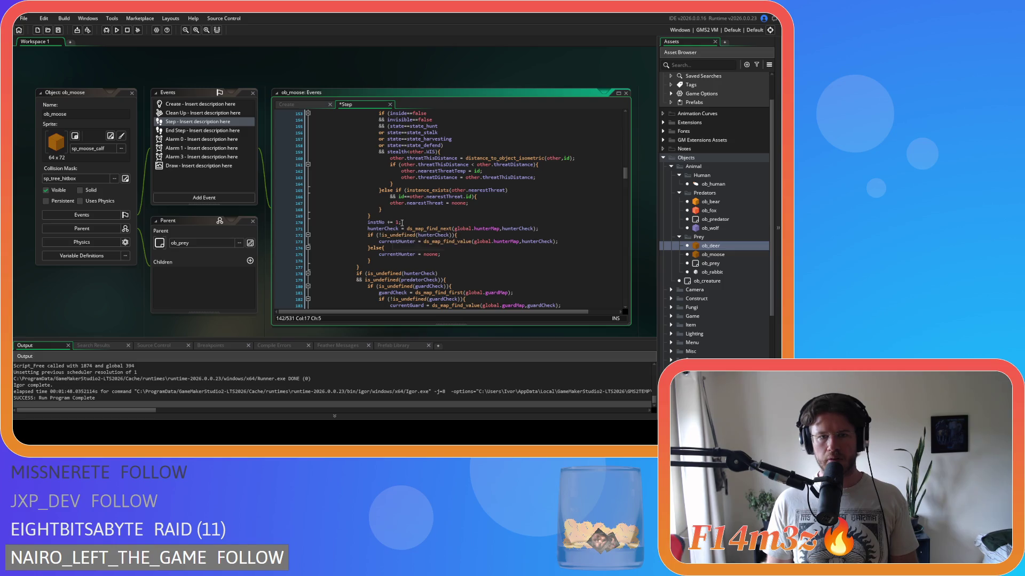
left_click_drag(401, 223, 361, 226)
left_click(370, 222)
Add instNo += 1; inside the guard-tracking loop and save the Step code.
scroll(431, 255, "up", 7)
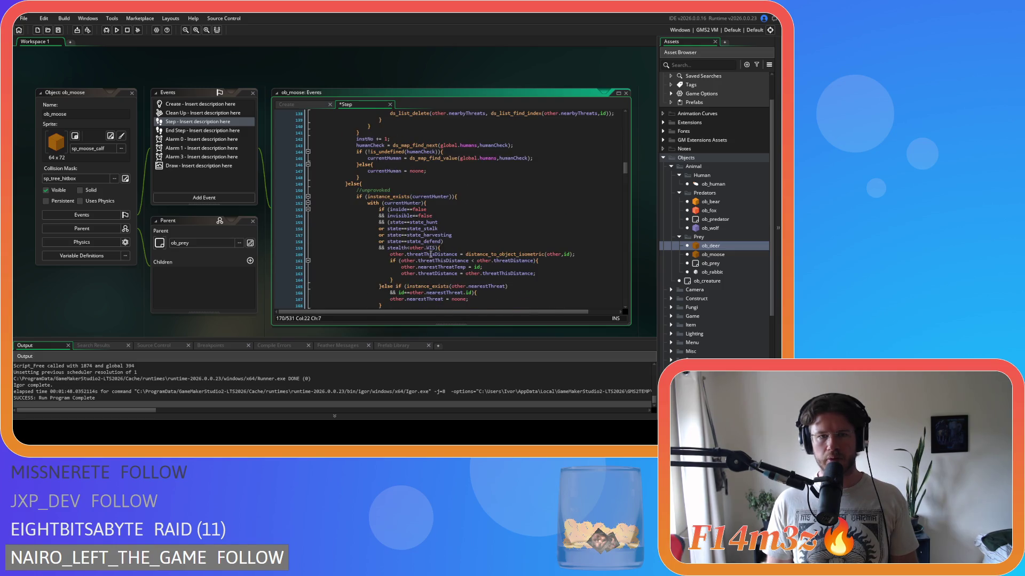
scroll(434, 259, "up", 2)
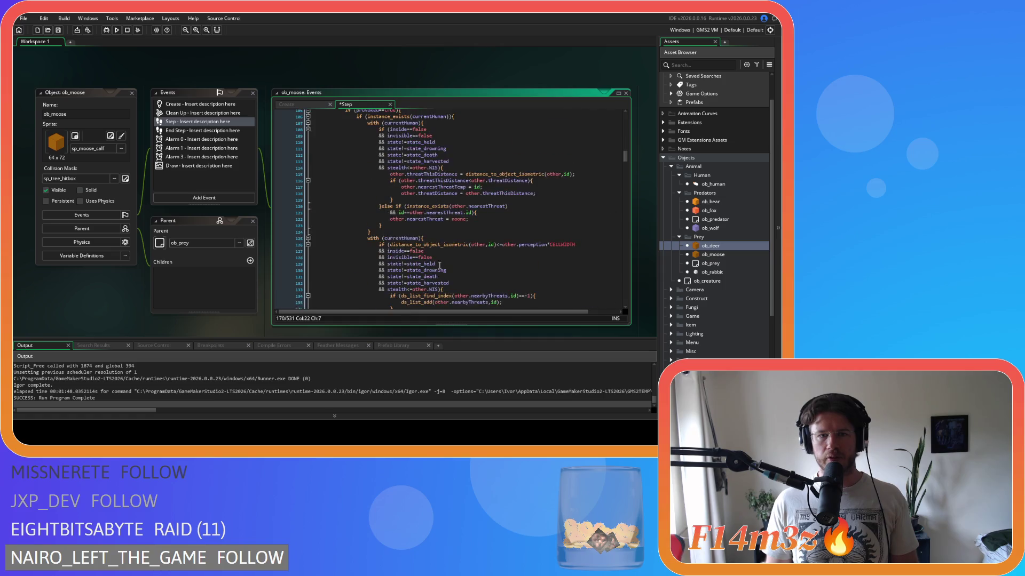
scroll(440, 264, "down", 16)
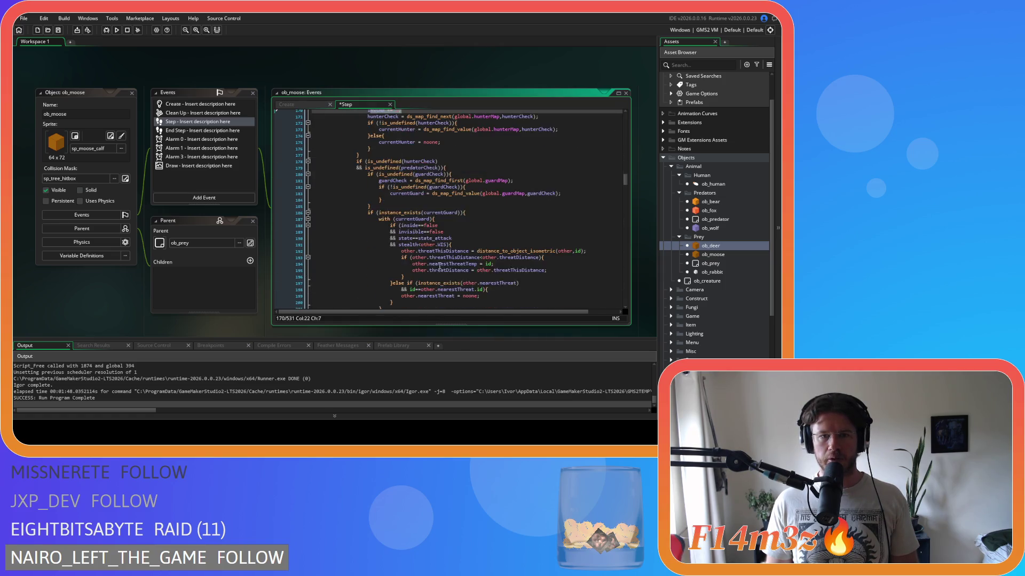
scroll(439, 260, "down", 8)
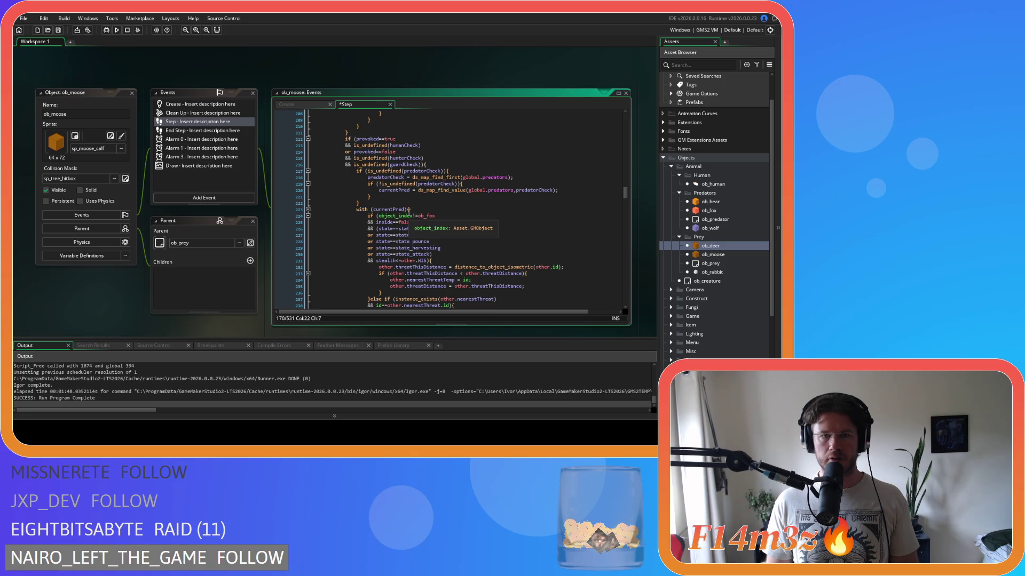
scroll(441, 212, "down", 10)
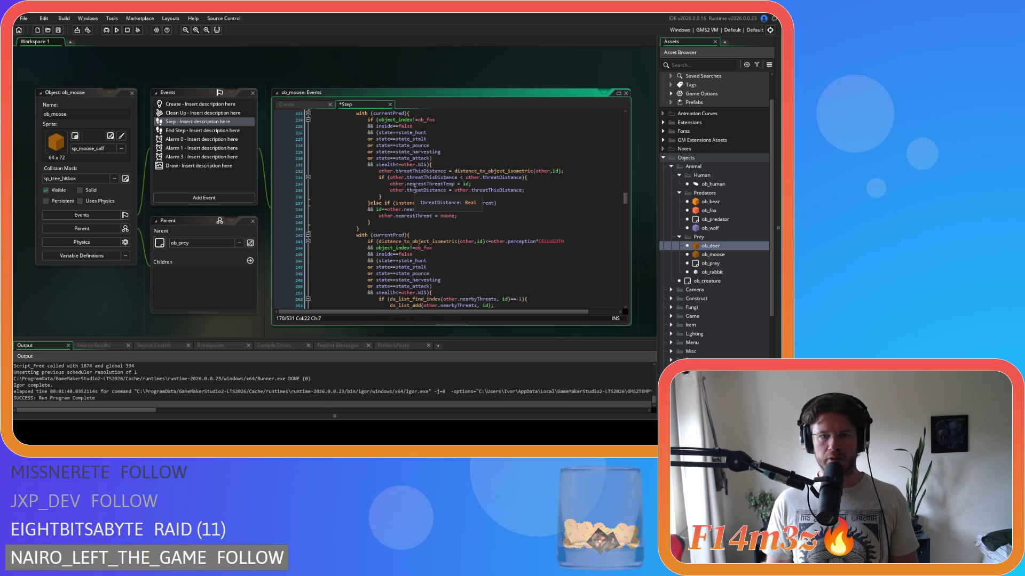
scroll(415, 189, "down", 1)
left_click(381, 225)
key("Return")
type("instNo += 1;")
key("ctrl+s")
scroll(381, 225, "down", 7)
left_click(488, 214)
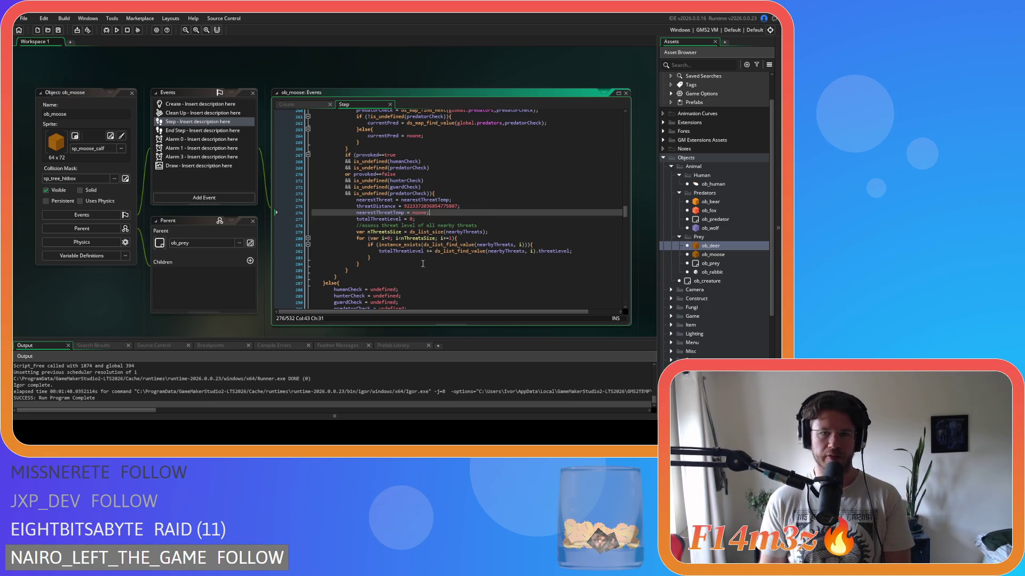
From the currentPred line 220 in ob_moose's Step code, build and run the game with F5.
scroll(481, 224, "up", 20)
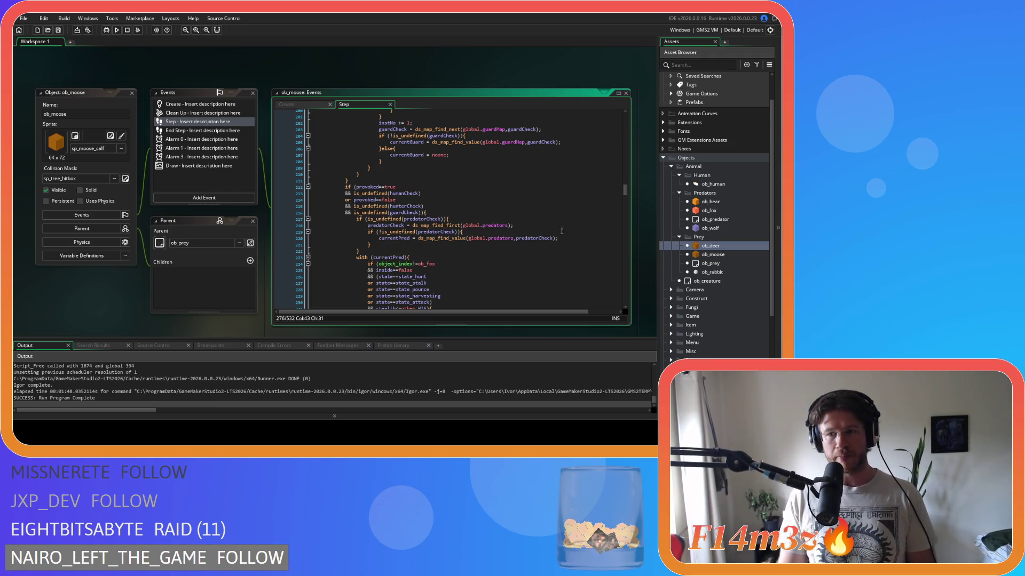
left_click(394, 238)
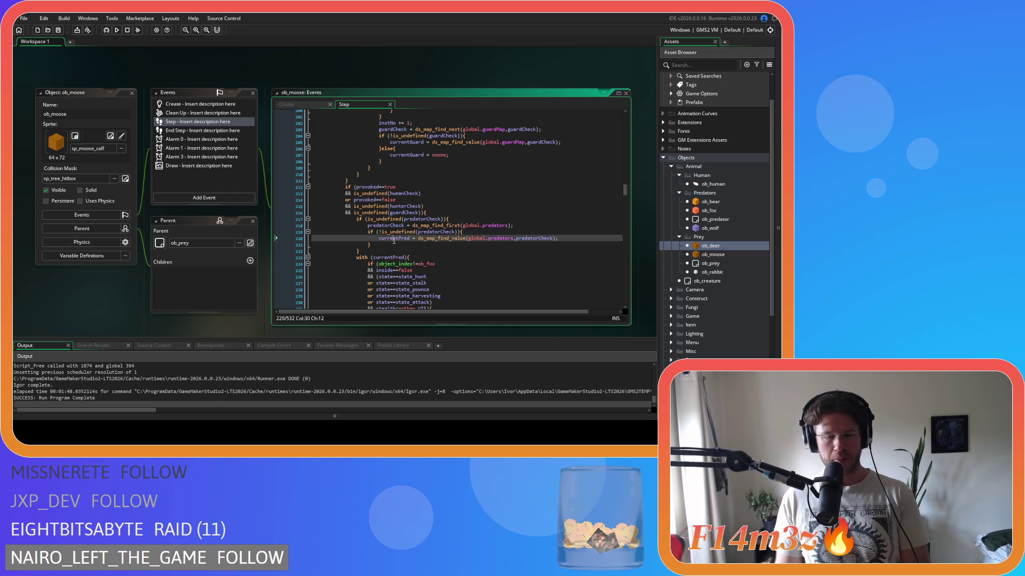
key("F5")
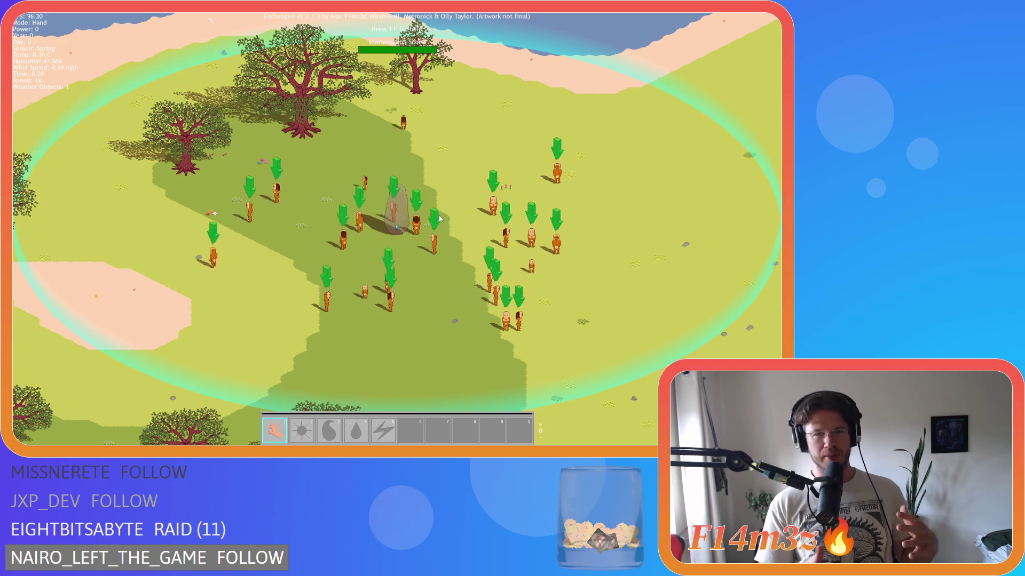
Pan and zoom the camera across the village with WASD and the mouse wheel.
scroll(438, 215, "up", 2)
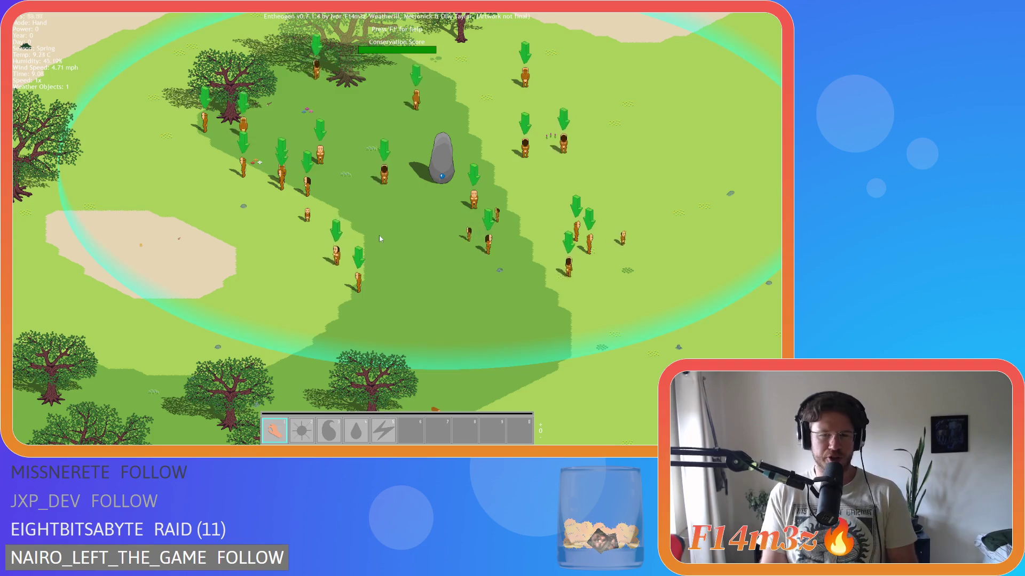
mouse_move(377, 214)
left_mouse_down()
mouse_move(414, 177)
mouse_move(387, 216)
mouse_move(397, 198)
left_mouse_up()
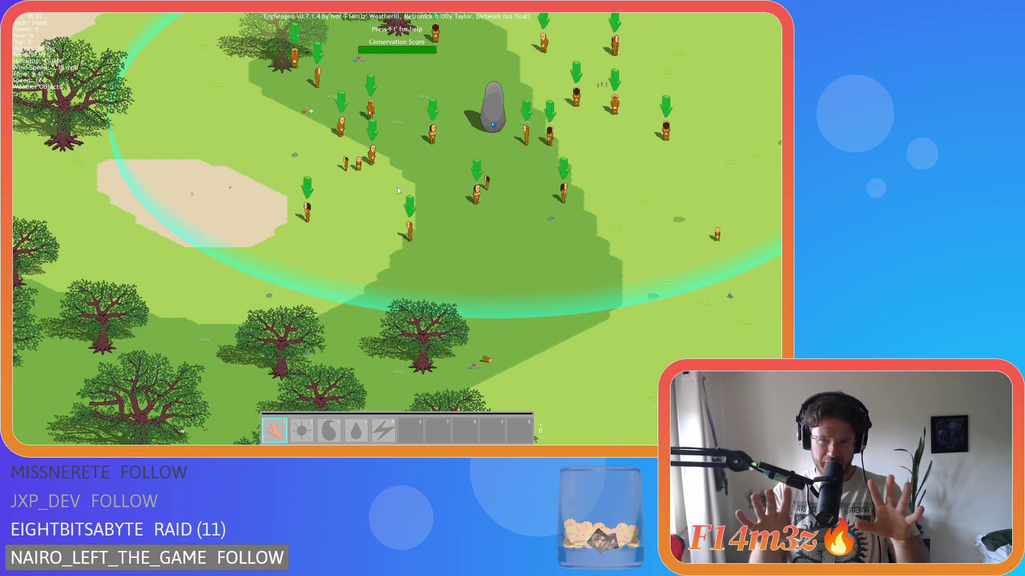
key("w")
key("d")
key("d")
key("w")
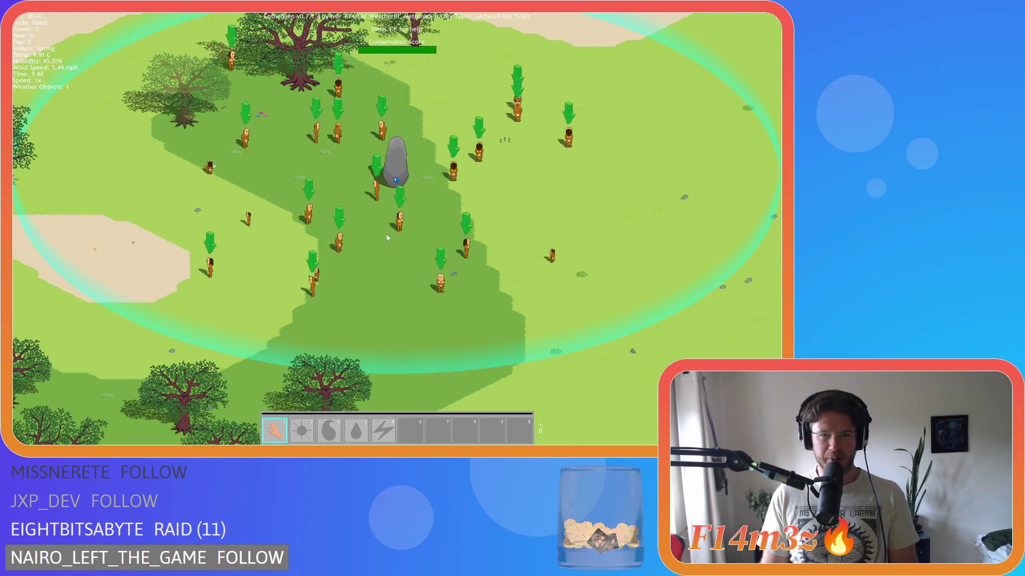
key("a")
scroll(420, 298, "down", 5)
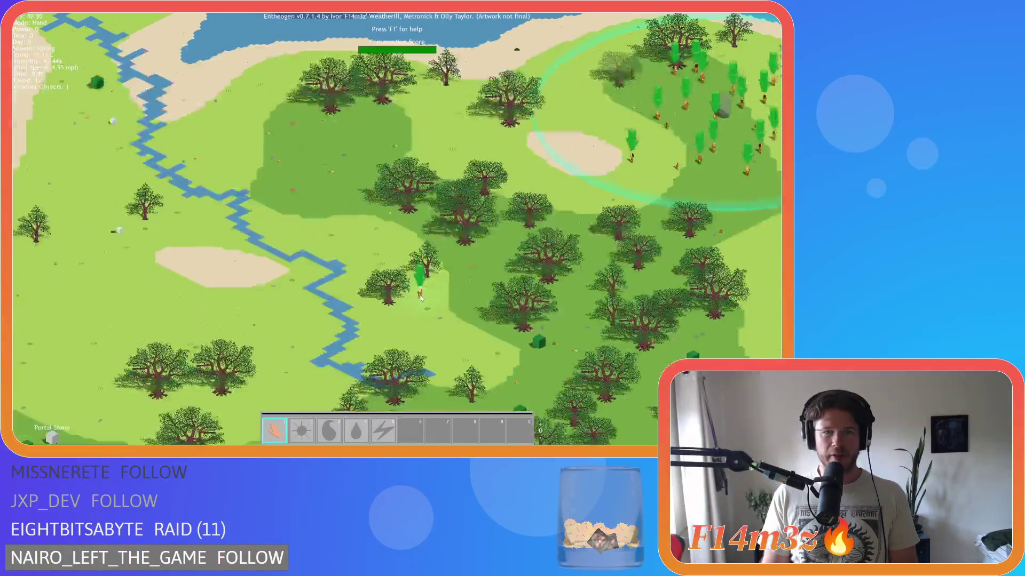
scroll(420, 298, "up", 5)
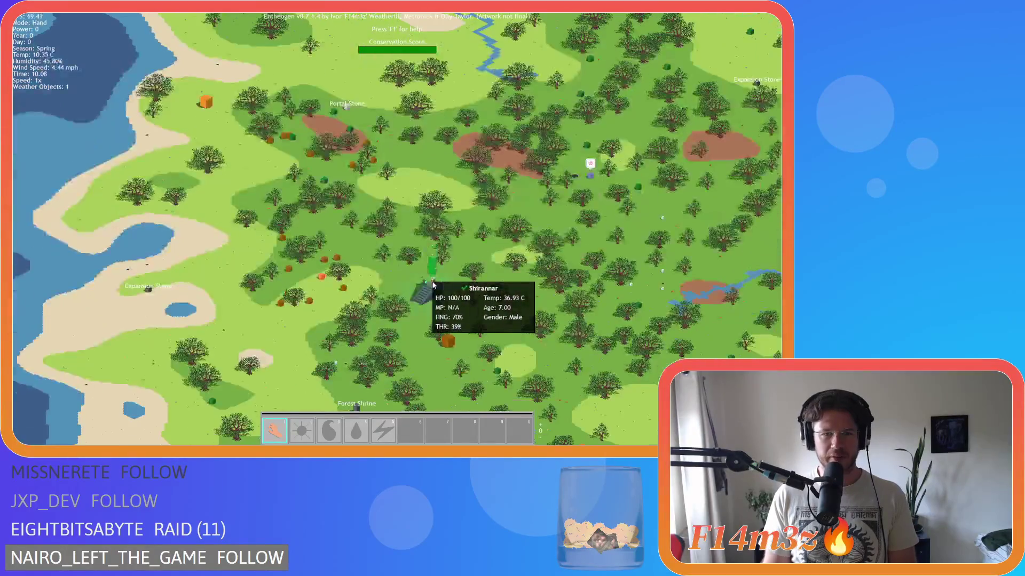
scroll(433, 286, "down", 5)
scroll(425, 286, "up", 7)
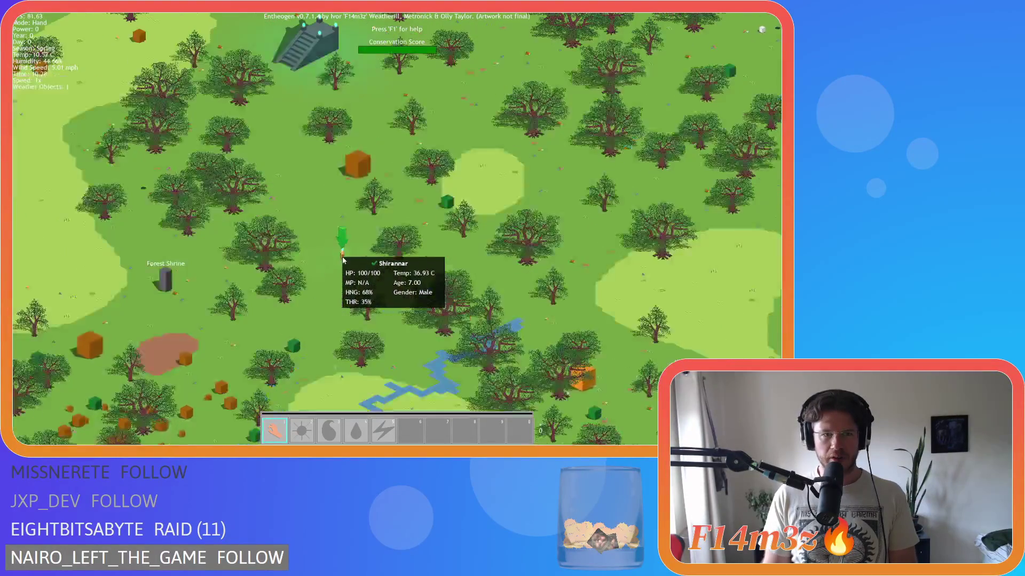
Carry a villager up-left with the Hand, then pan over to the pond area.
left_click_drag(322, 192, 303, 176)
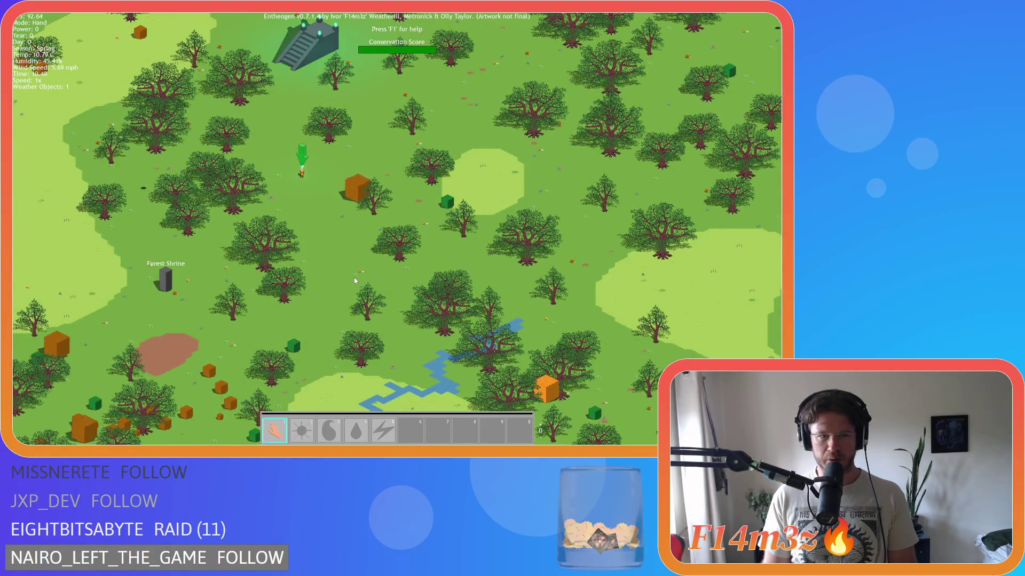
key("a")
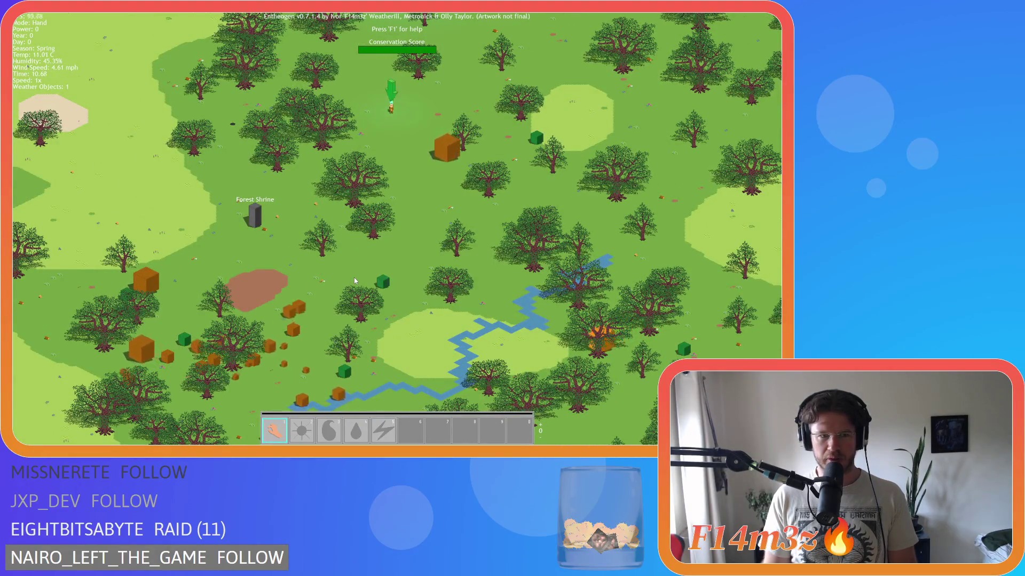
key("d")
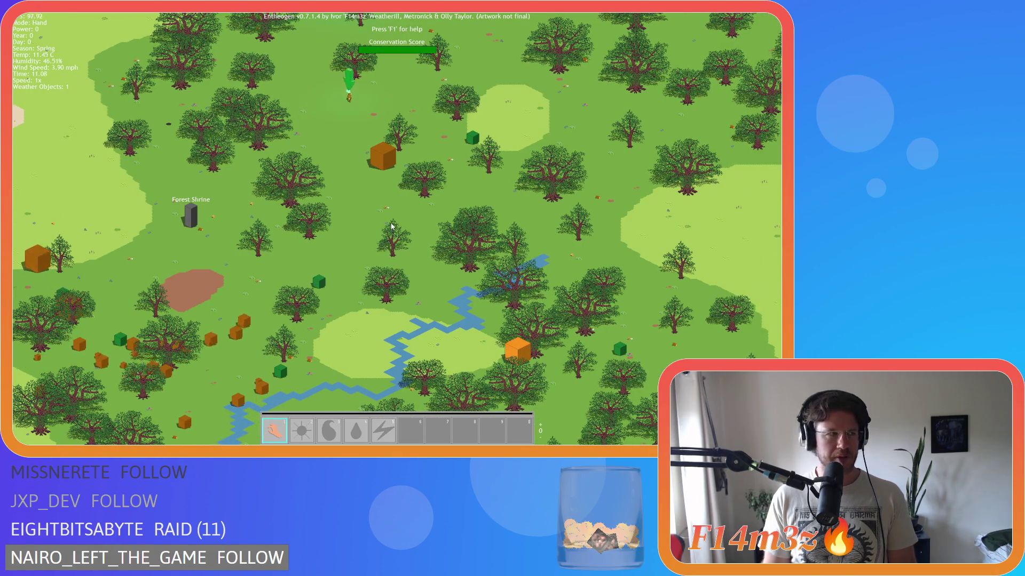
key("w")
key("d")
key("w")
key("a")
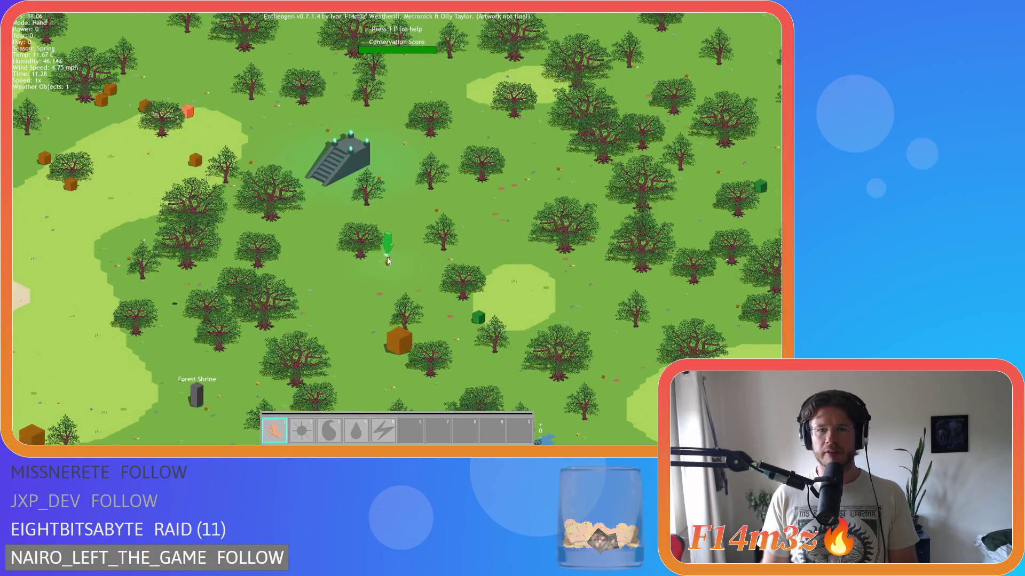
key("w")
key("d")
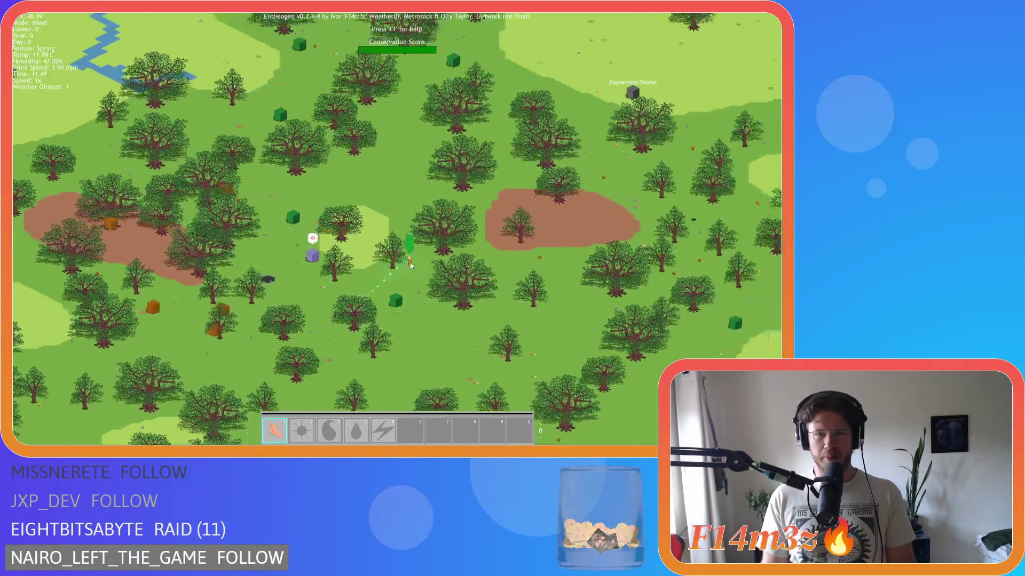
scroll(408, 262, "down", 5)
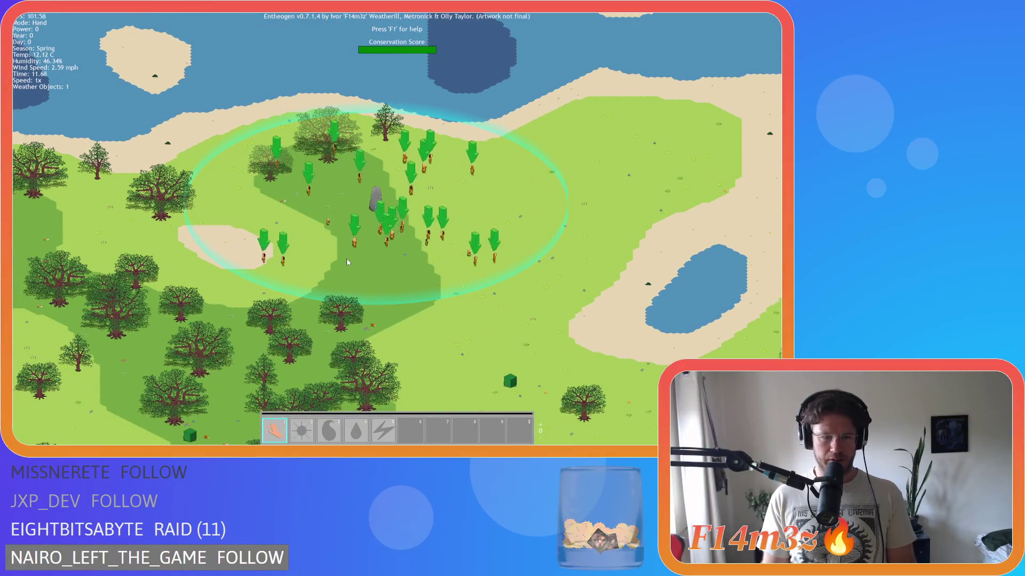
scroll(347, 259, "up", 5)
Toggle the Build menu off, select a villager, and zoom in on it in the forest clearing.
key("b")
key("b")
key("b")
key("b")
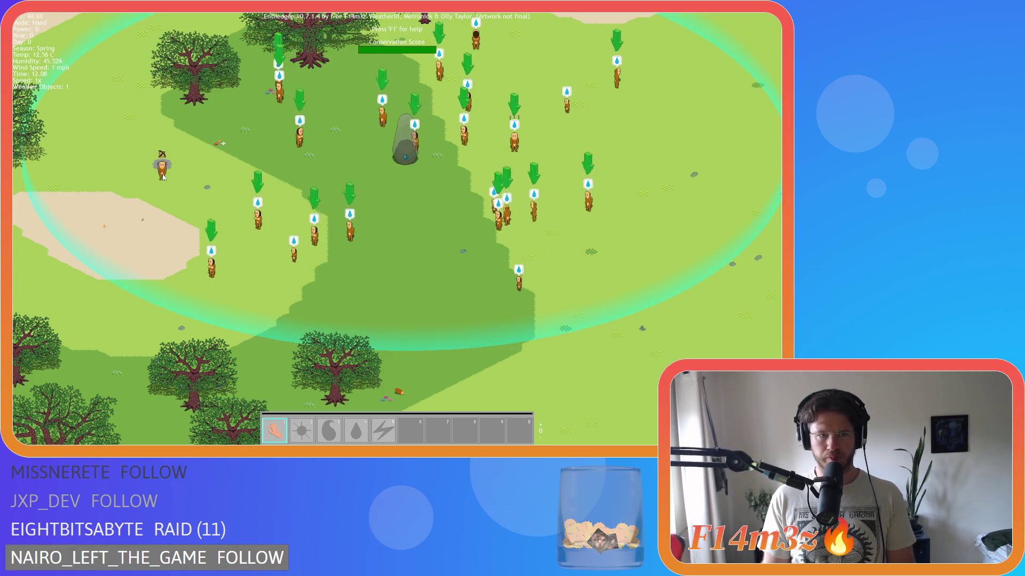
left_click(163, 169)
key("s")
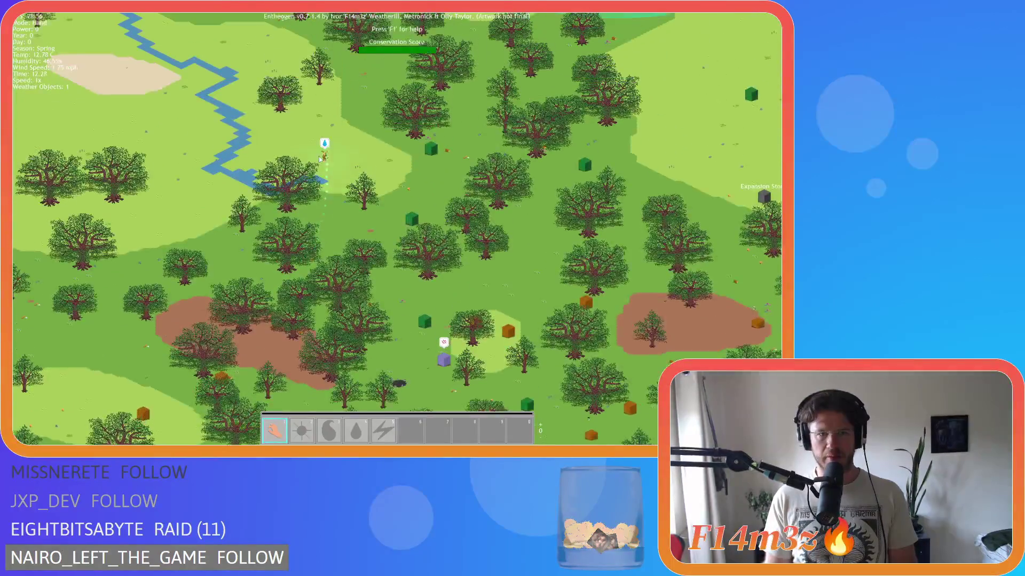
key("w")
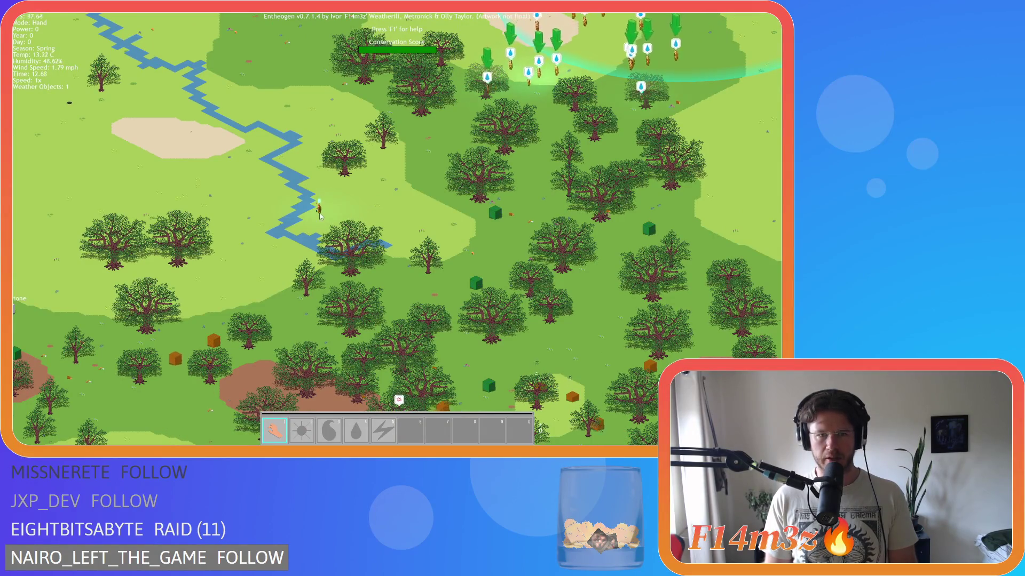
scroll(321, 212, "down", 5)
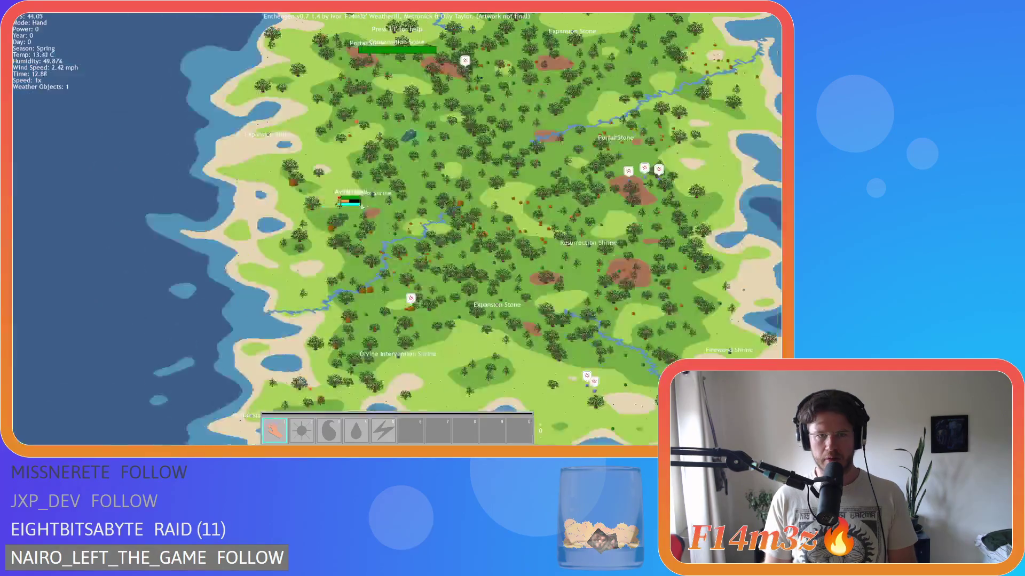
scroll(369, 202, "up", 3)
scroll(370, 202, "up", 3)
mouse_move(451, 221)
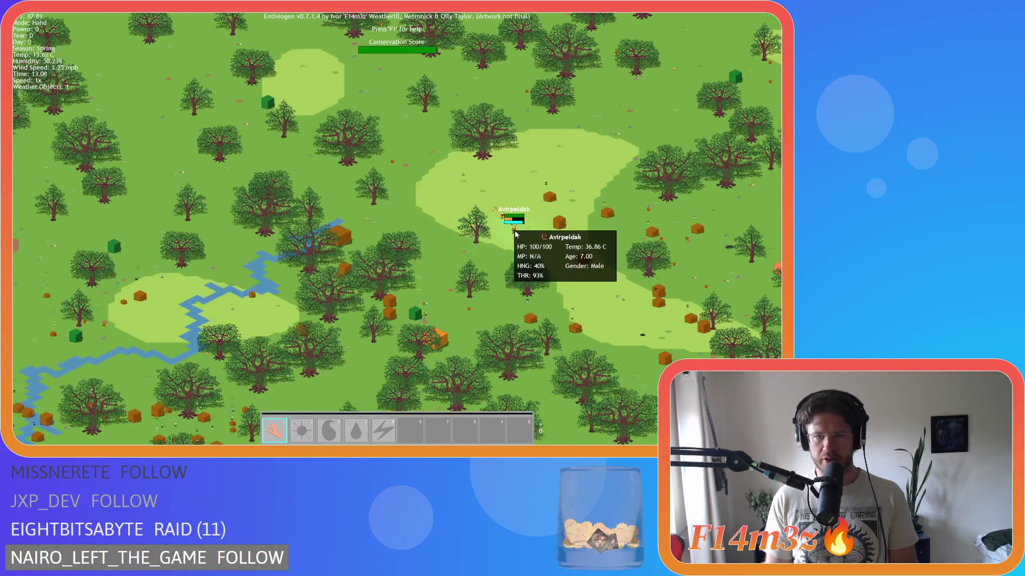
scroll(499, 262, "up", 2)
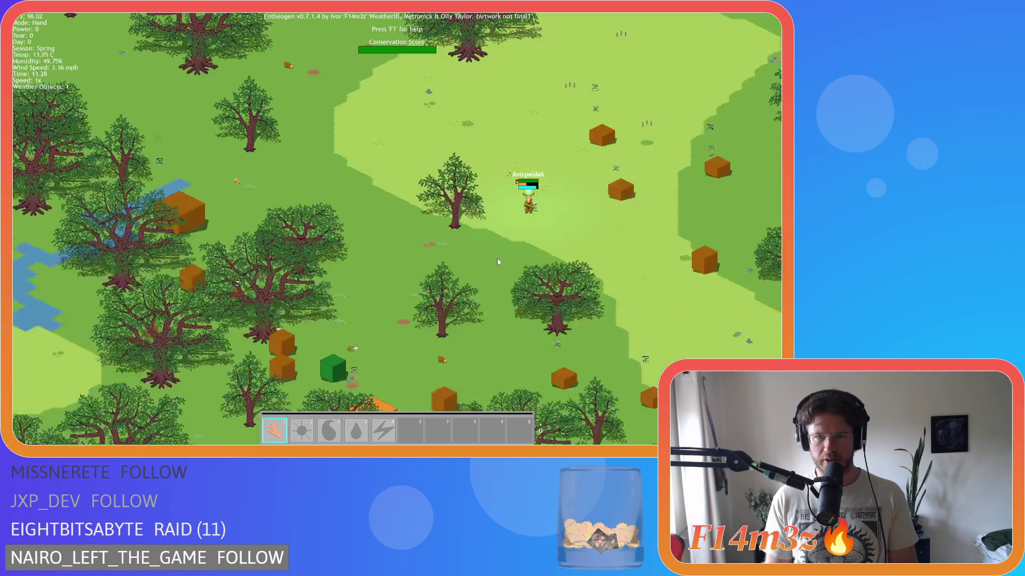
scroll(499, 261, "up", 1)
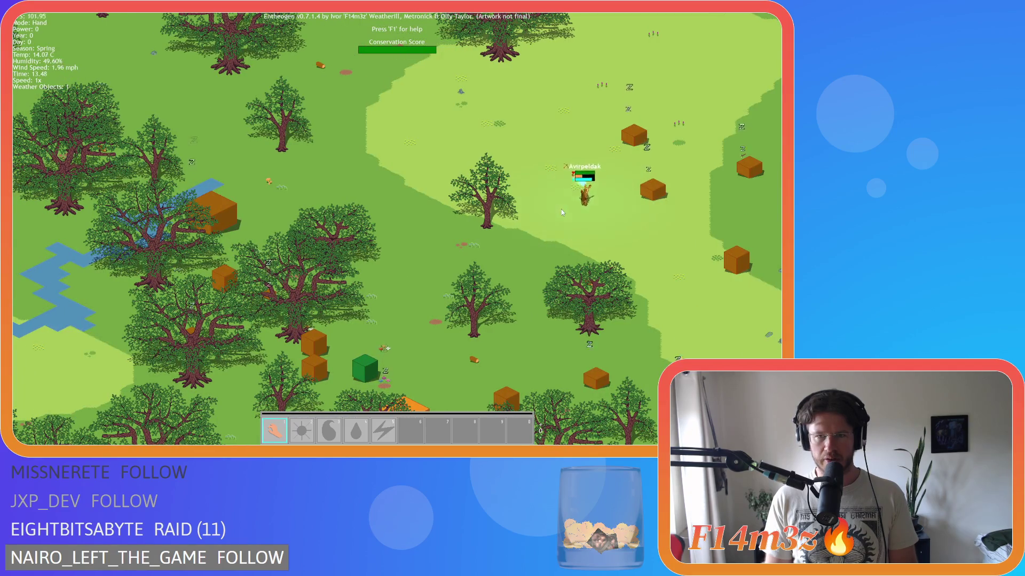
Open and close the villager's tribe panel, dismissing the overview with Escape.
left_click(623, 177)
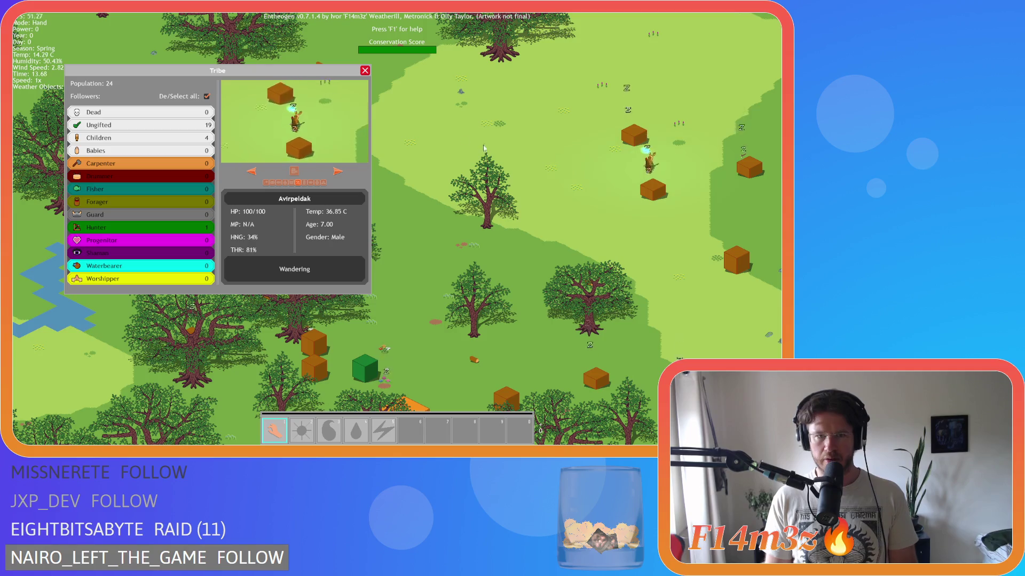
left_click(365, 70)
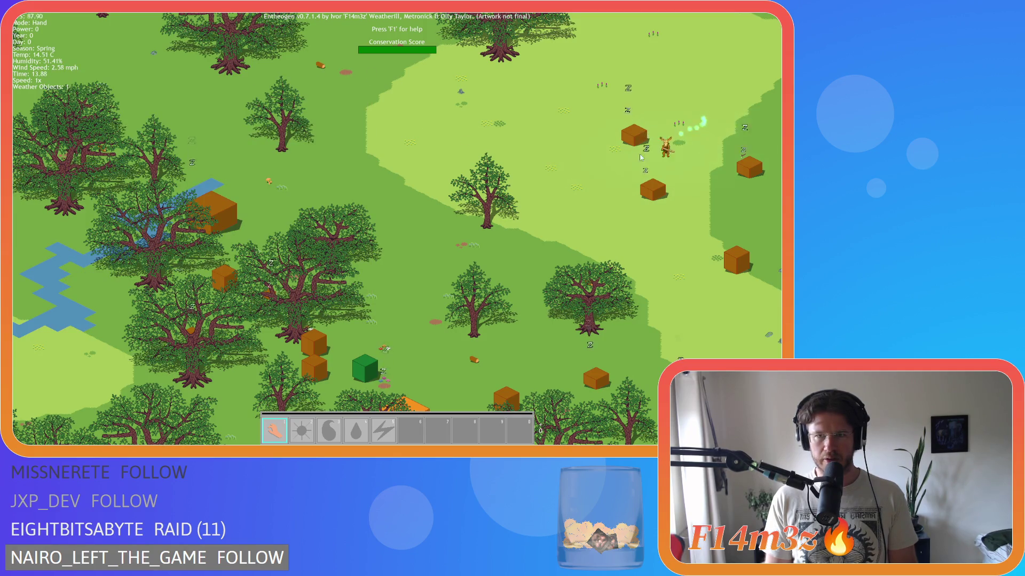
left_click(537, 171)
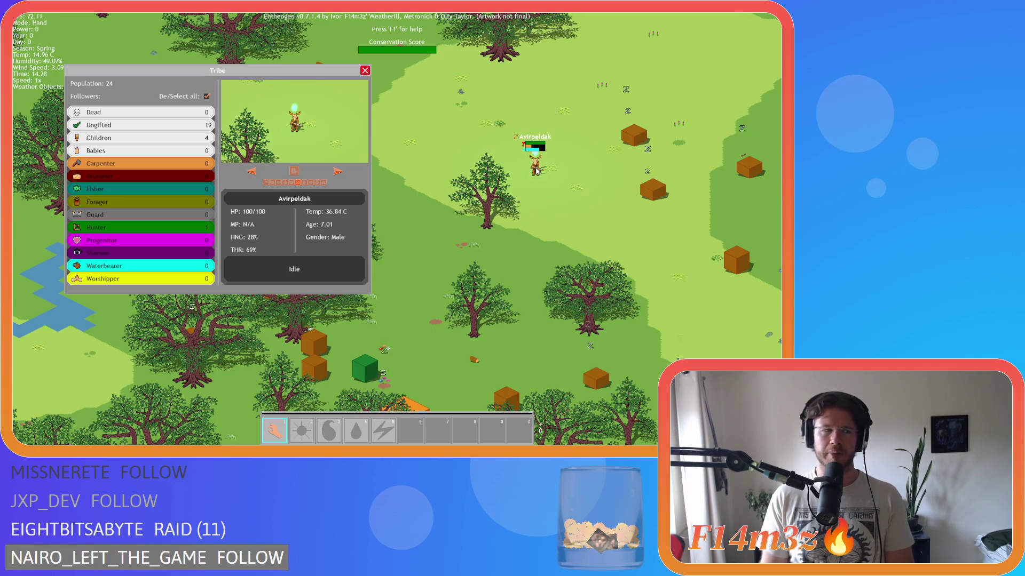
key("Escape")
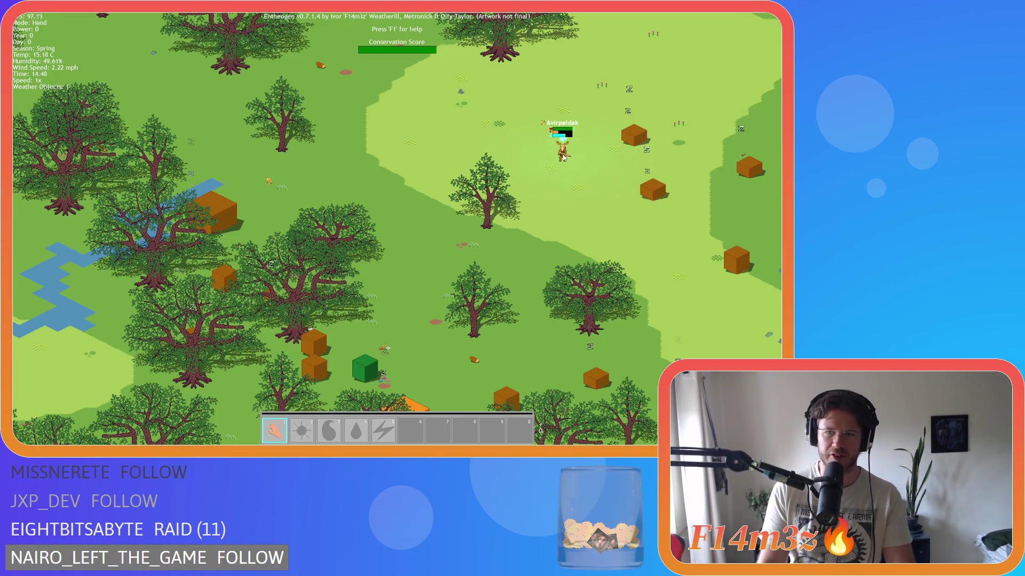
Carry villager Avirpeldak across the map, pan south-west, and turn on animal name and health labels.
mouse_move(558, 156)
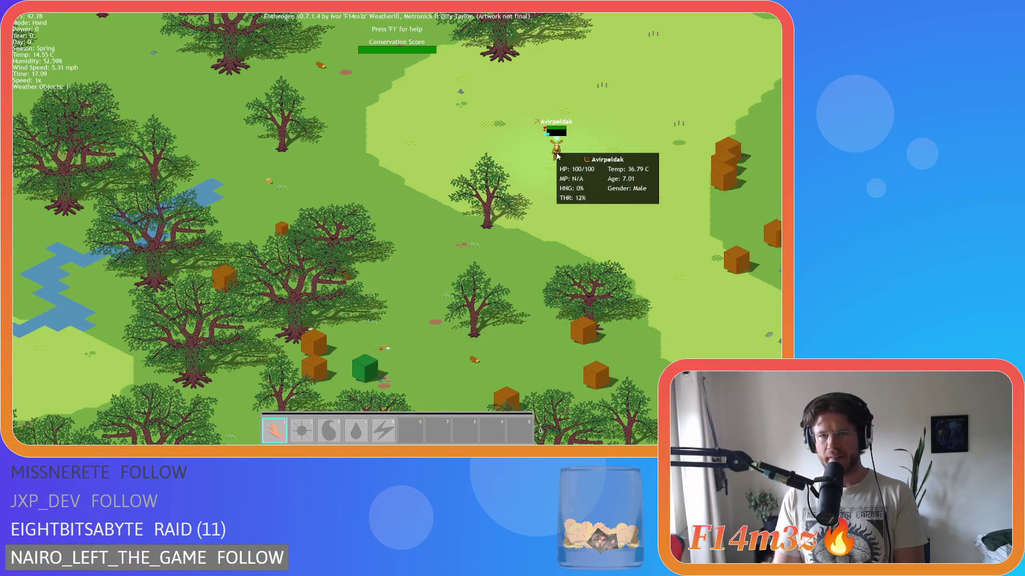
scroll(451, 152, "down", 2)
key("a")
mouse_move(452, 151)
left_mouse_down()
mouse_move(350, 213)
mouse_move(373, 253)
left_mouse_up()
scroll(352, 226, "up", 3)
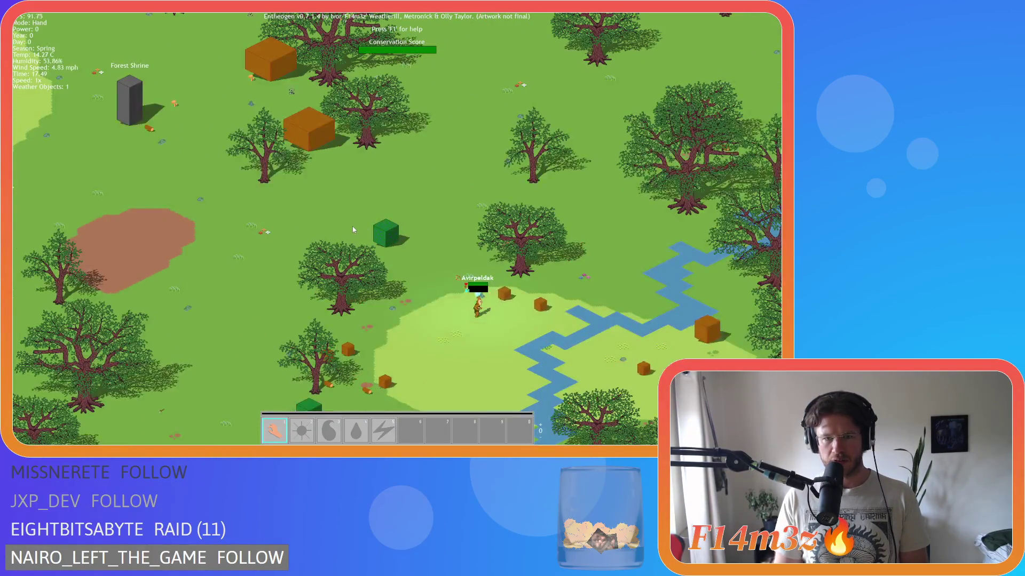
scroll(347, 216, "down", 4)
scroll(344, 213, "up", 1)
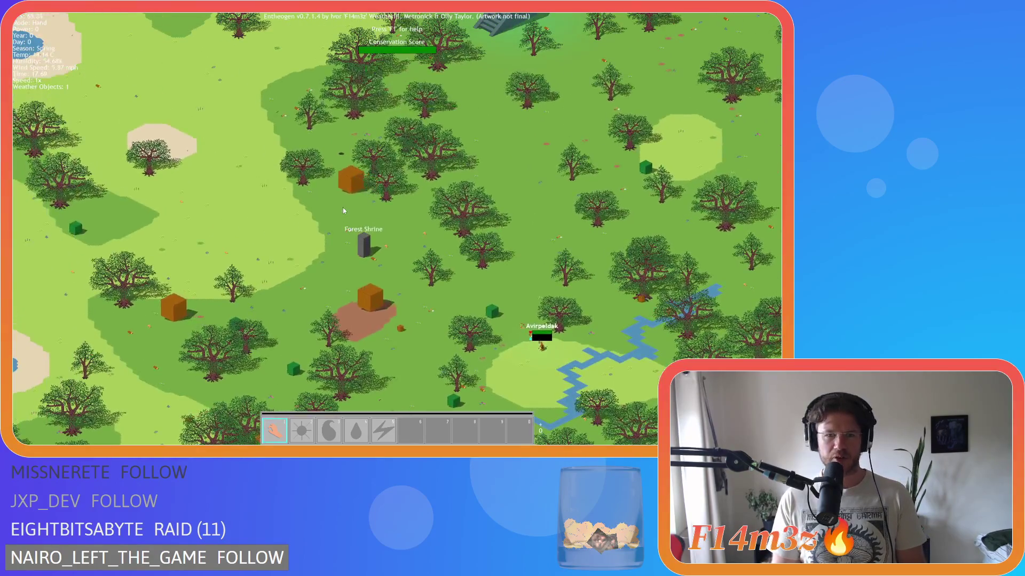
key("s")
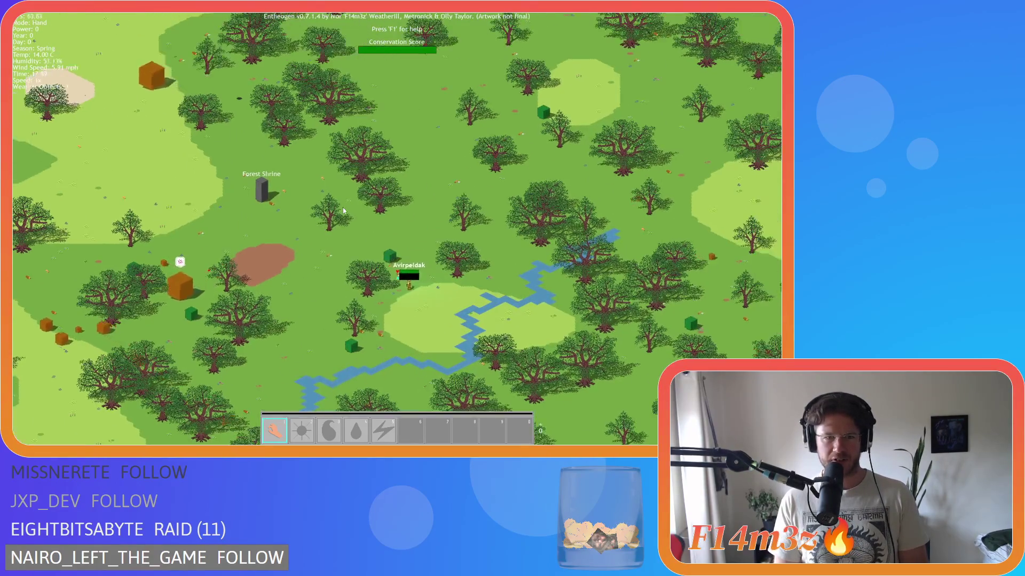
key("a")
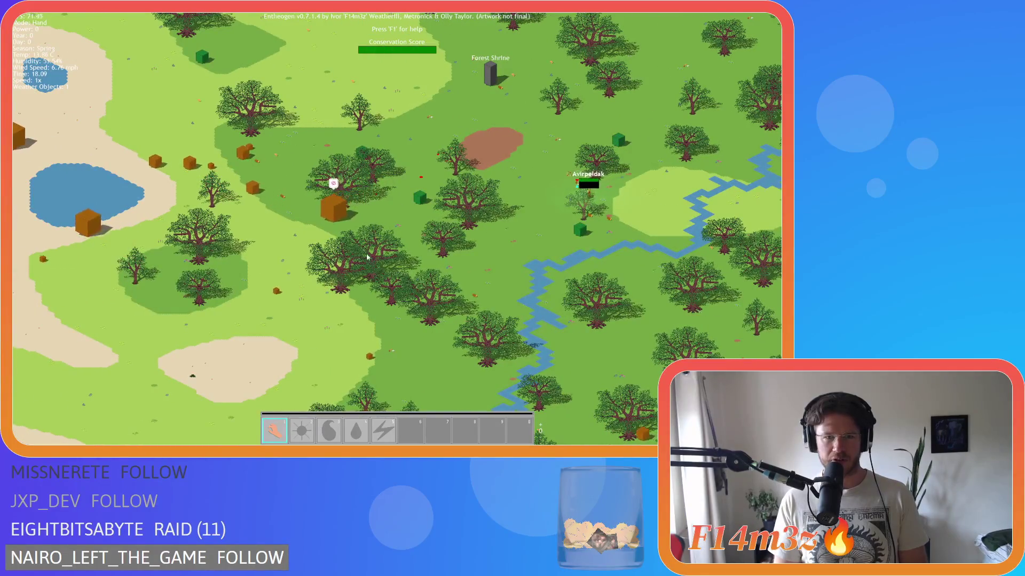
scroll(394, 288, "up", 1)
key("a")
key("s")
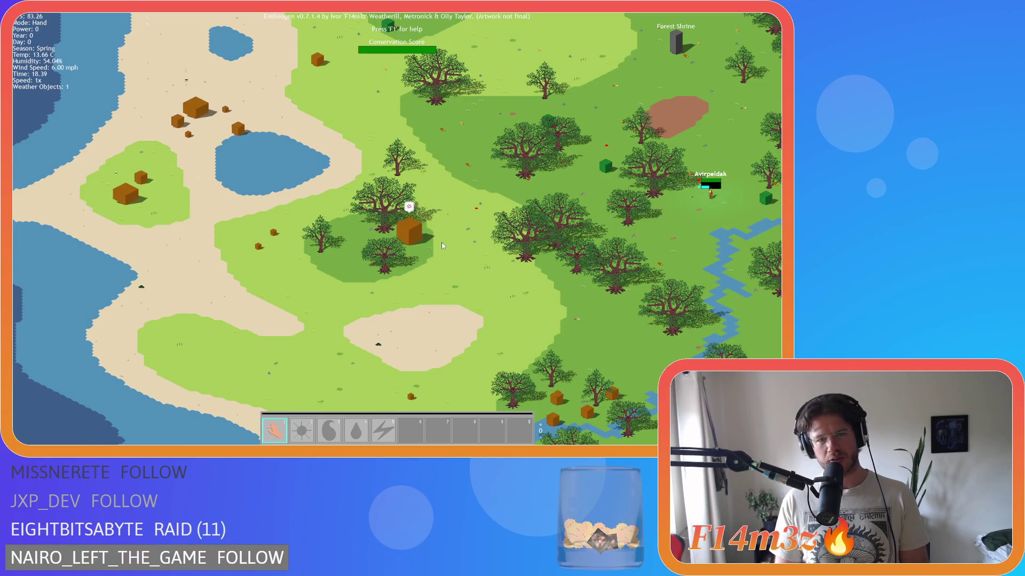
key("Tab")
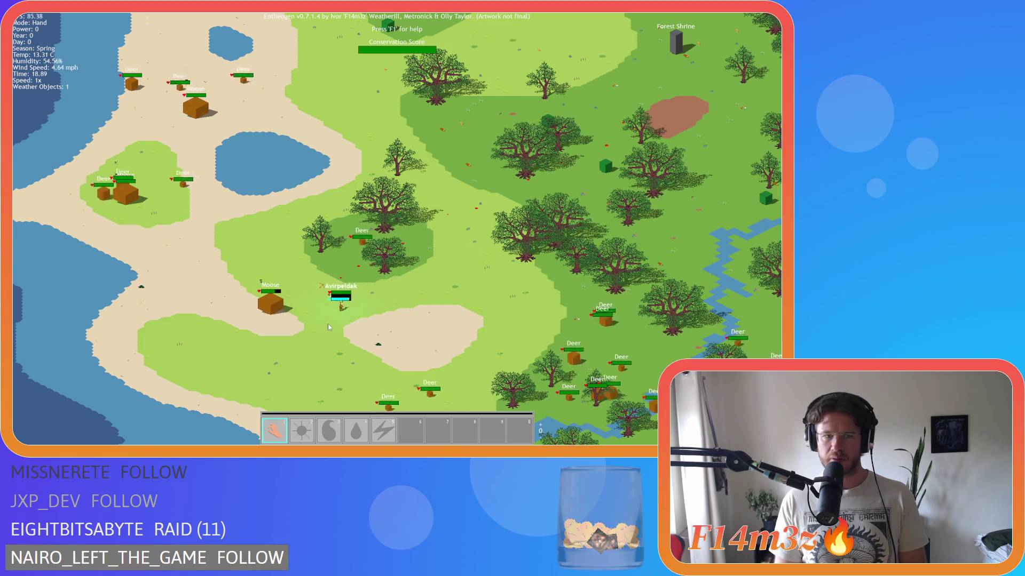
Hide the animal labels, carry Avirpeldak to the right, and pan the view down and left.
key("Tab")
mouse_move(368, 328)
left_mouse_down()
mouse_move(368, 316)
mouse_move(501, 224)
mouse_move(619, 195)
mouse_move(629, 235)
left_mouse_up()
mouse_move(625, 236)
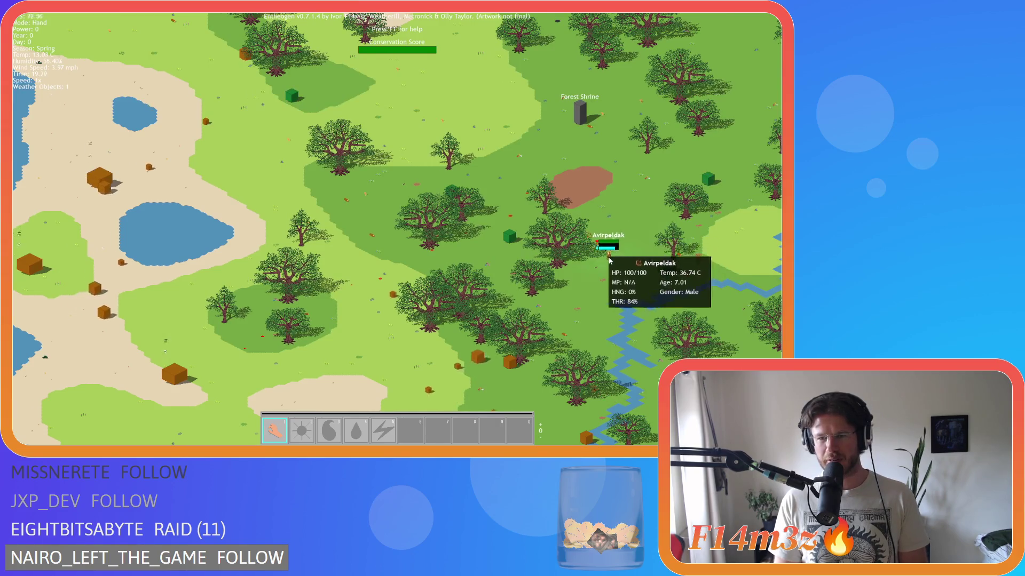
key("Down")
key("Right")
key("Down")
key("Left")
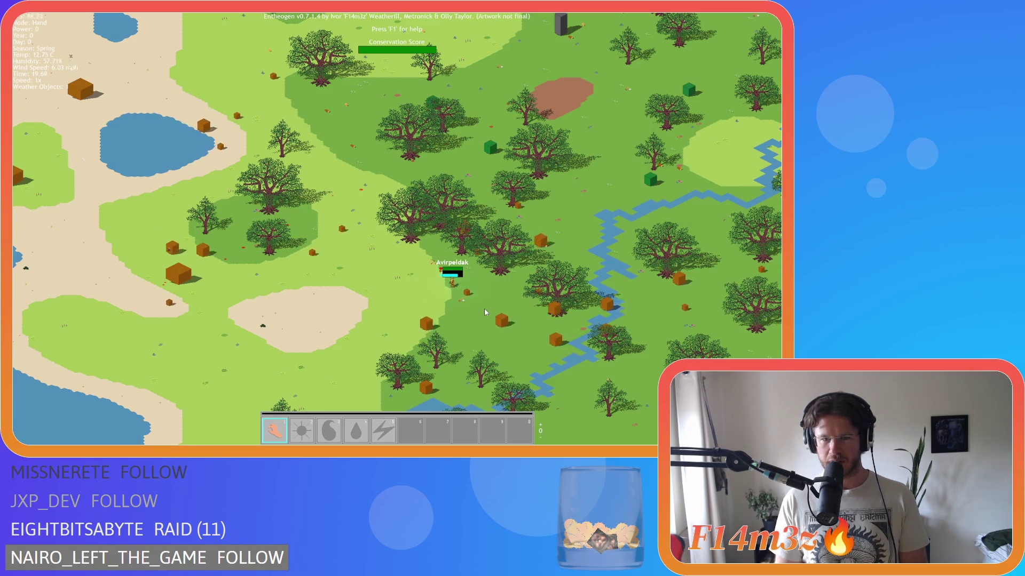
key("Left")
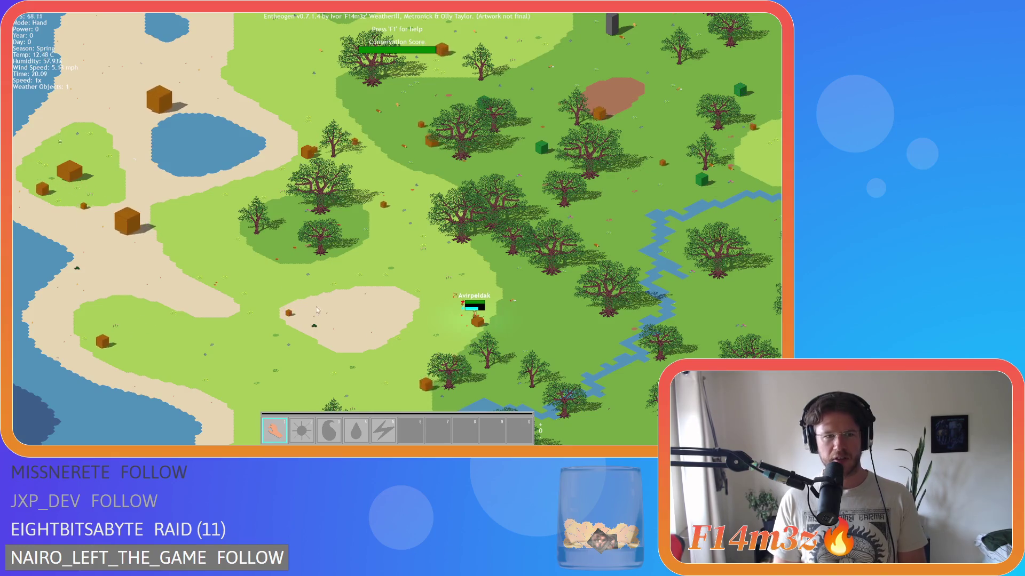
Zoom and pan to a nearby area, then bring up the quit-game prompt with Escape.
scroll(436, 334, "down", 5)
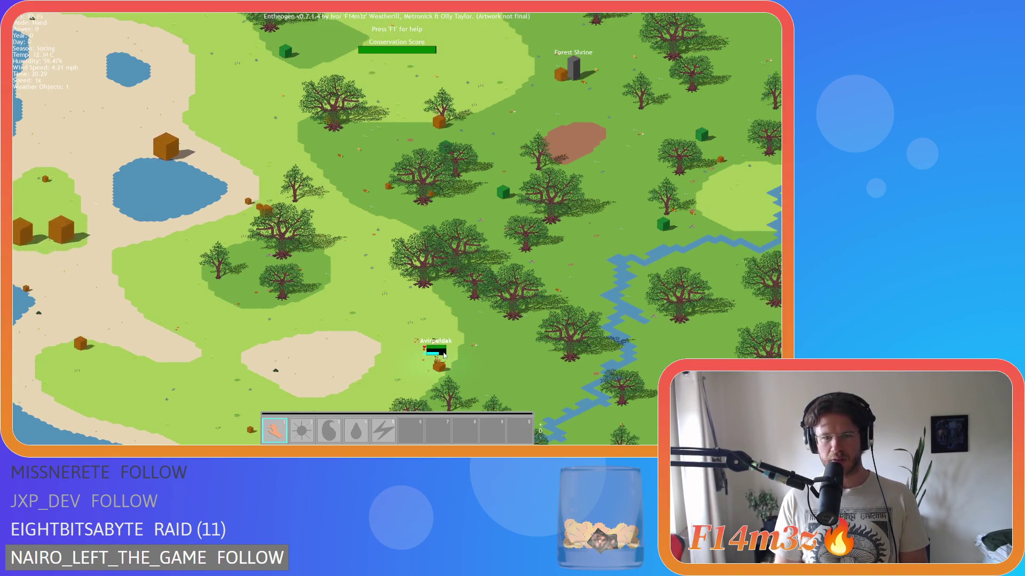
scroll(486, 233, "up", 5)
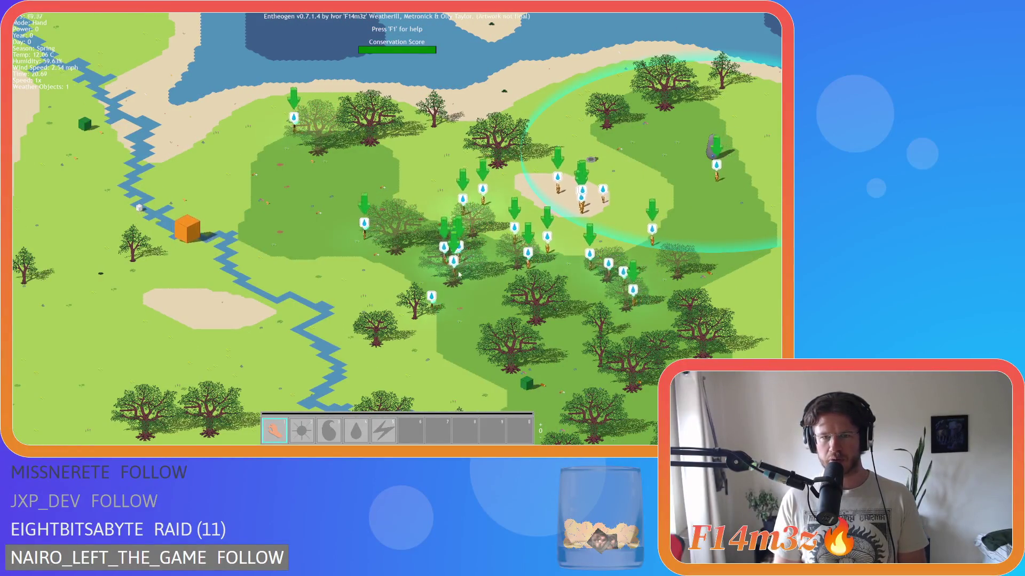
scroll(453, 275, "down", 3)
scroll(452, 275, "down", 3)
scroll(469, 212, "up", 3)
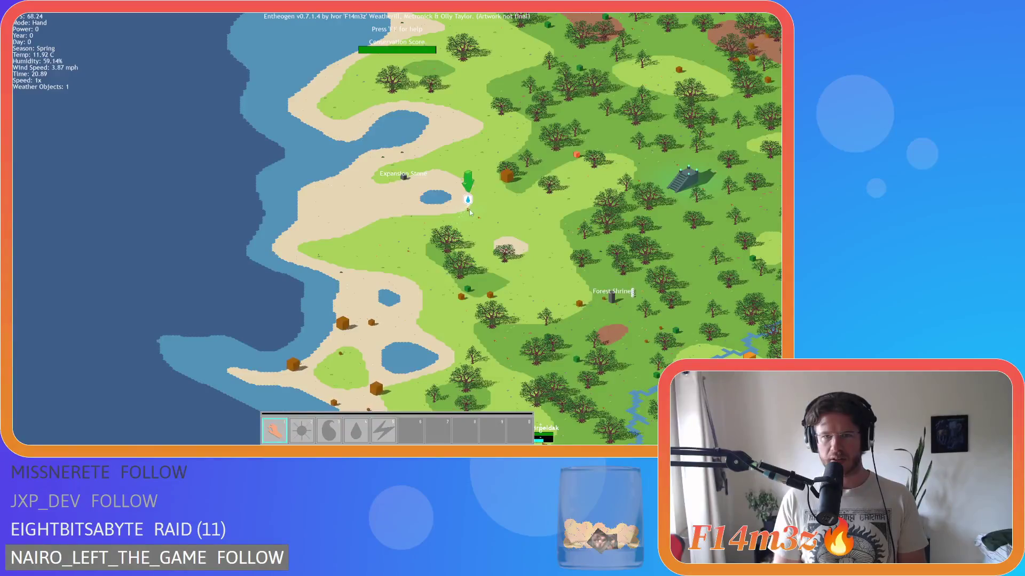
scroll(480, 224, "up", 1)
scroll(482, 242, "up", 1)
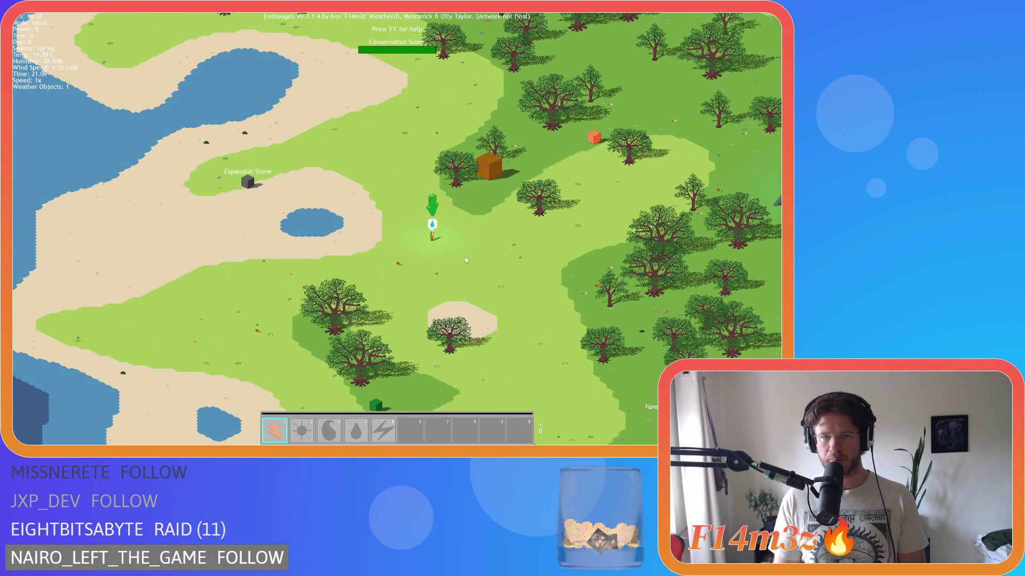
left_click_drag(465, 259, 427, 293)
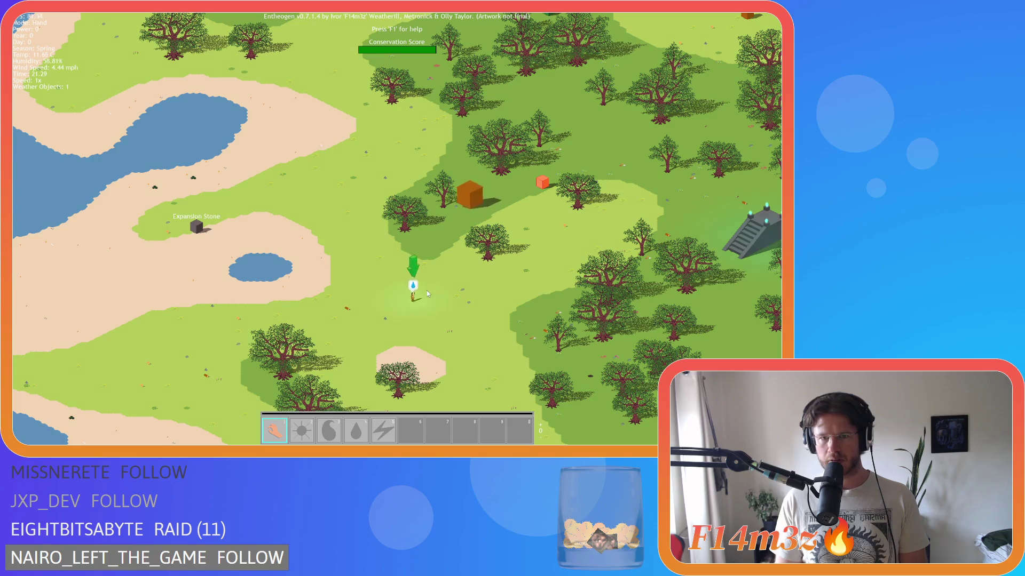
key("Escape")
Quit the running game and scroll ob_moose's Step code down to the startle check.
key("y")
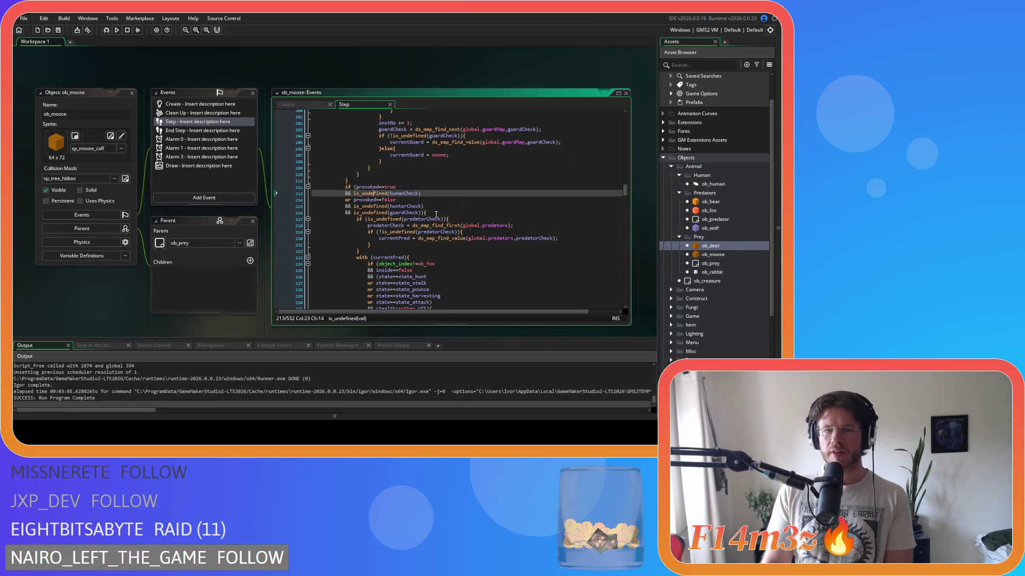
scroll(436, 213, "down", 20)
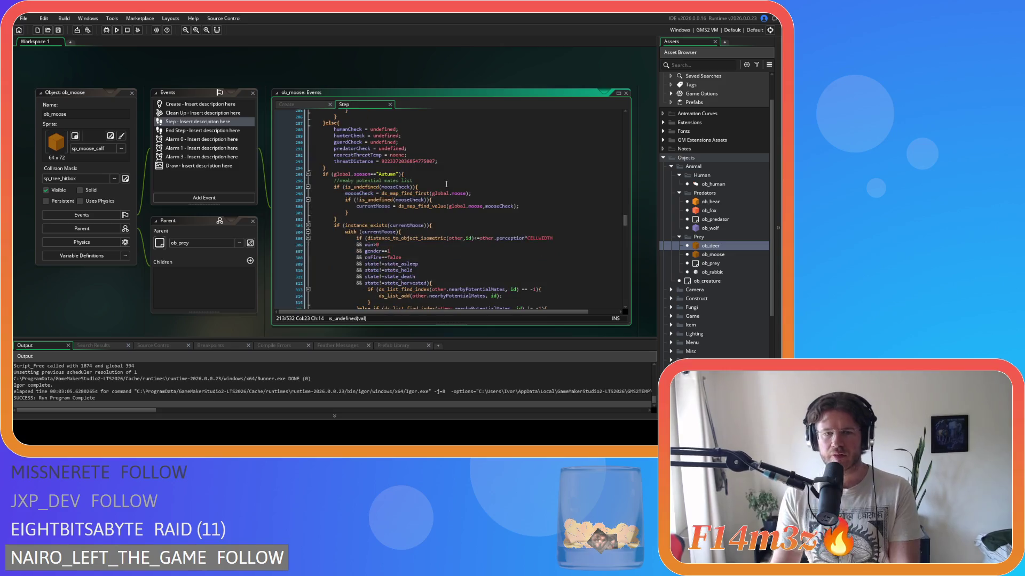
mouse_move(444, 204)
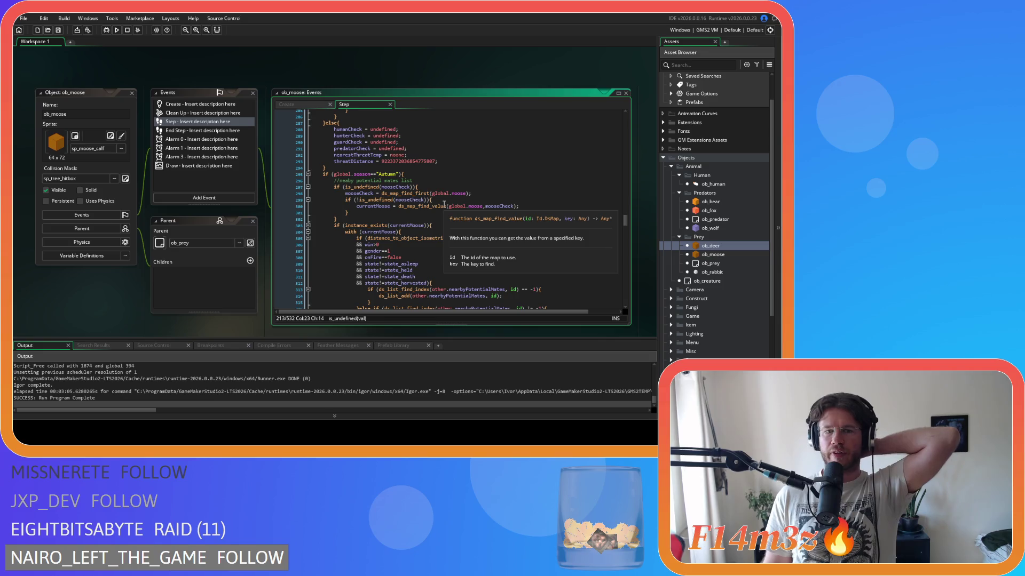
scroll(443, 205, "down", 20)
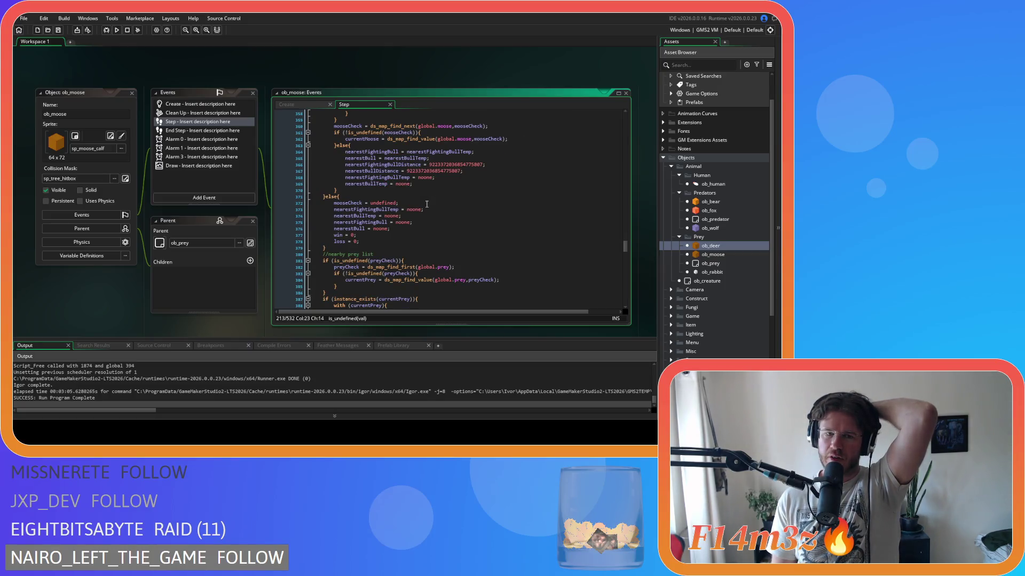
scroll(427, 204, "down", 15)
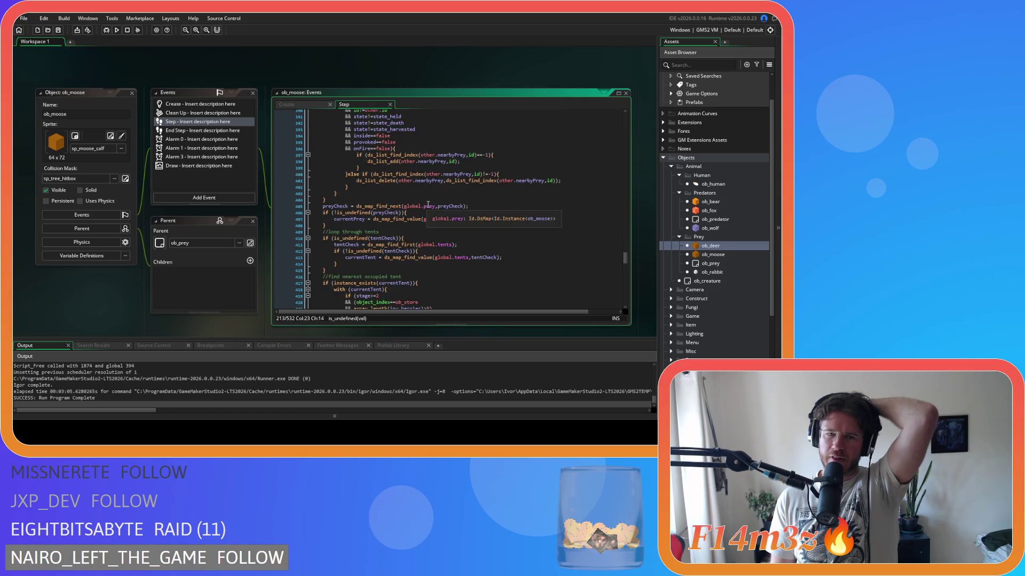
scroll(428, 204, "down", 8)
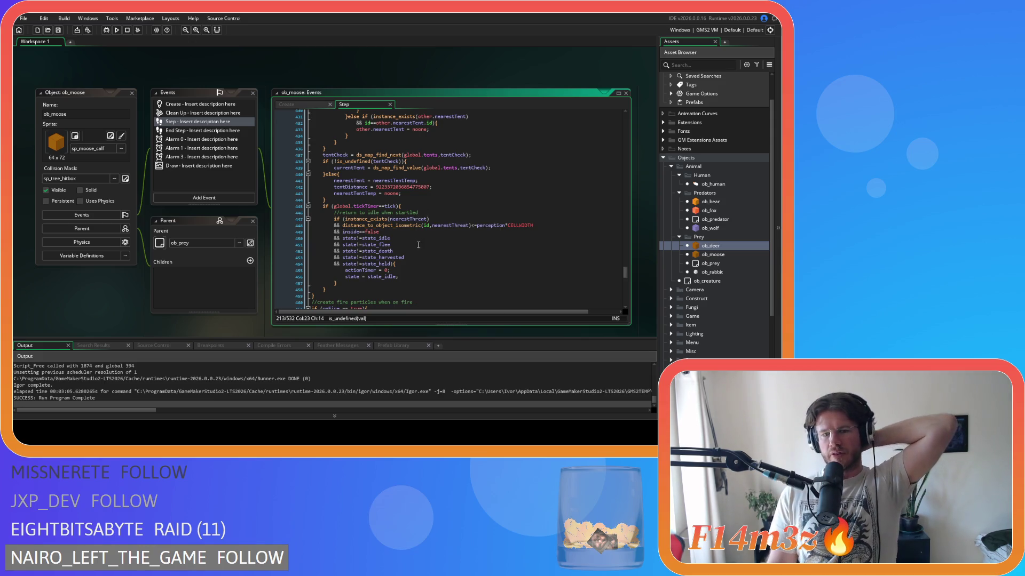
Inspect the startle check's instance_exists, distance_to_object_isometric, state_idle and state_held conditions.
left_click(477, 224)
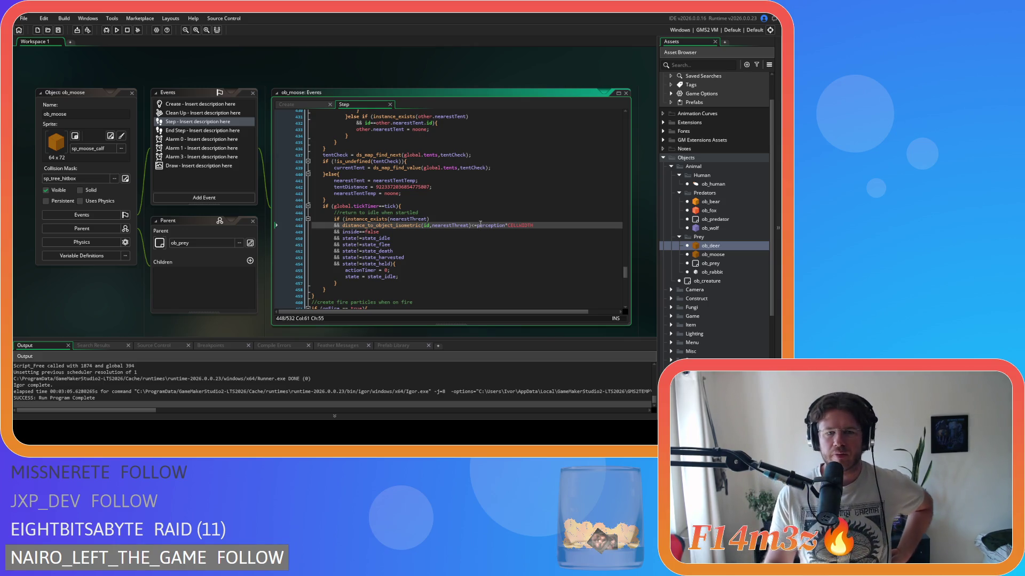
left_click(421, 219)
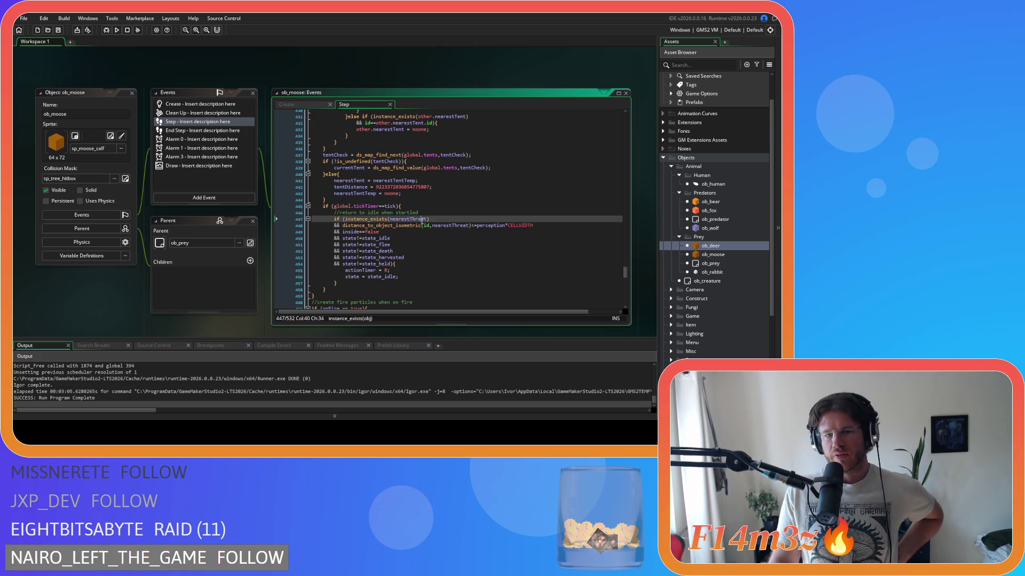
left_click(460, 224)
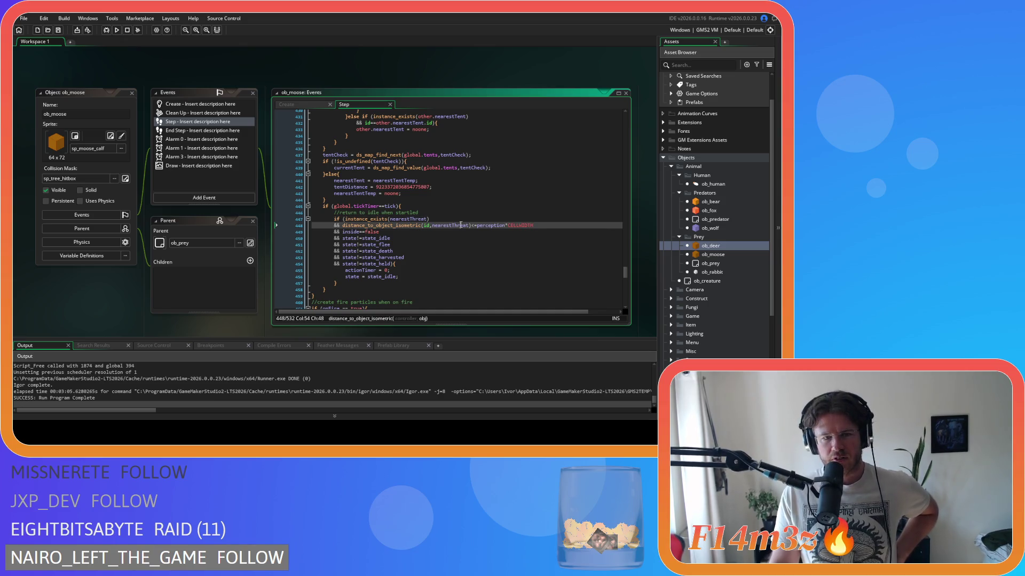
left_click(399, 240)
key("Down")
key("Down")
key("Down")
left_click(377, 264)
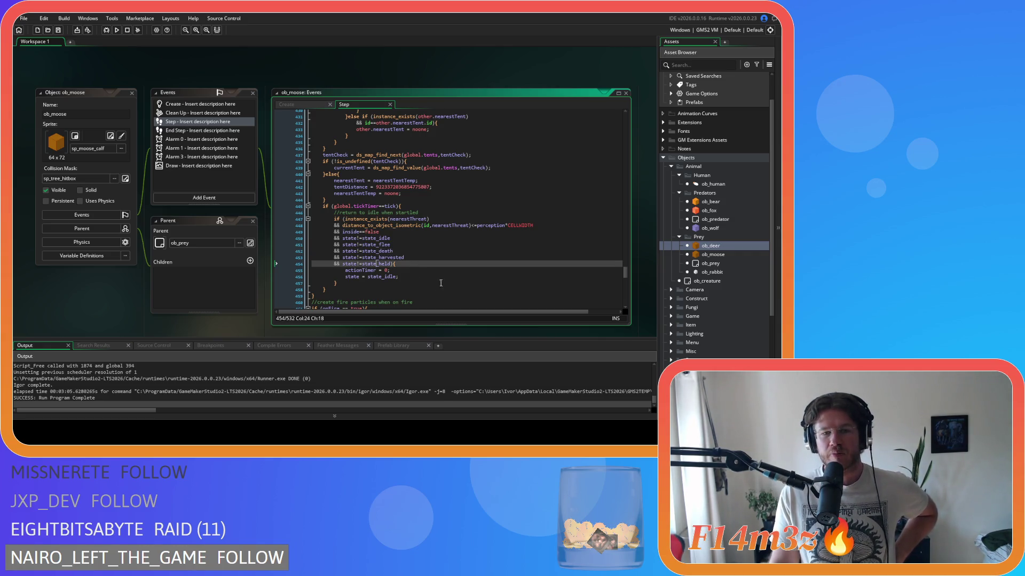
left_click(402, 275)
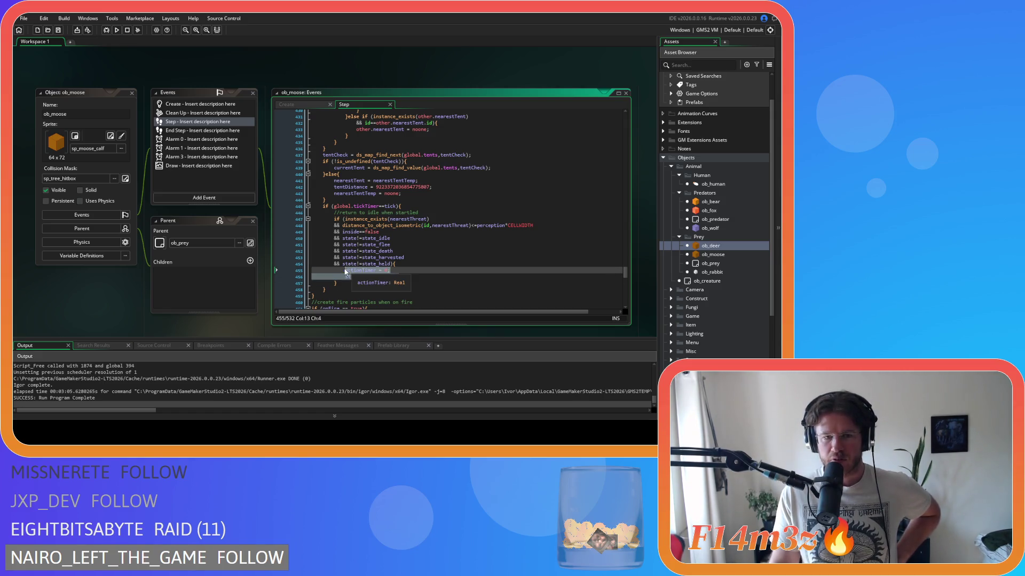
type("state = state_idle;")
left_click_drag(344, 277, 346, 270)
left_click(412, 268)
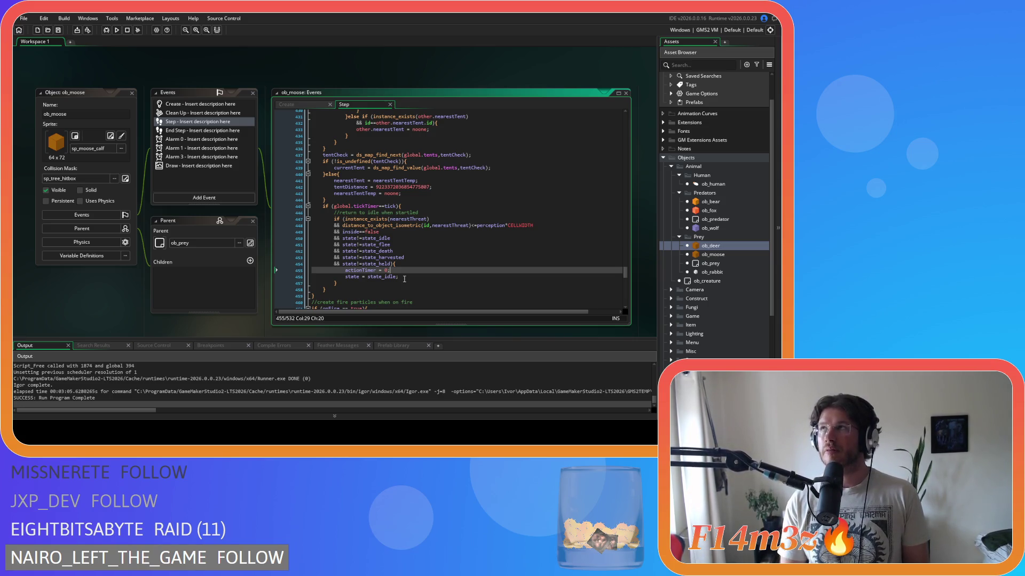
key("Up")
key("Up")
key("Up")
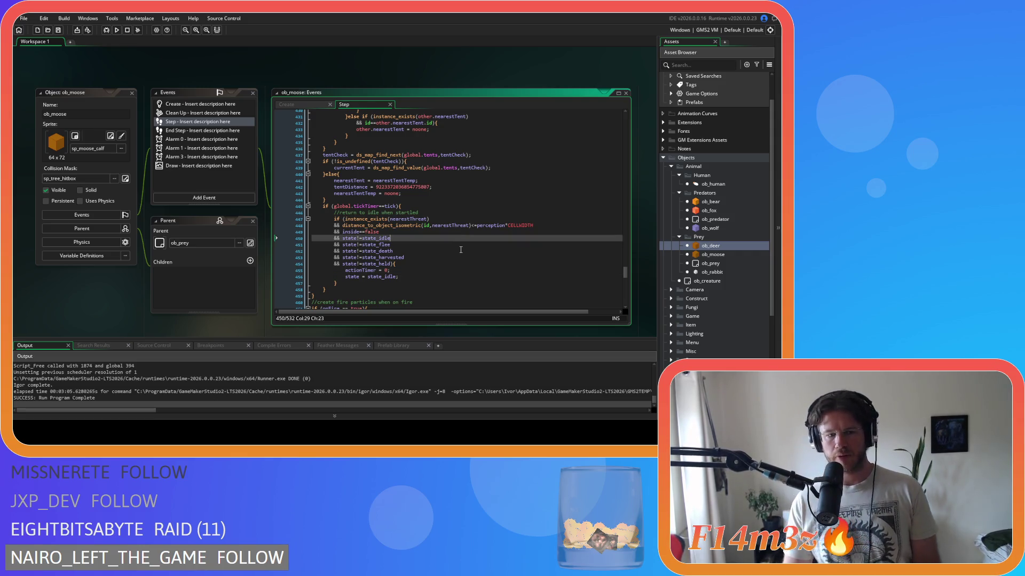
scroll(454, 254, "up", 2)
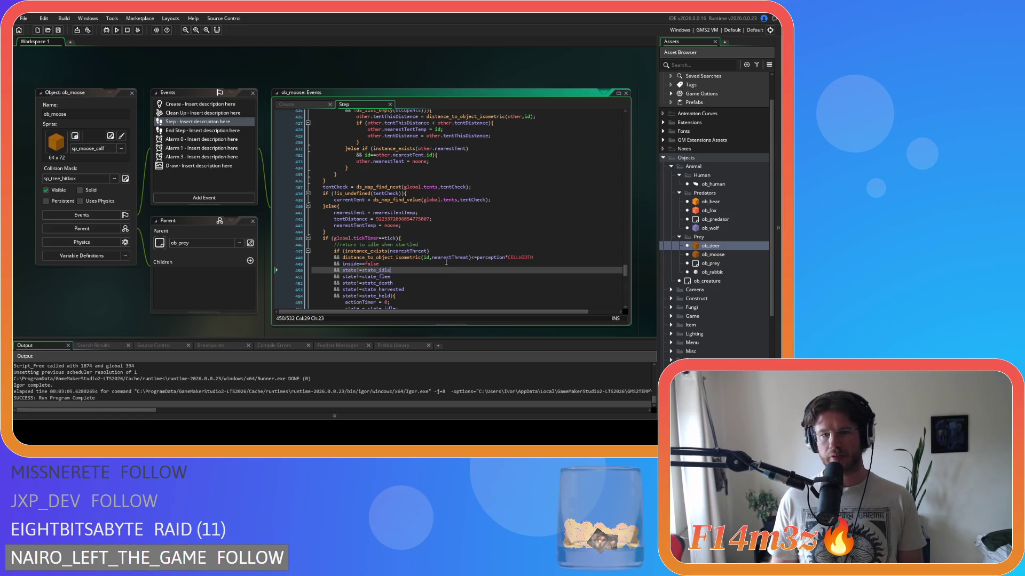
left_click(444, 244)
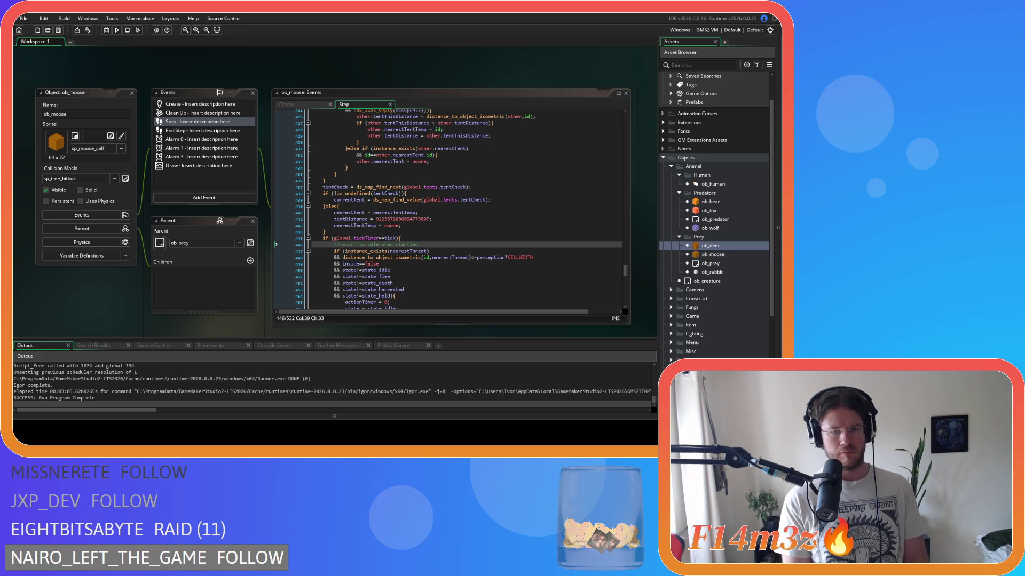
left_click(425, 250)
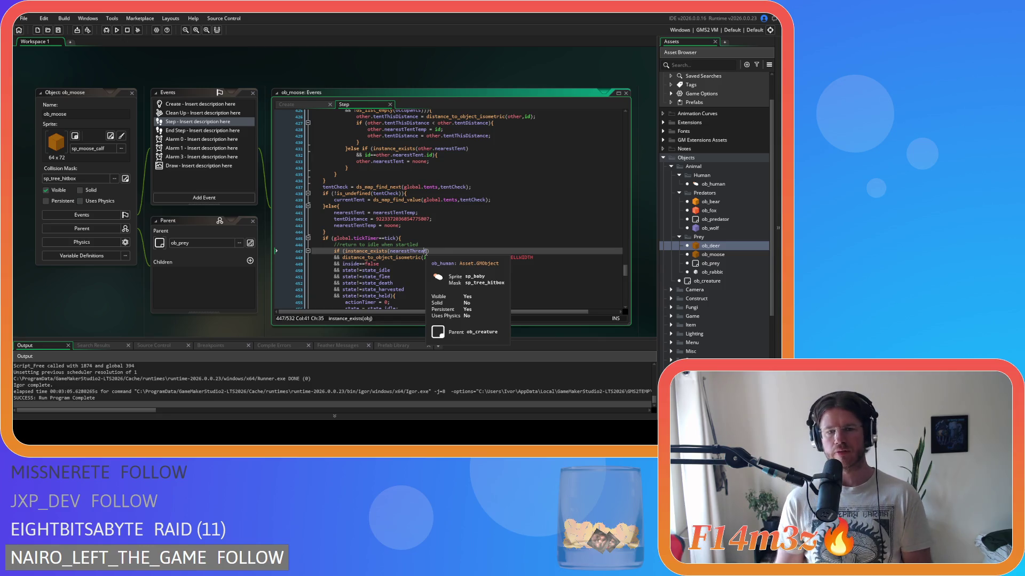
left_click(454, 174)
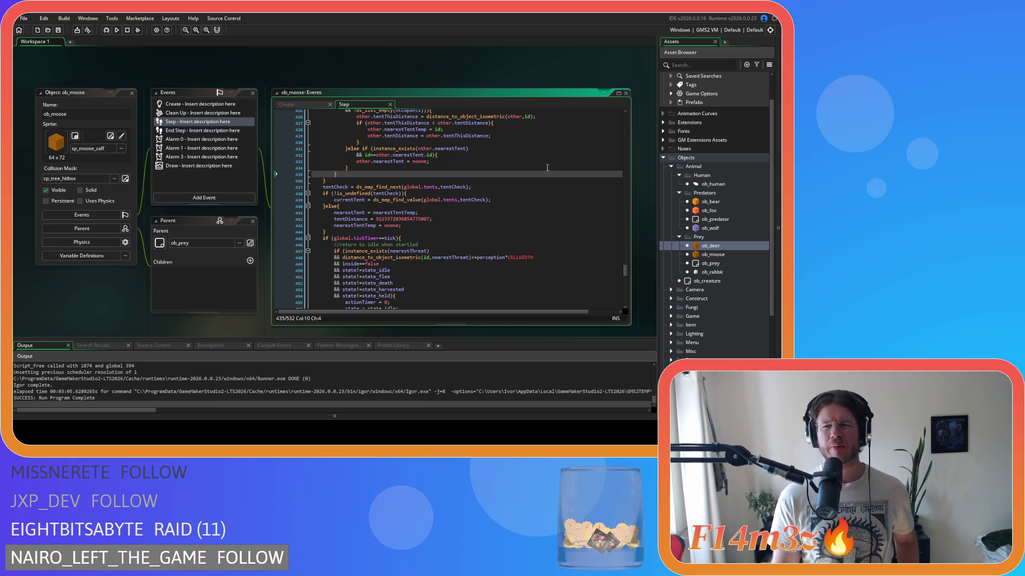
double_click(709, 211)
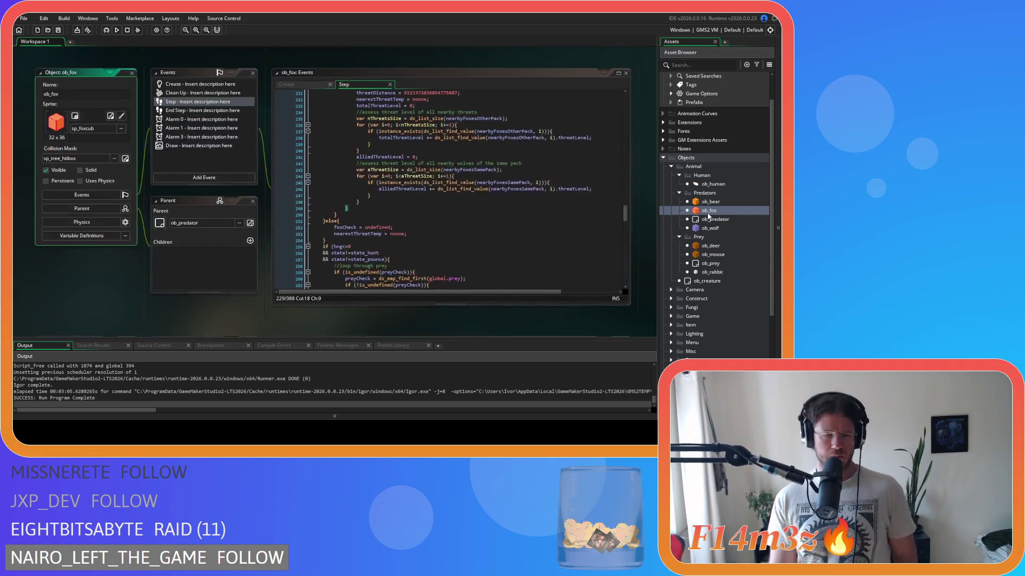
Scroll through ob_fox's Step code to line 268 in its nearest-prey search.
left_click_drag(625, 213, 626, 183)
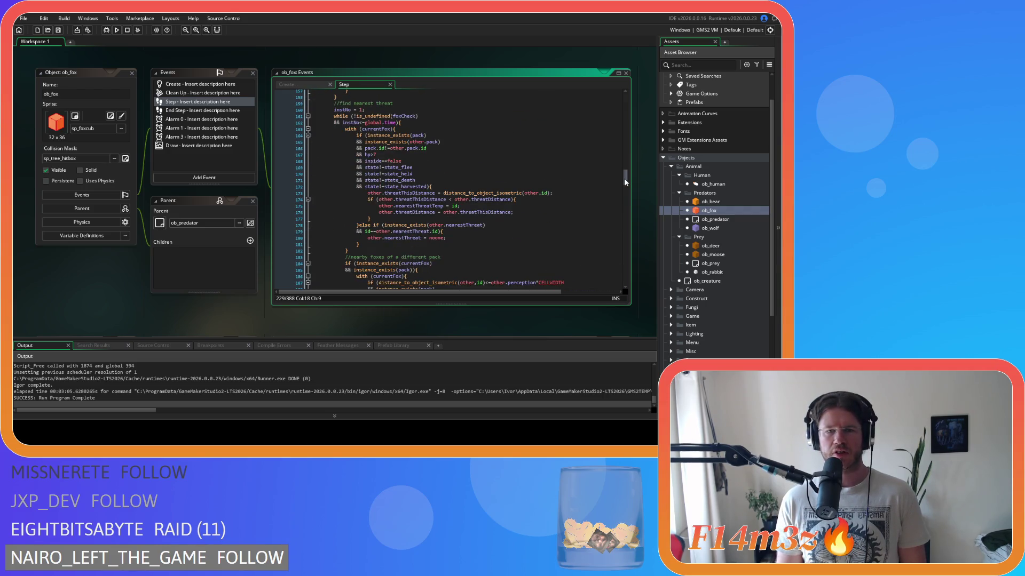
scroll(502, 227, "up", 3)
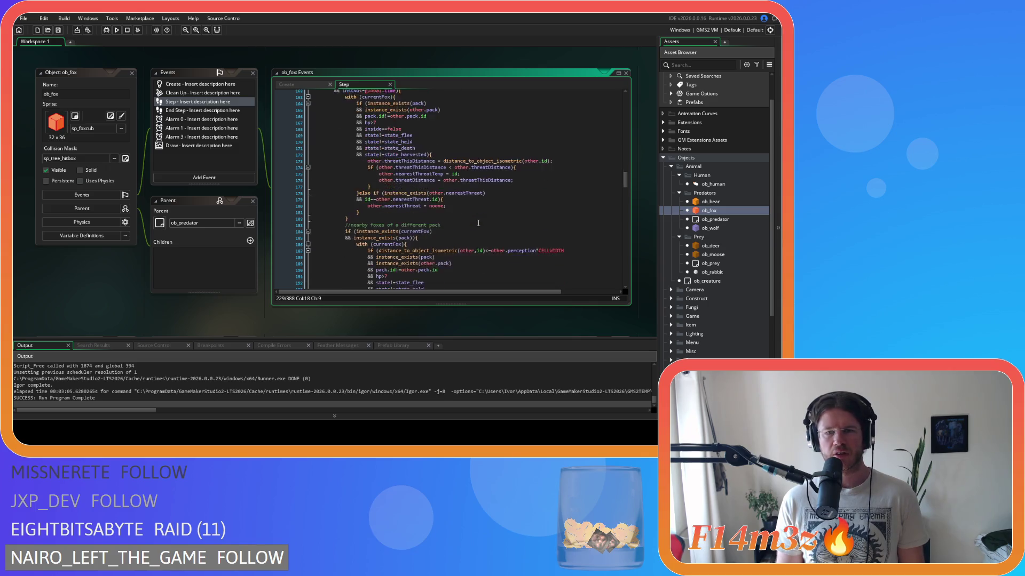
scroll(526, 231, "down", 17)
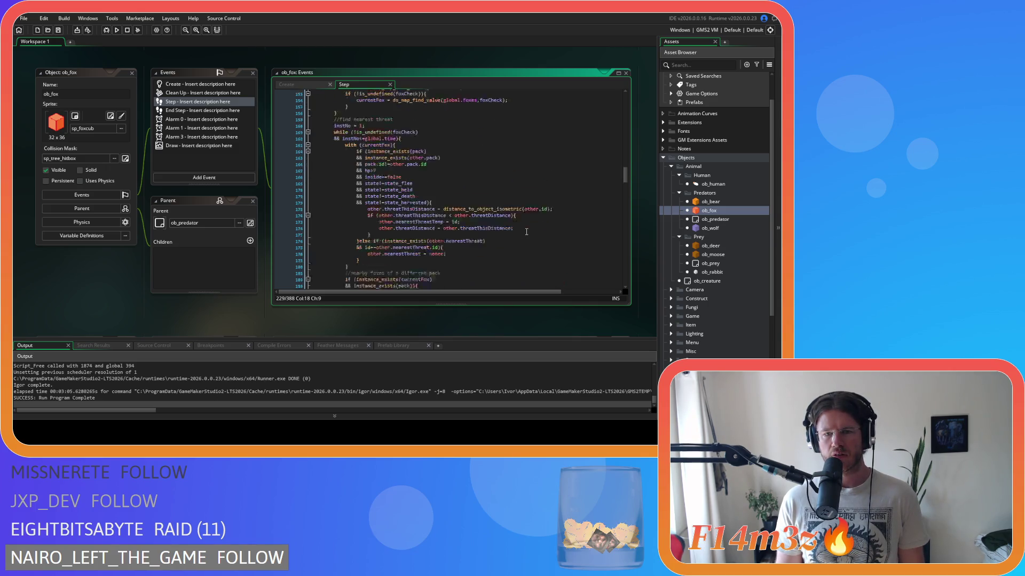
scroll(526, 231, "down", 17)
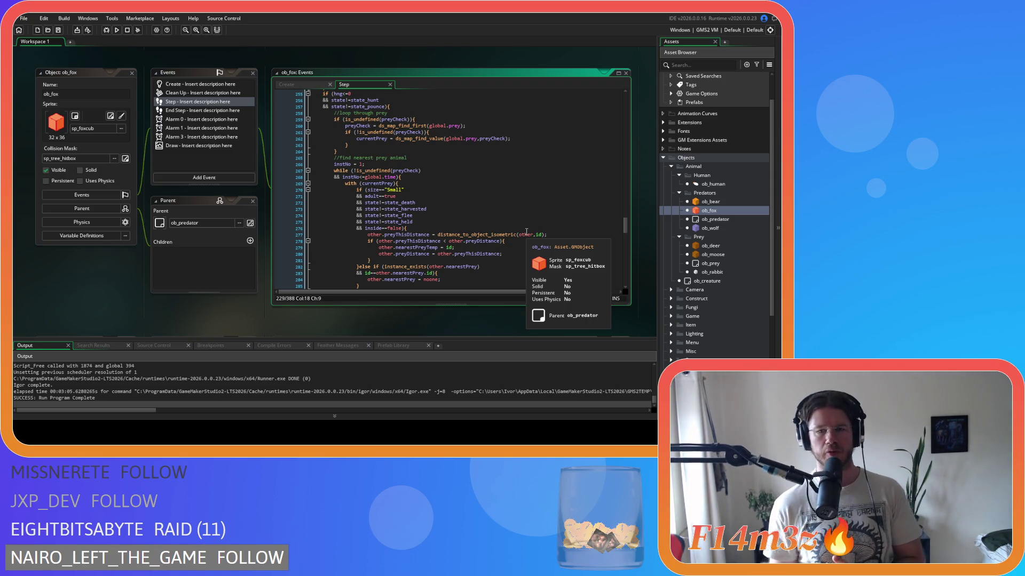
left_click(472, 176)
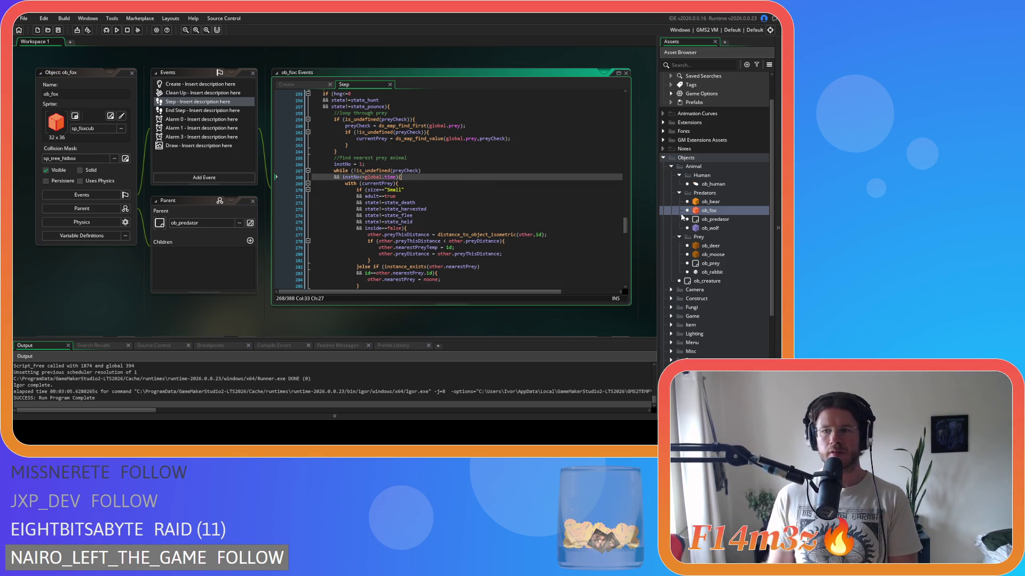
Expand Scripts > Trackers and briefly open, then close, sc_trackersUpdateBear.
scroll(715, 233, "down", 5)
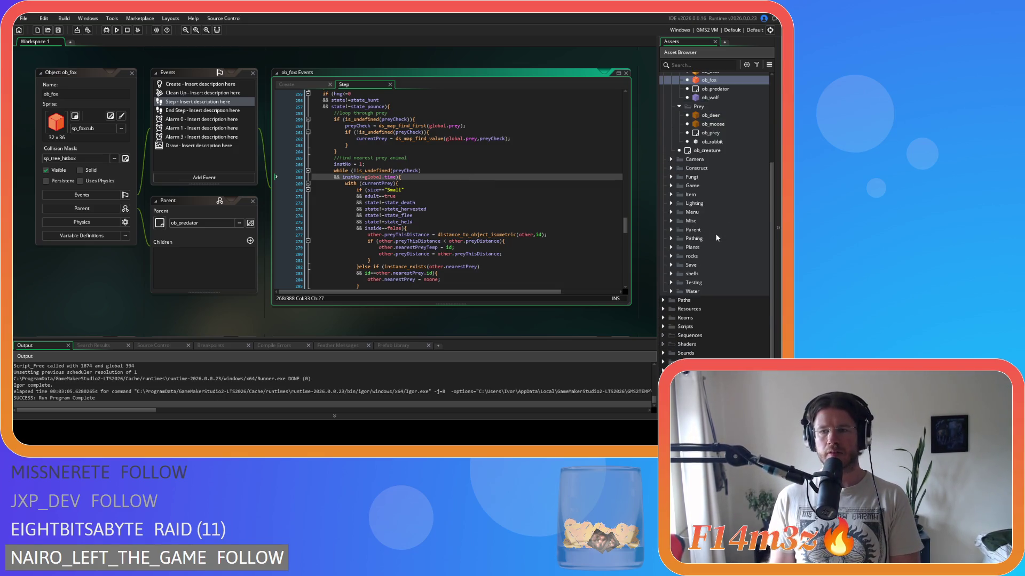
left_click(664, 327)
scroll(670, 320, "down", 10)
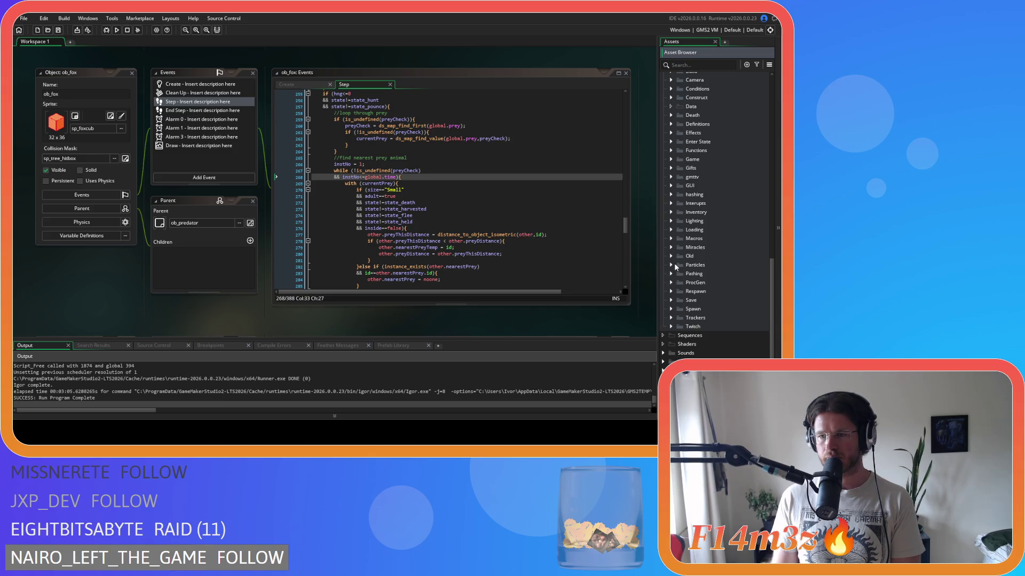
left_click(671, 317)
scroll(674, 309, "down", 3)
scroll(673, 309, "down", 3)
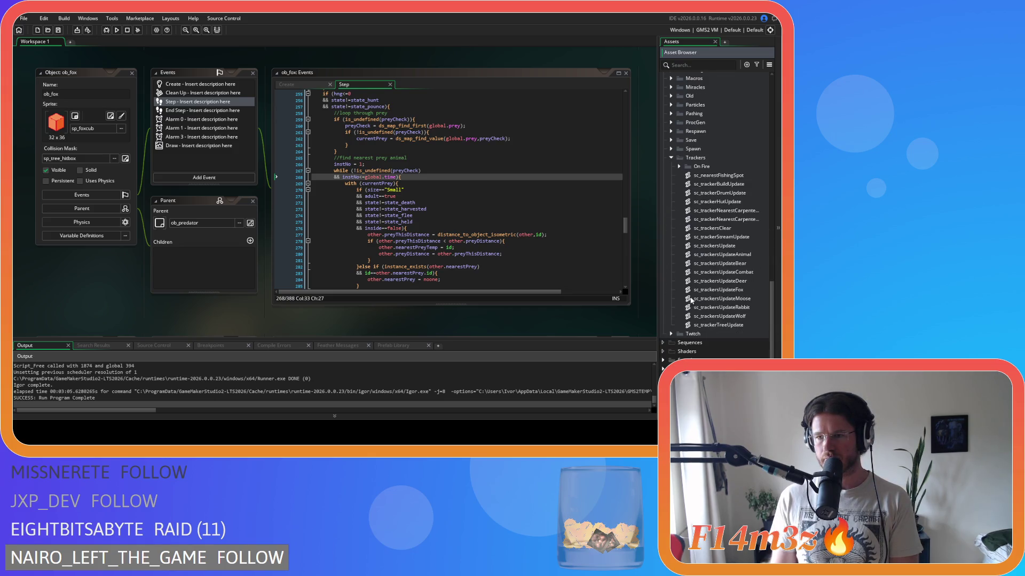
double_click(746, 264)
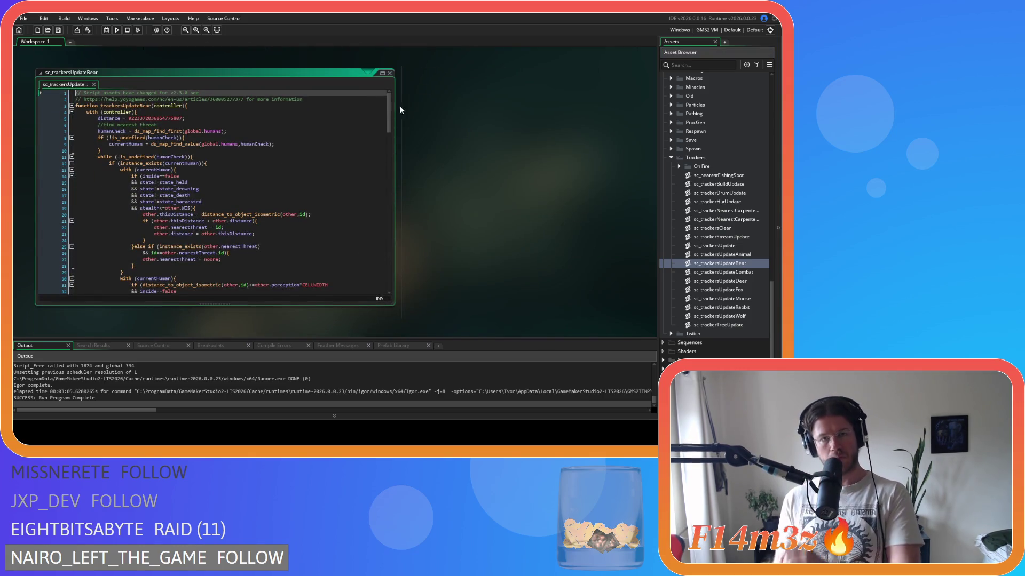
key("ctrl+w")
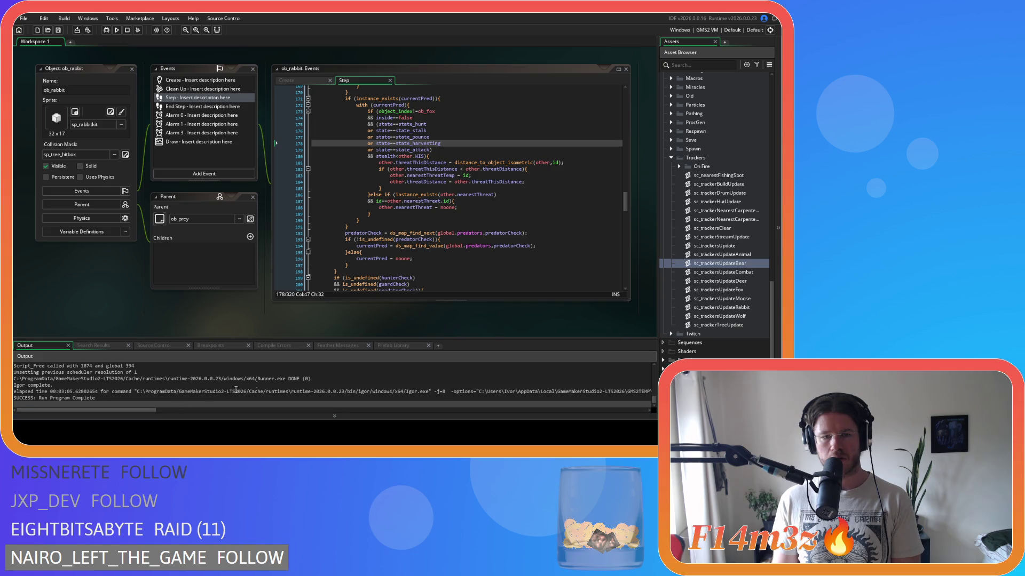
Open sc_trackersUpdateCombat, scroll through it, then reopen the ob_moose object's editors.
left_click(523, 157)
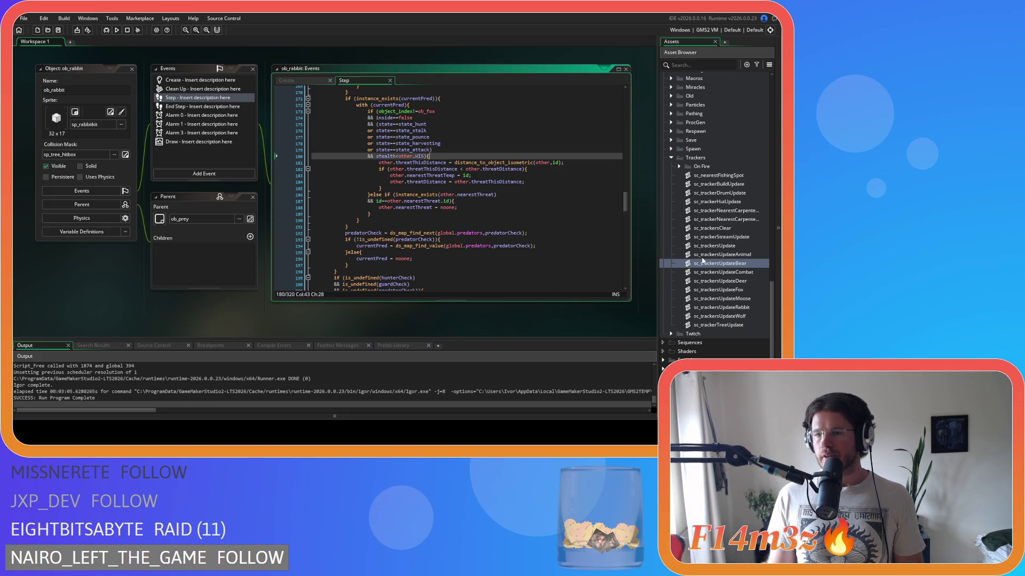
double_click(733, 272)
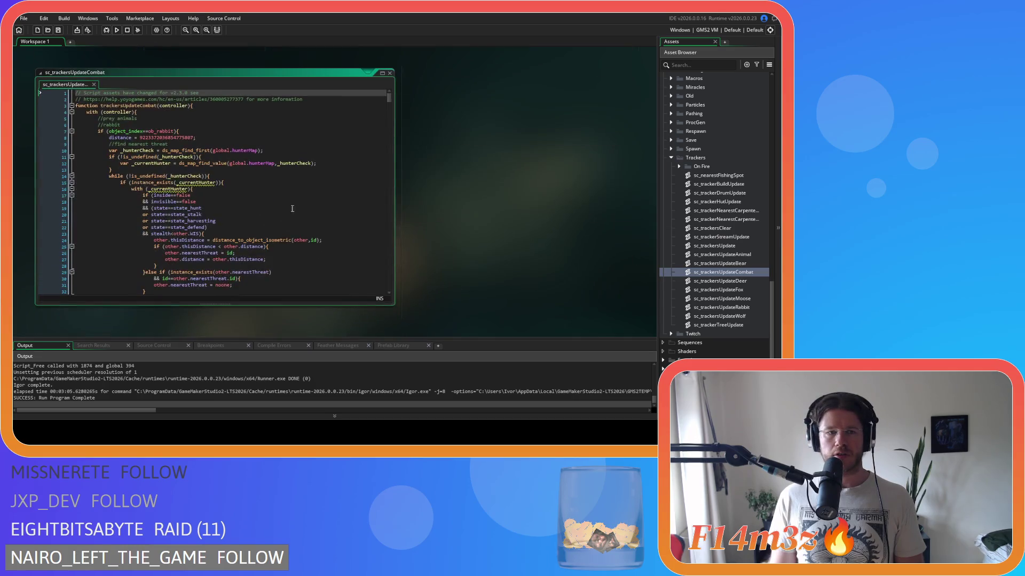
scroll(339, 155, "down", 3)
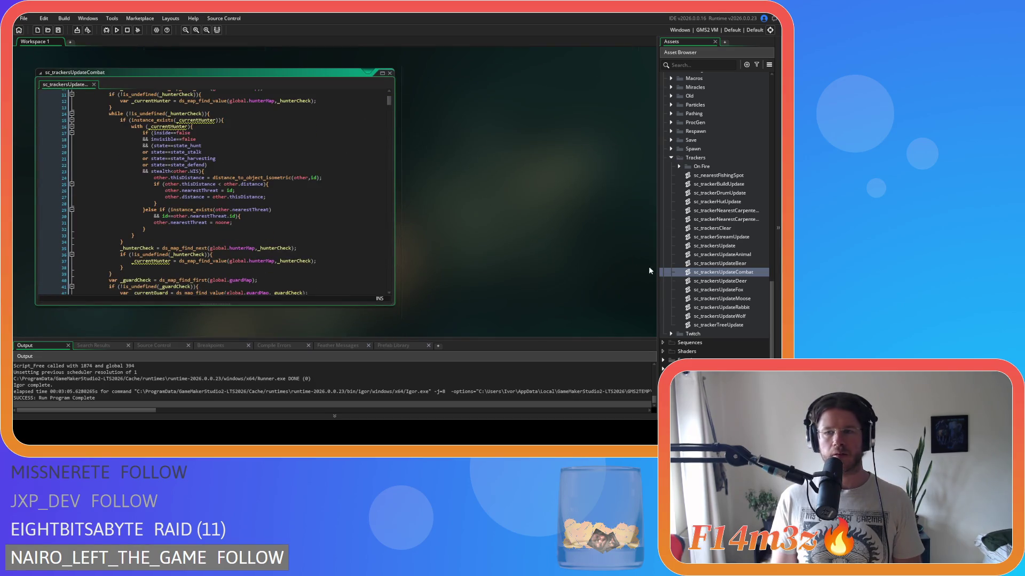
scroll(714, 233, "up", 4)
scroll(714, 233, "up", 10)
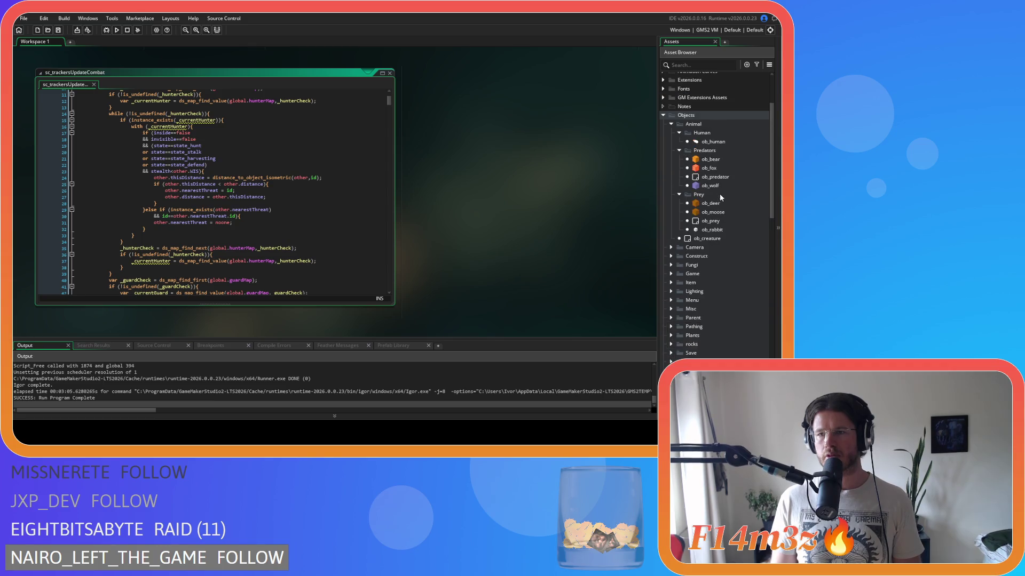
double_click(713, 212)
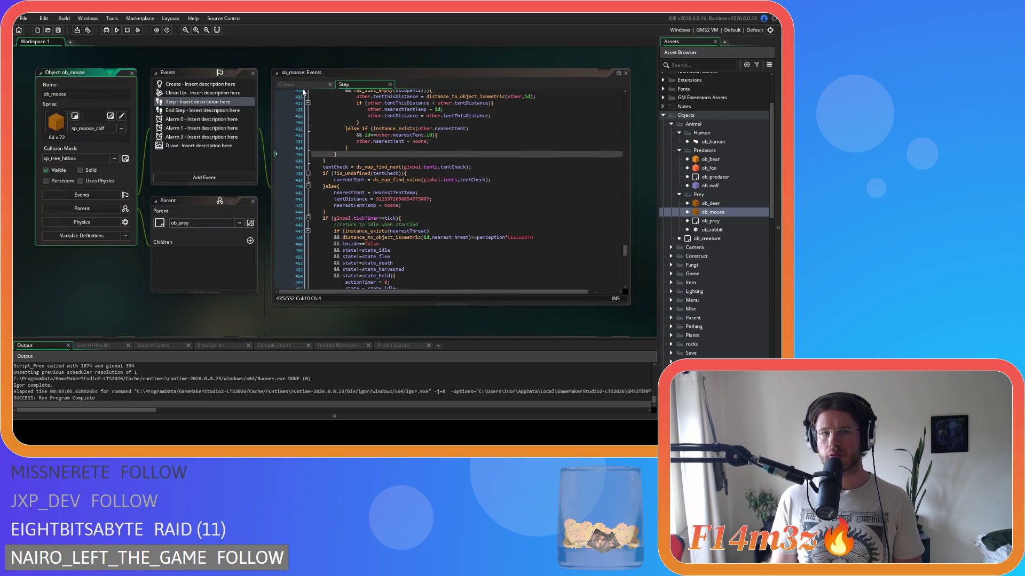
Search ob_moose's Create code for state_flee and select its trackersUpdateCombat call.
left_click(306, 86)
key("ctrl+f")
type("state")
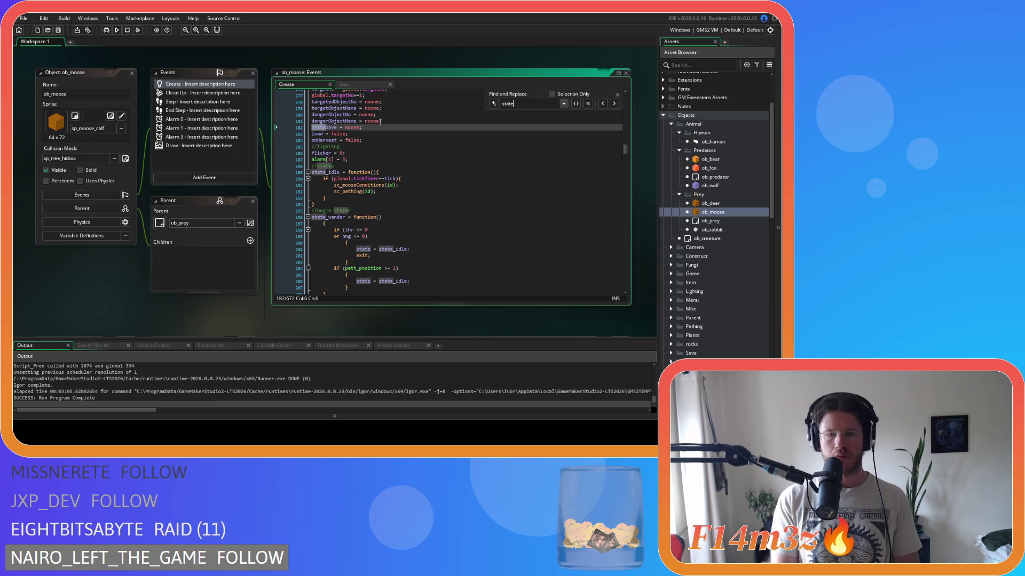
type("_flee")
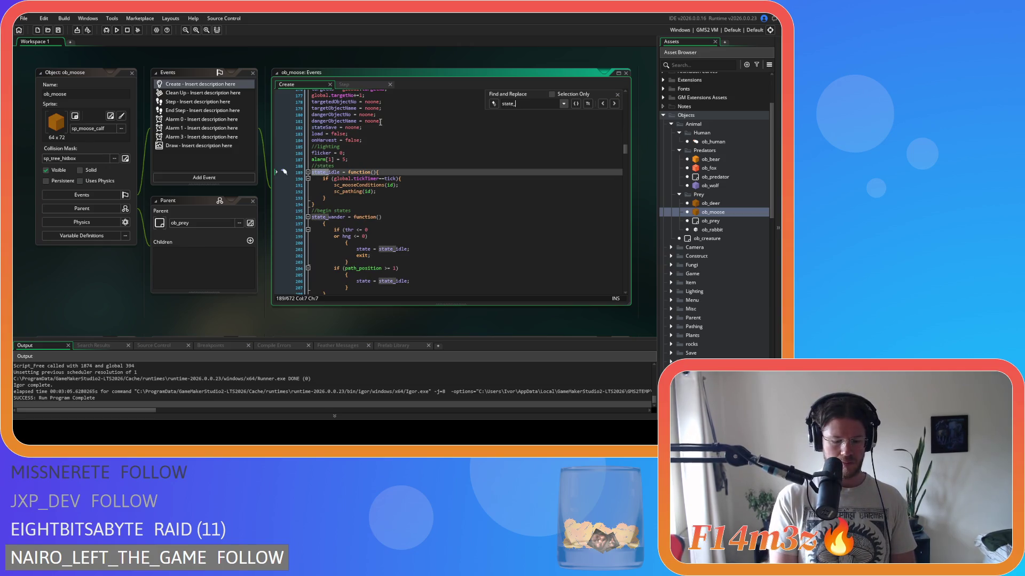
left_click(614, 104)
left_click(615, 105)
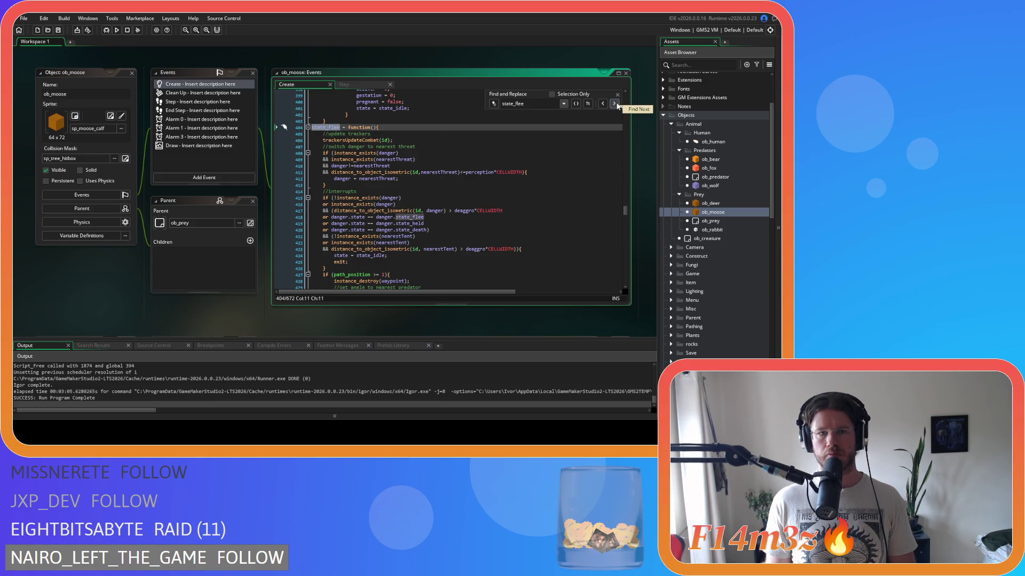
mouse_move(355, 138)
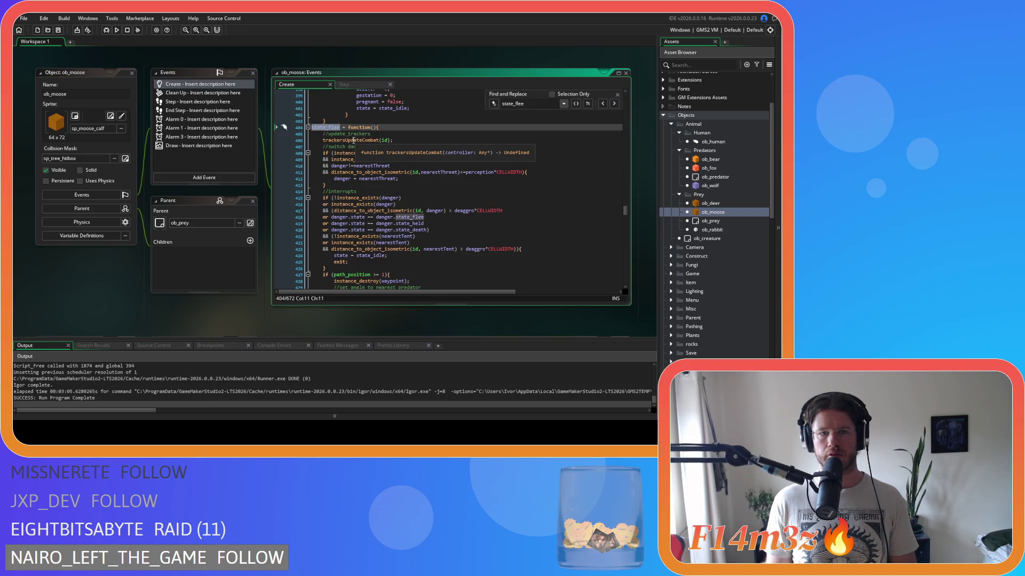
left_click_drag(334, 140, 413, 140)
Search for state_attack, select its trackersUpdateCombat call, close Find and scroll to ob_deer.
left_click_drag(524, 104, 516, 103)
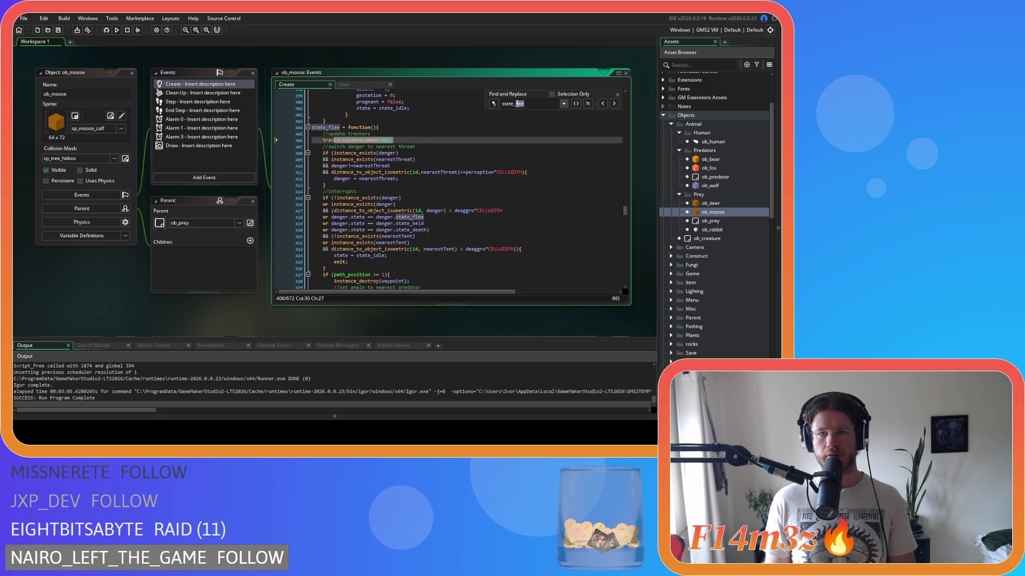
type("attack")
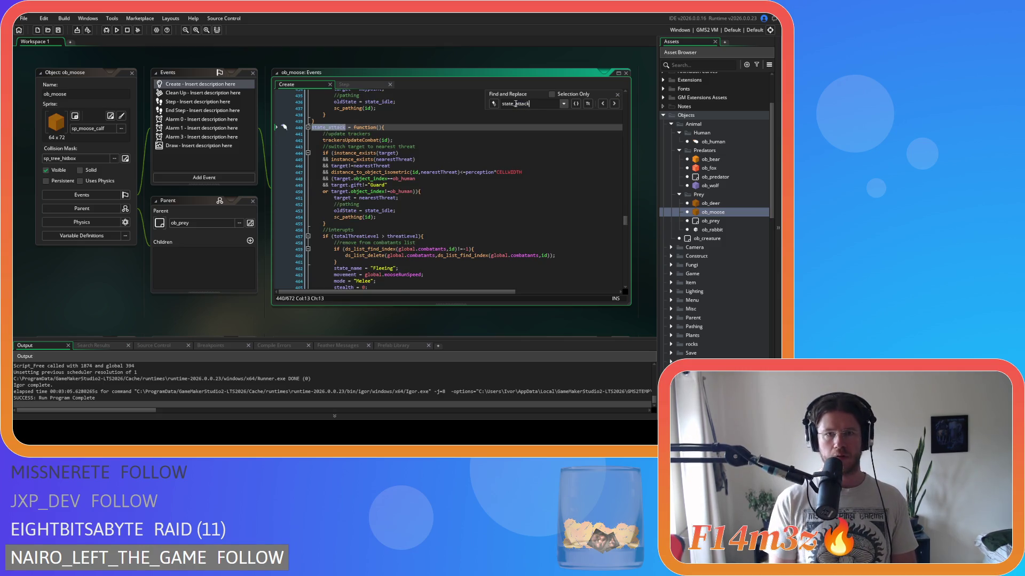
left_click_drag(393, 141, 340, 140)
left_click(340, 146)
left_click(394, 102)
left_click(617, 96)
left_click(396, 211)
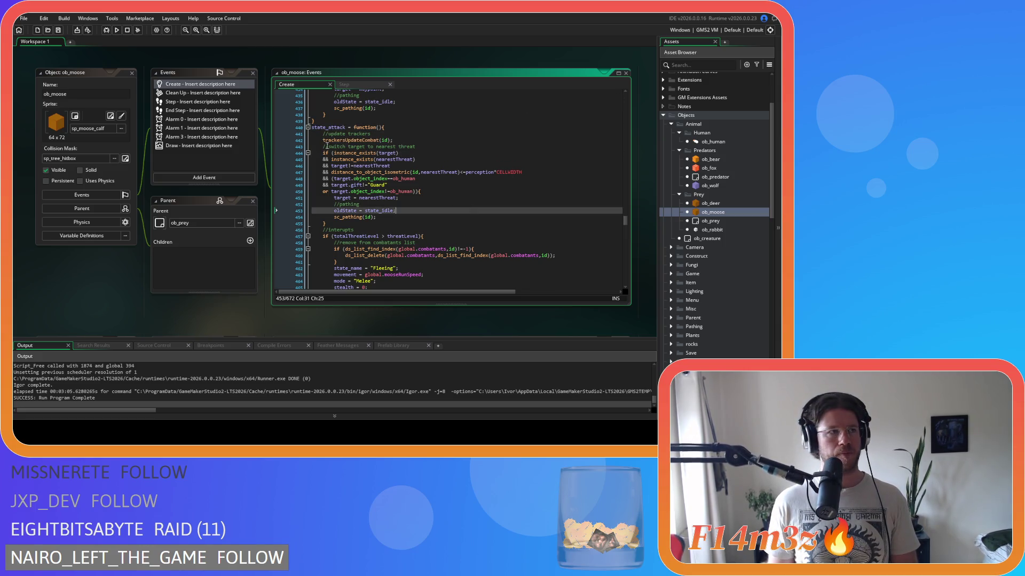
scroll(122, 212, "down", 5)
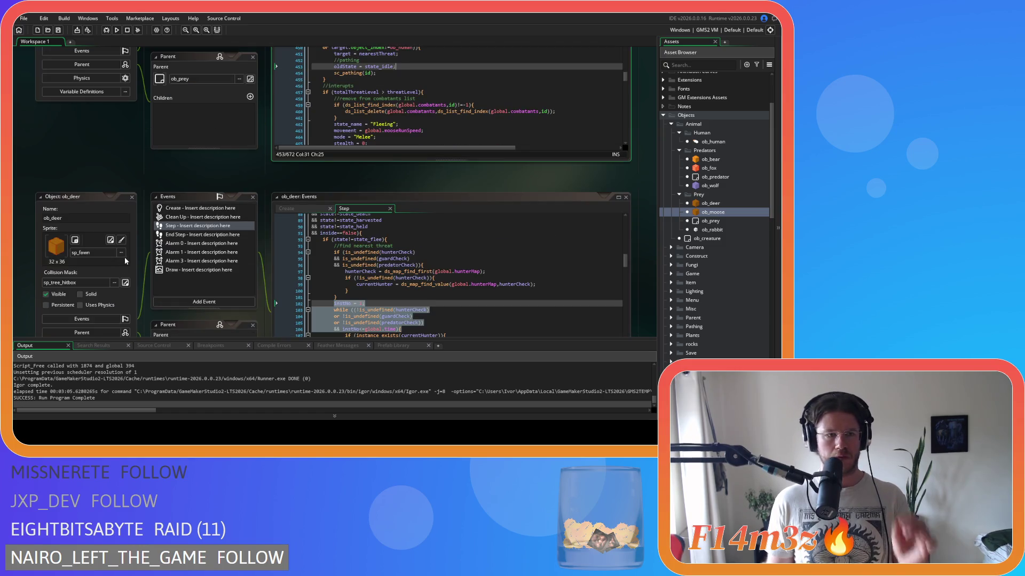
Scroll to the sc_trackersUpdateCombat script and look over its hunter-state conditions and rabbit section.
scroll(122, 149, "down", 5)
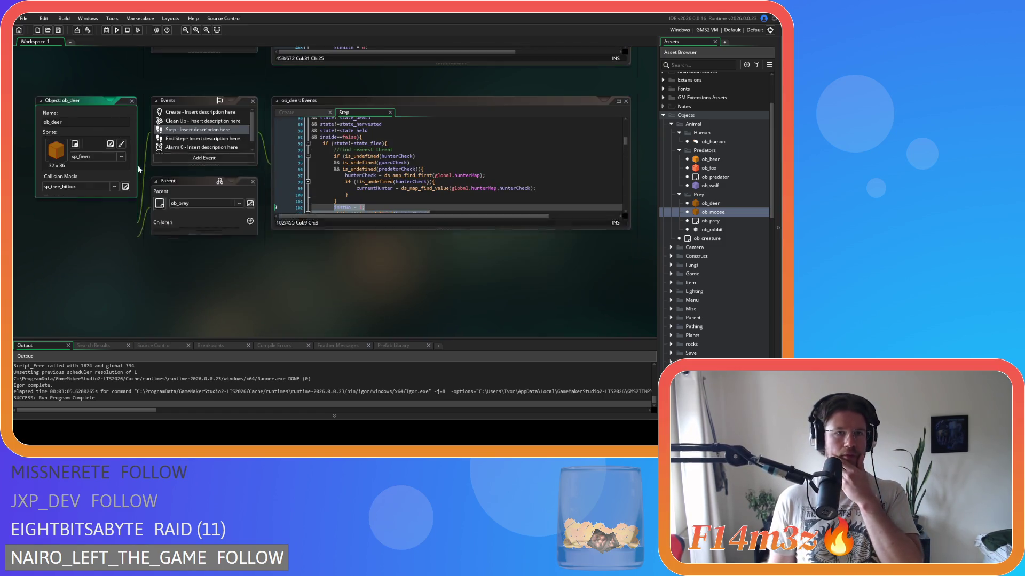
scroll(152, 238, "down", 5)
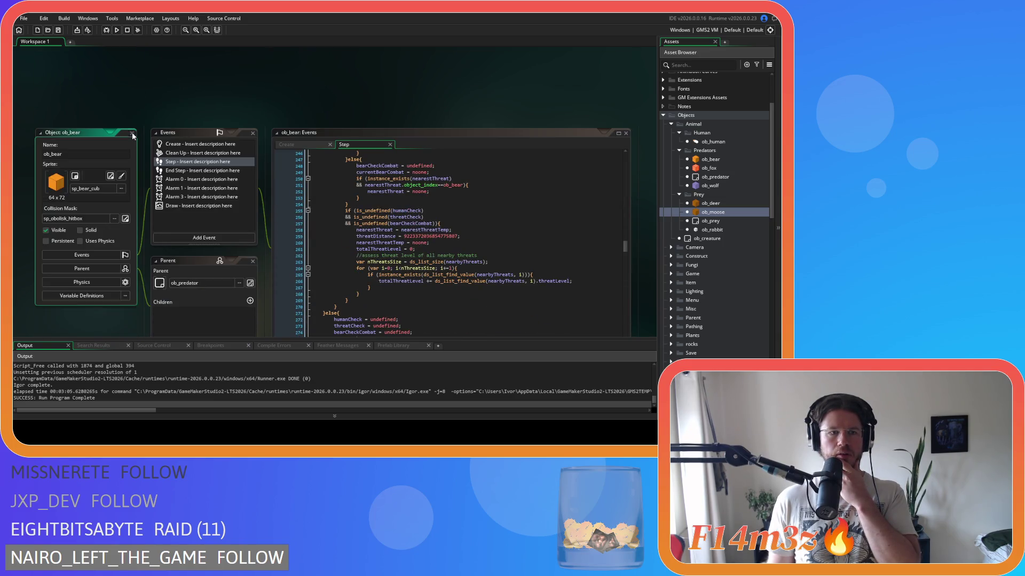
scroll(131, 219, "down", 5)
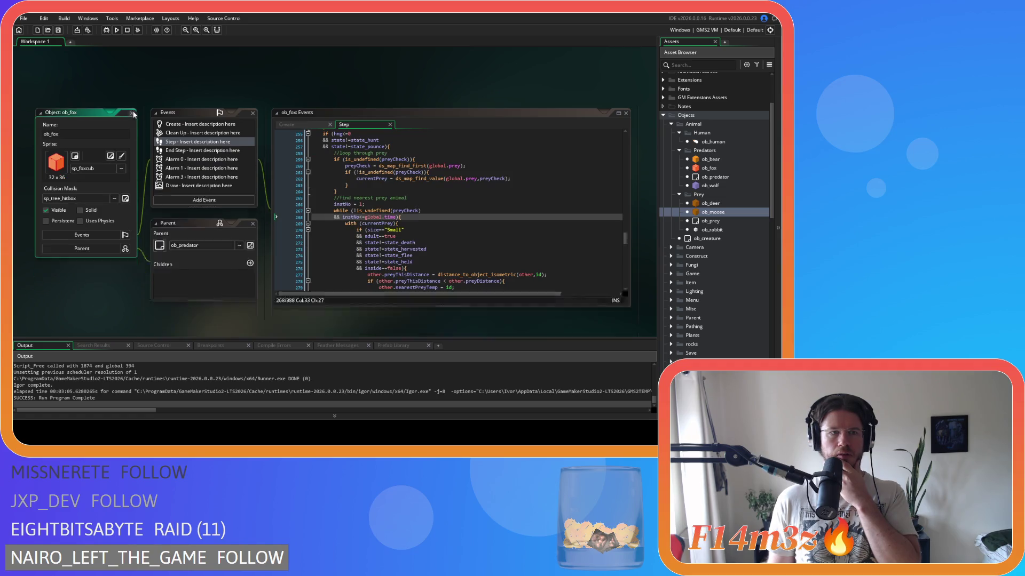
scroll(149, 149, "down", 5)
scroll(151, 143, "down", 5)
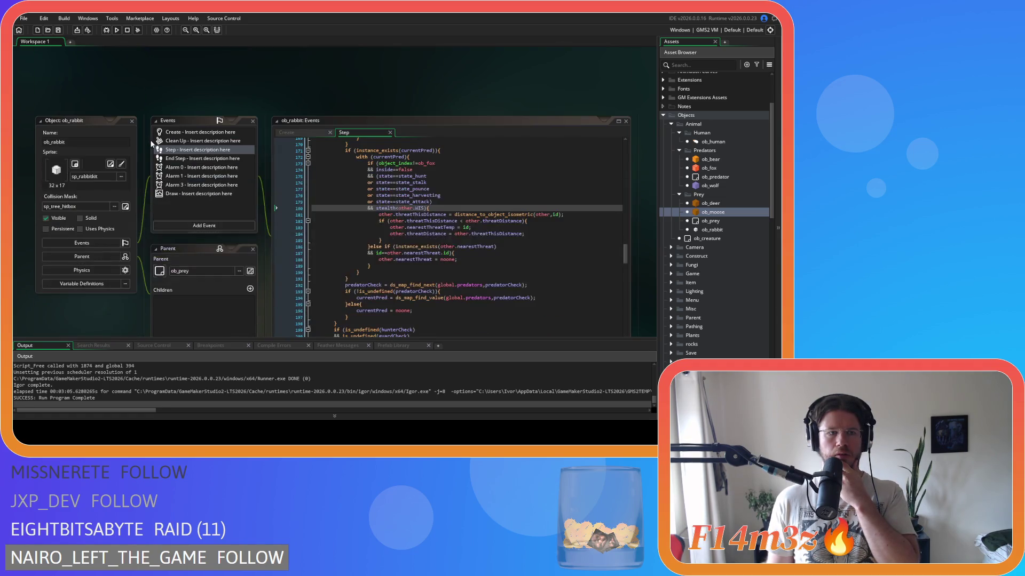
scroll(145, 177, "down", 5)
scroll(145, 177, "down", 3)
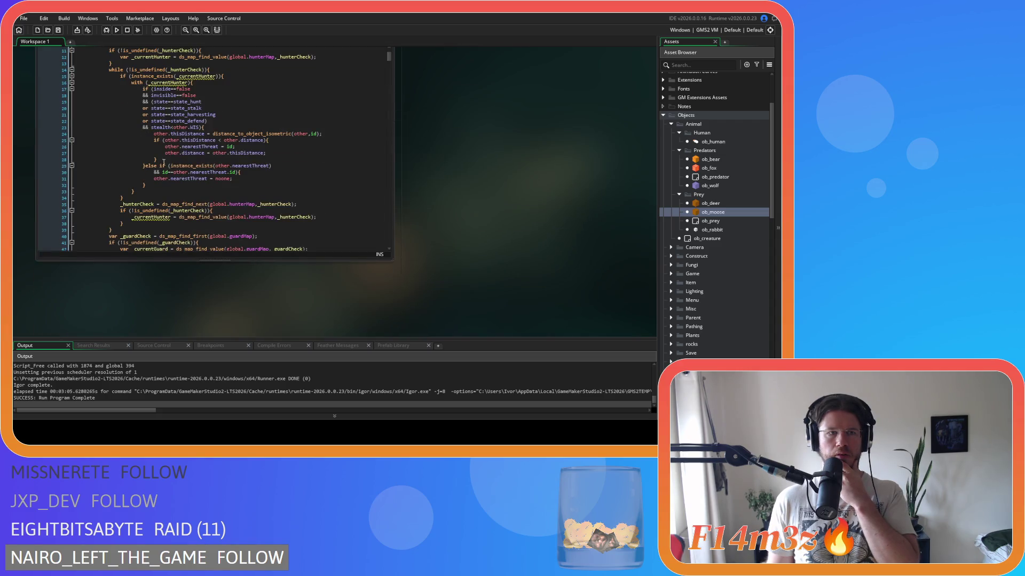
scroll(321, 167, "up", 2)
left_click(262, 164)
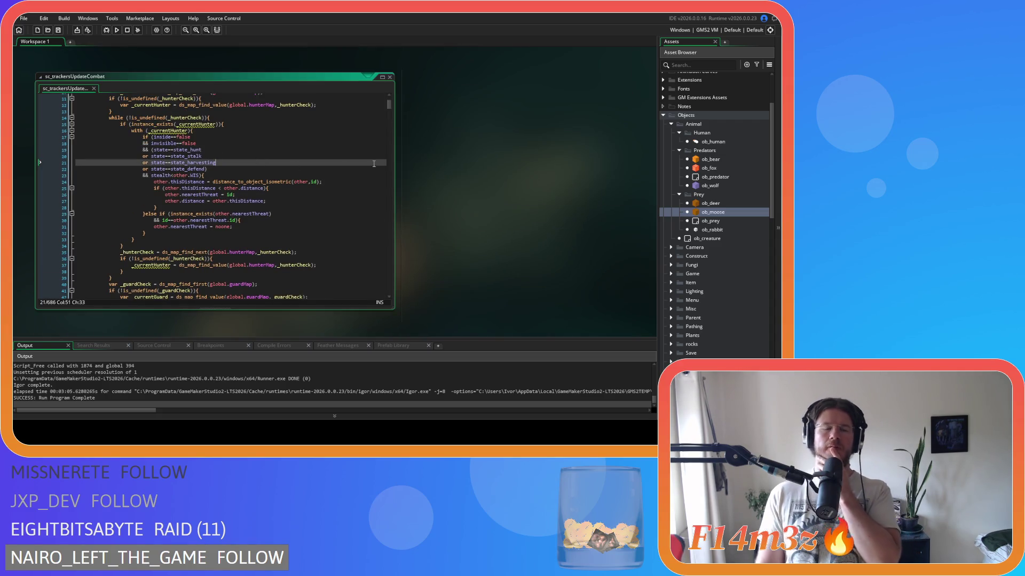
left_click(285, 156)
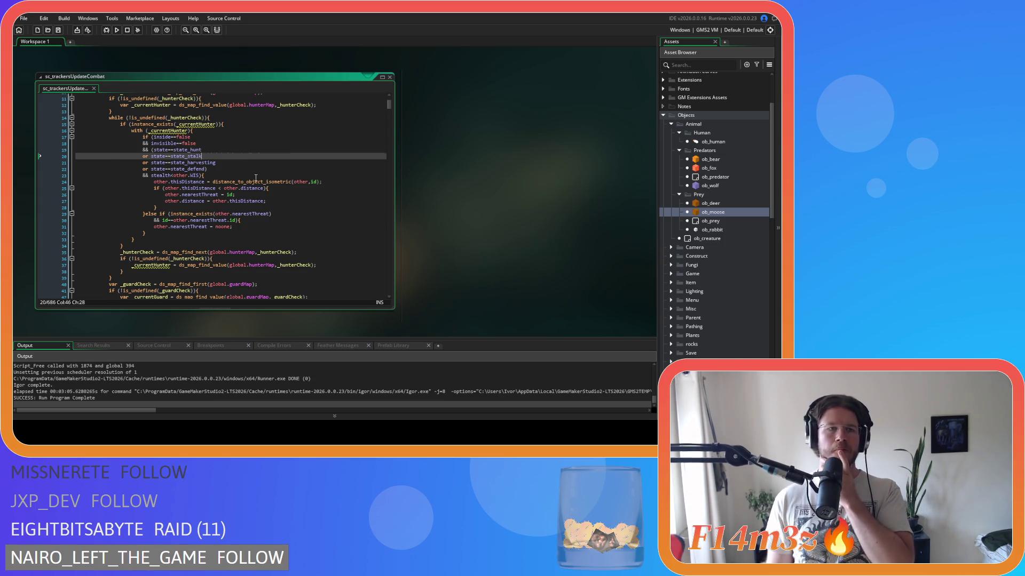
scroll(256, 178, "up", 3)
left_click(221, 128)
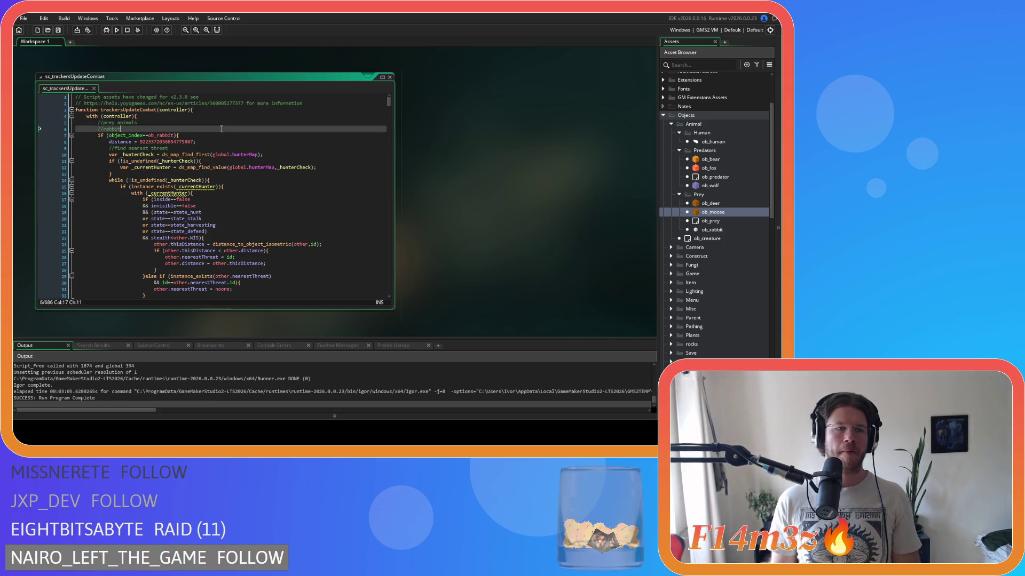
Search for 'moose' and read through the moose branch's human and predator tracking loops.
key("ctrl+f")
type("moose")
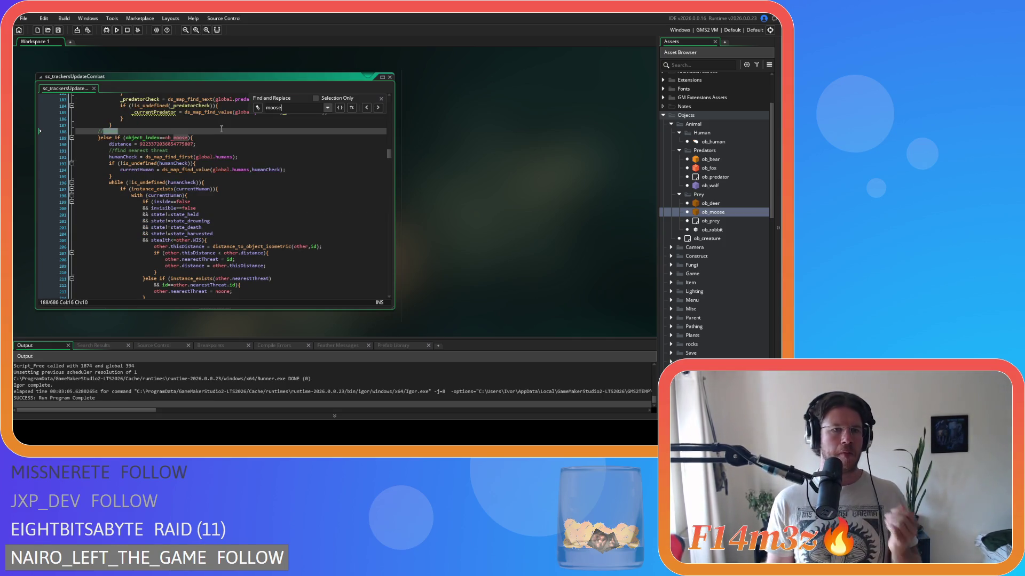
left_click(381, 99)
left_click(259, 183)
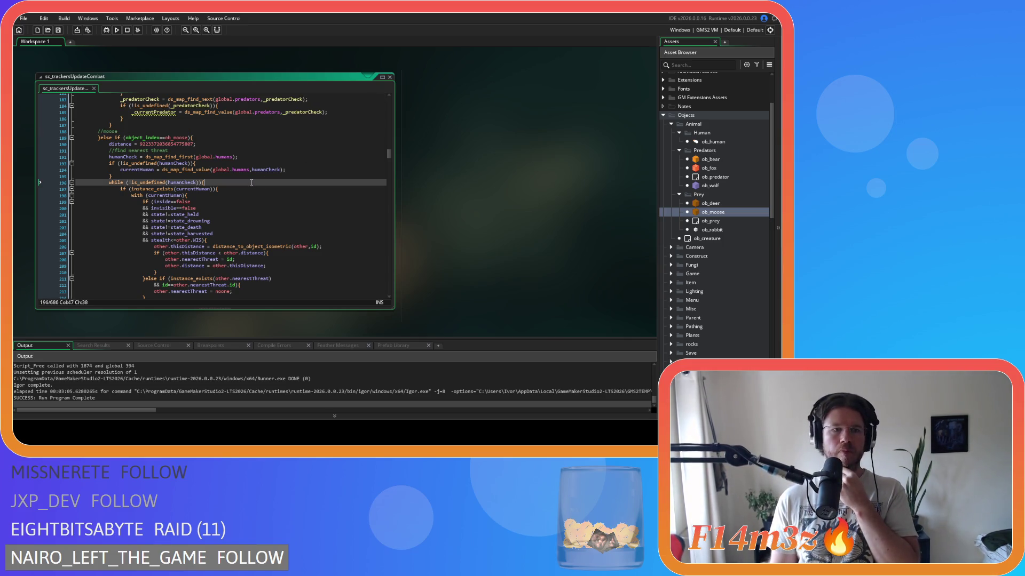
scroll(253, 195, "down", 3)
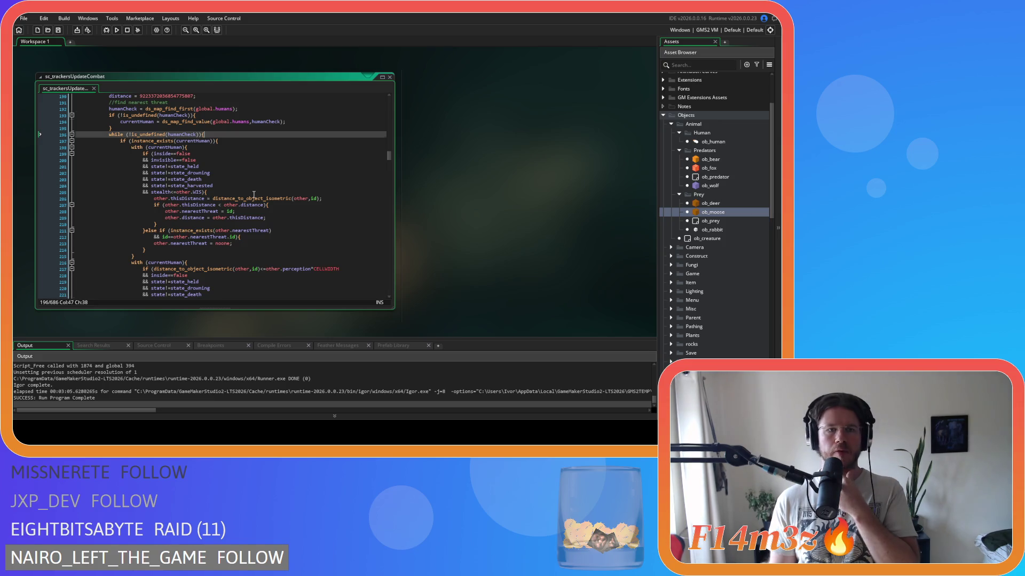
scroll(253, 194, "down", 8)
scroll(253, 194, "up", 7)
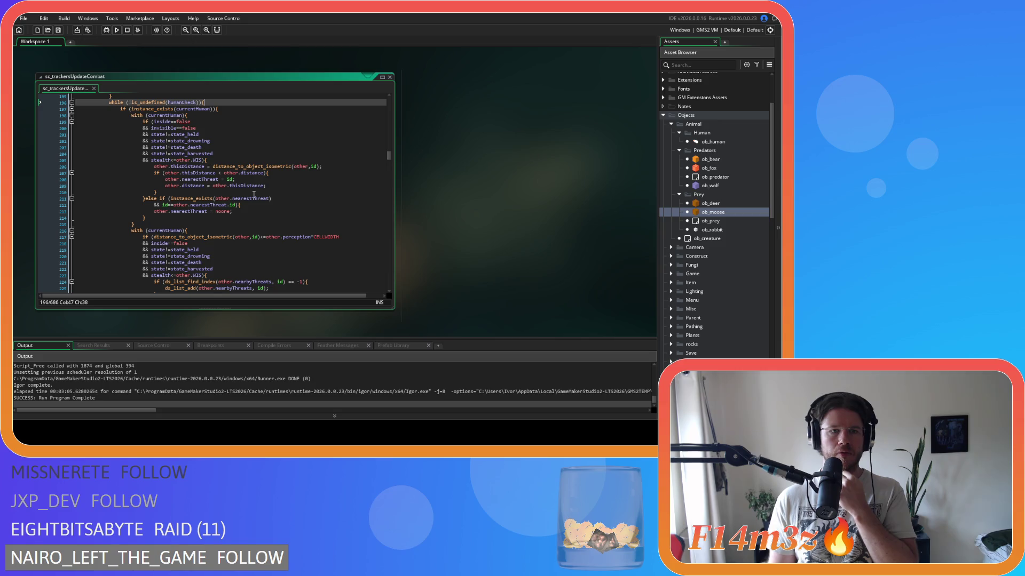
scroll(253, 194, "up", 2)
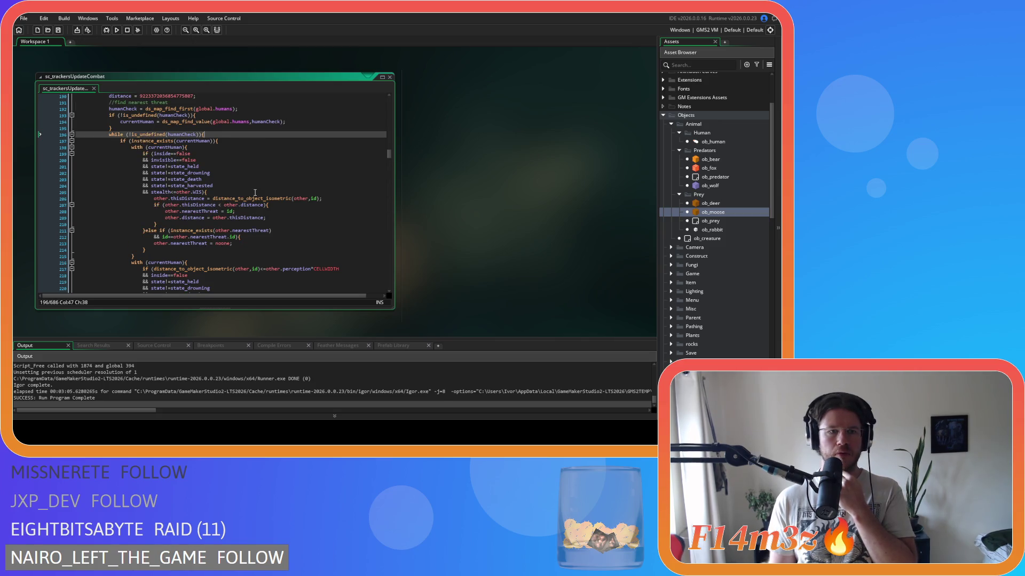
scroll(254, 194, "down", 3)
scroll(254, 192, "down", 8)
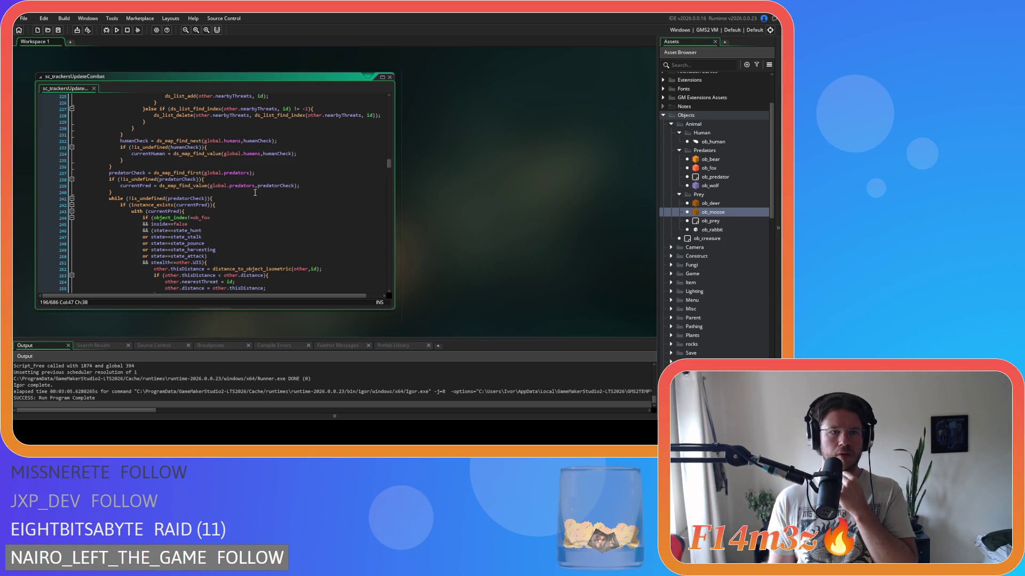
scroll(255, 193, "up", 13)
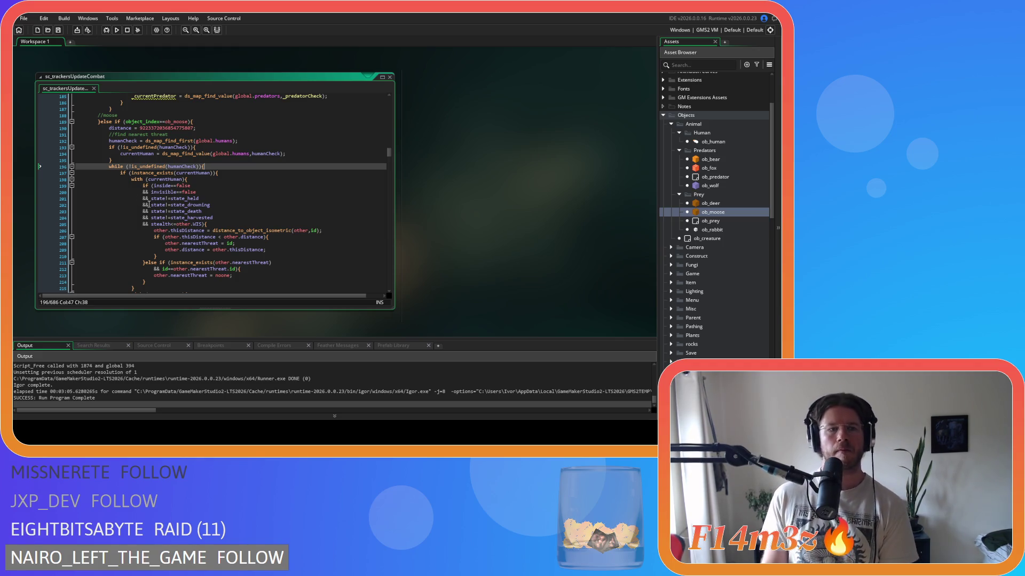
scroll(149, 204, "down", 5)
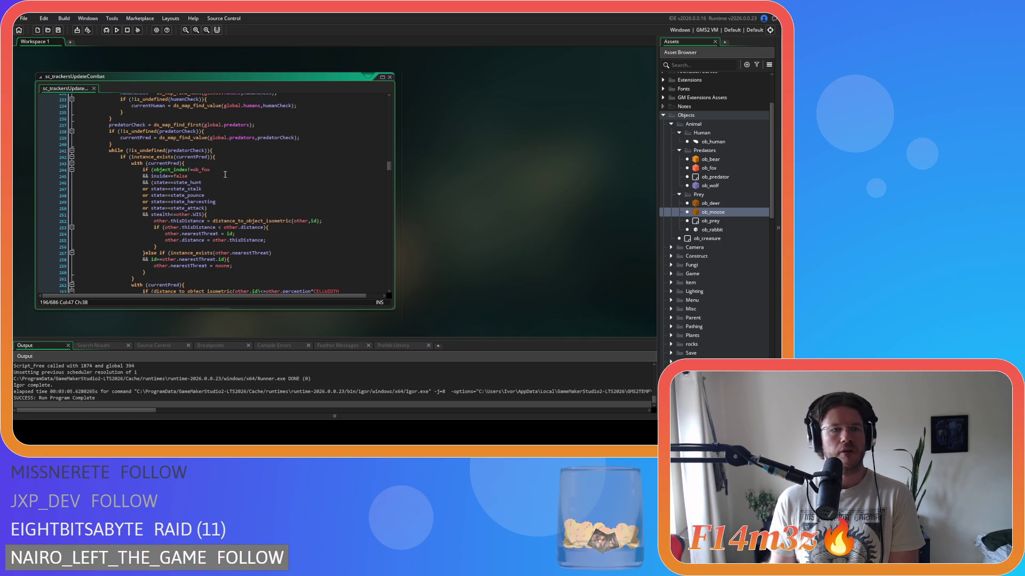
scroll(225, 175, "up", 5)
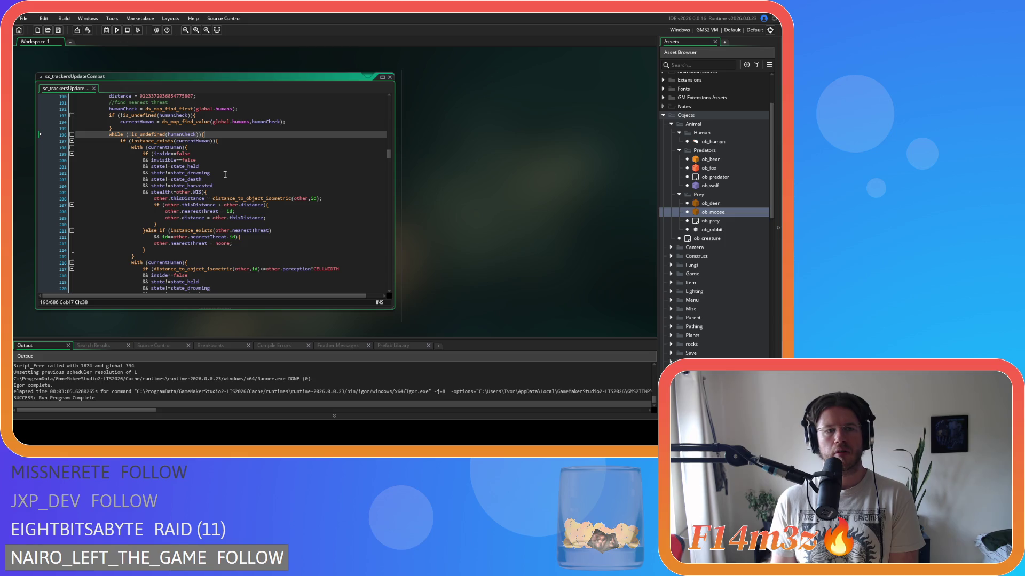
scroll(224, 175, "down", 5)
scroll(225, 174, "down", 1)
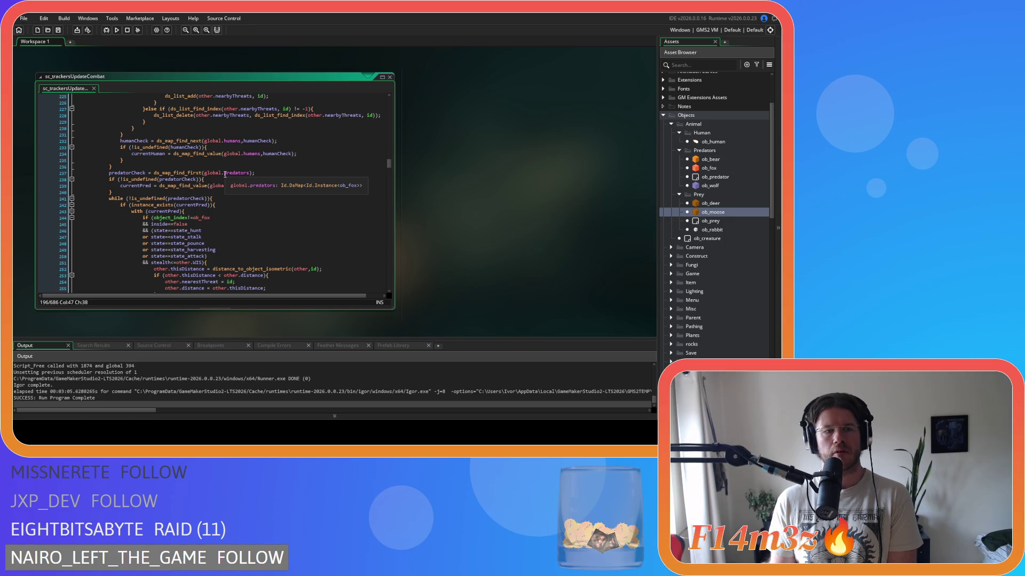
scroll(225, 174, "up", 3)
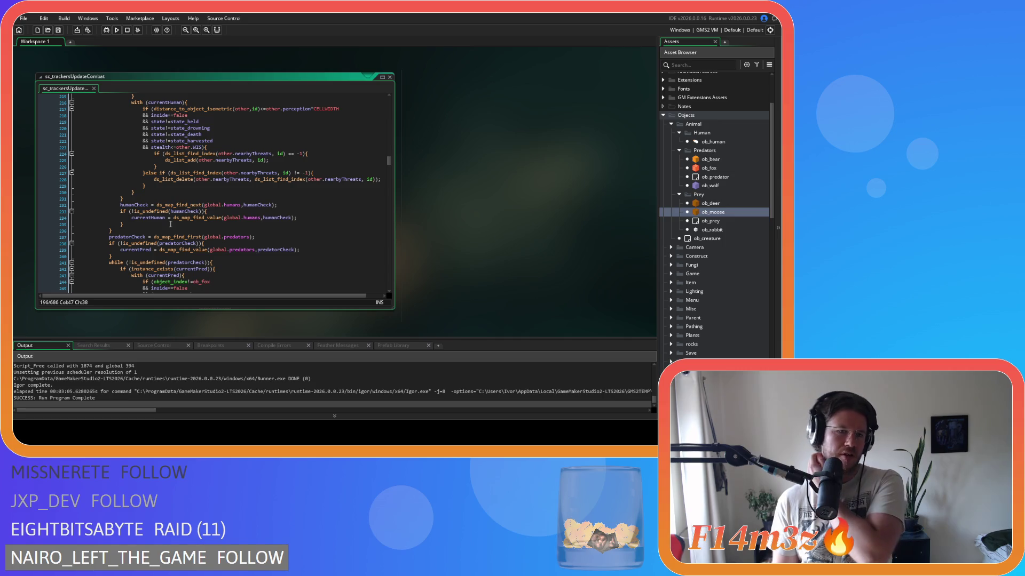
Indent the moose human-tracking lines and open an 'if (provoked==true){' check above them.
left_click(134, 237)
key("ctrl+z")
mouse_move(122, 218)
left_mouse_down()
mouse_move(106, 205)
mouse_move(108, 174)
left_mouse_up()
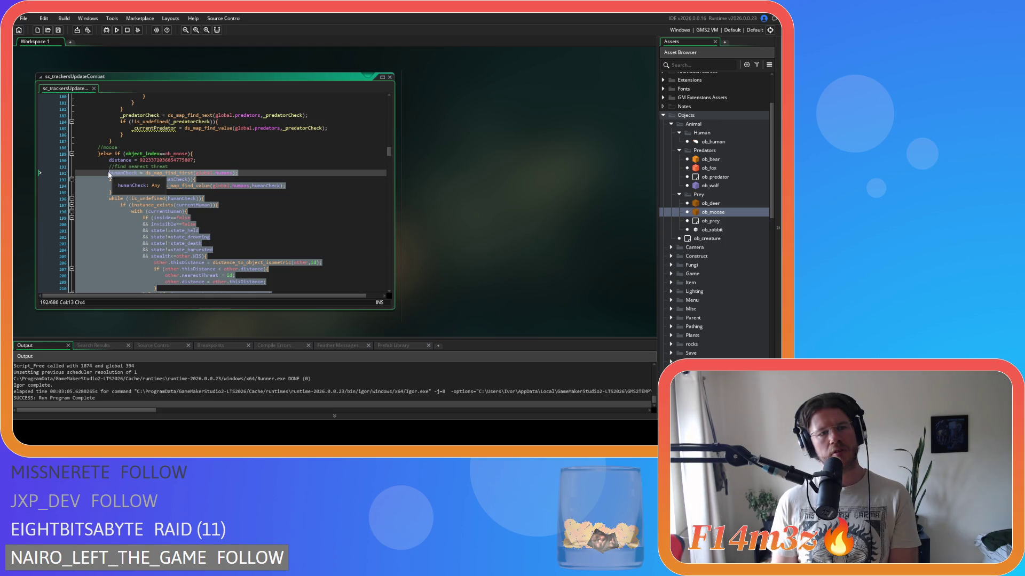
key("Tab")
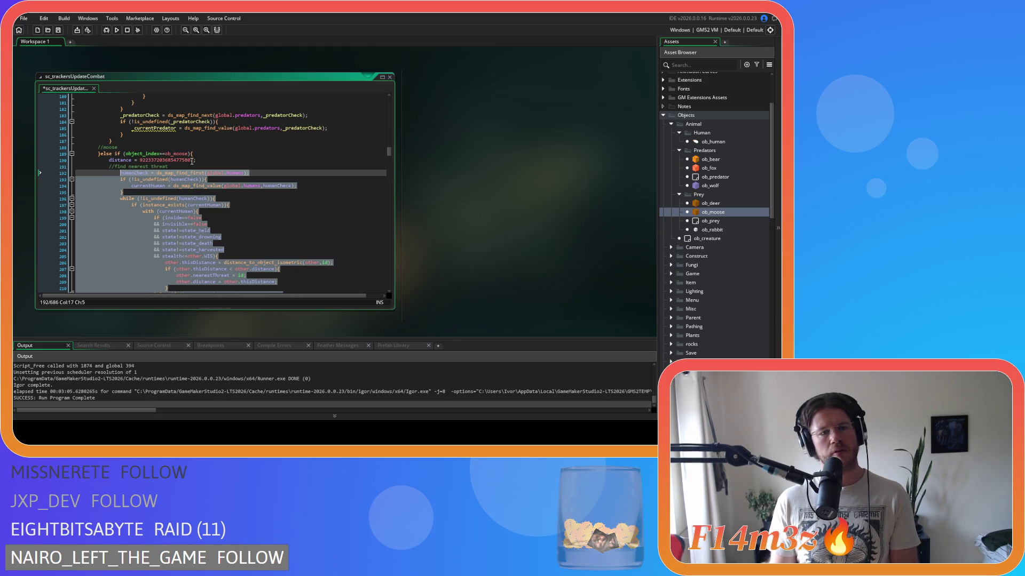
left_click(191, 167)
key("Return")
type("if ")
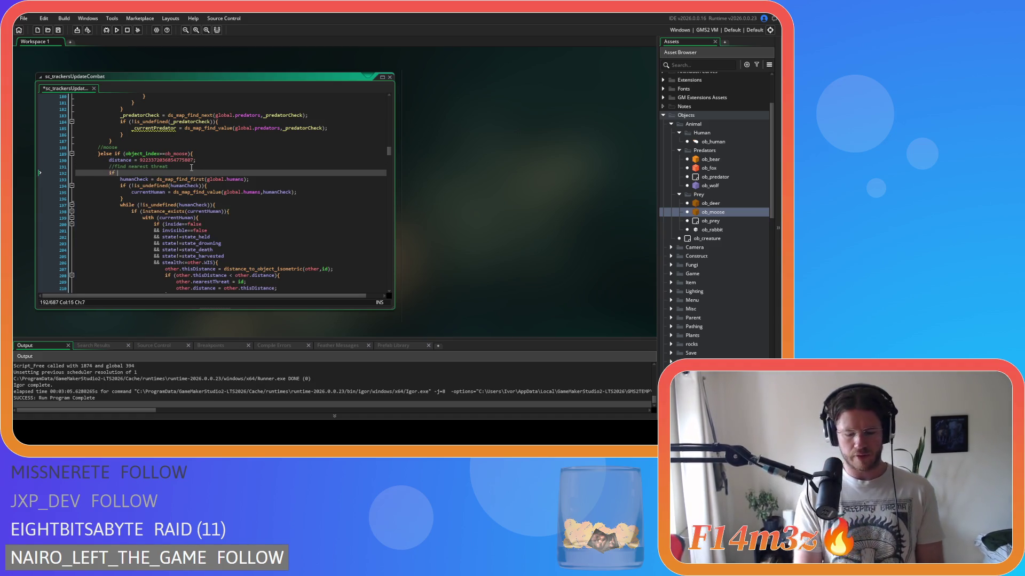
type("(provoked==true")
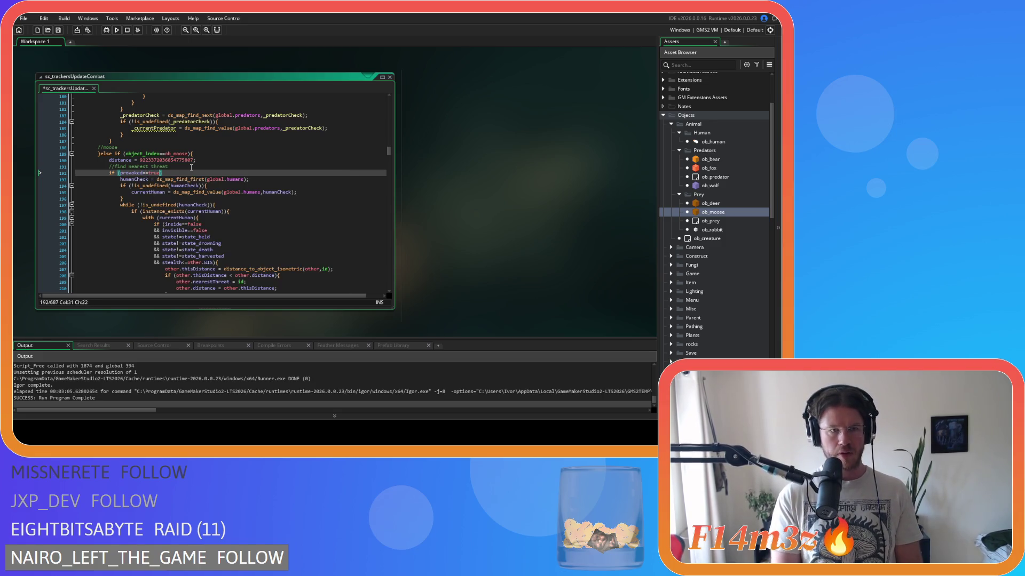
type("){")
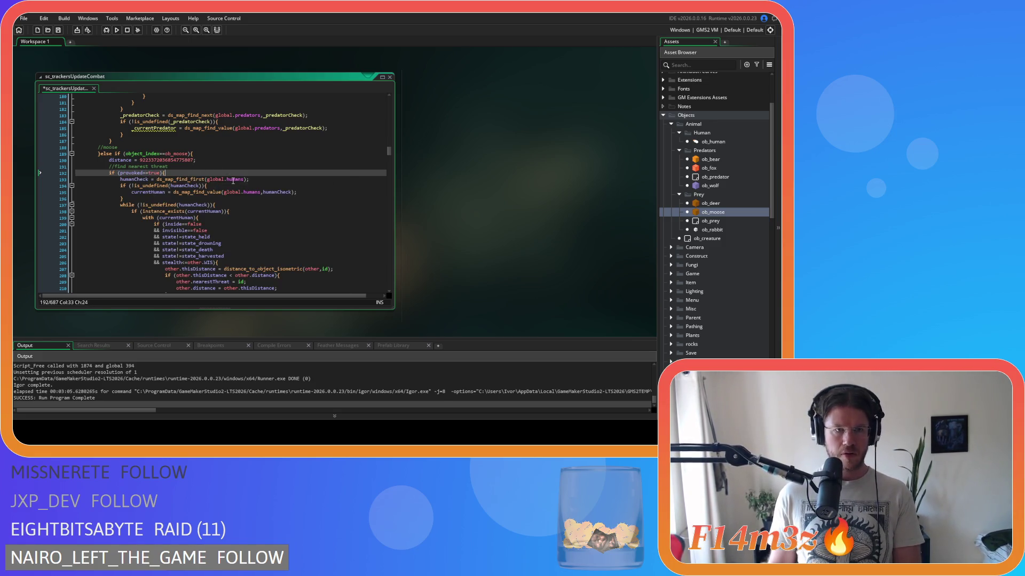
Close the provoked check with a '}else{' line, leaving an empty else branch.
scroll(214, 182, "down", 15)
scroll(226, 186, "up", 2)
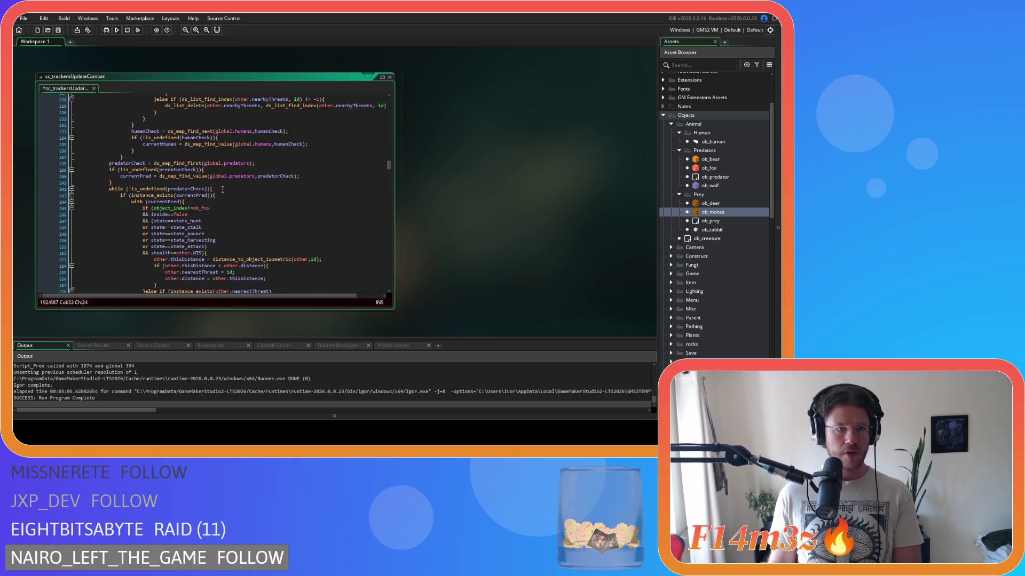
left_click(152, 157)
key("Return")
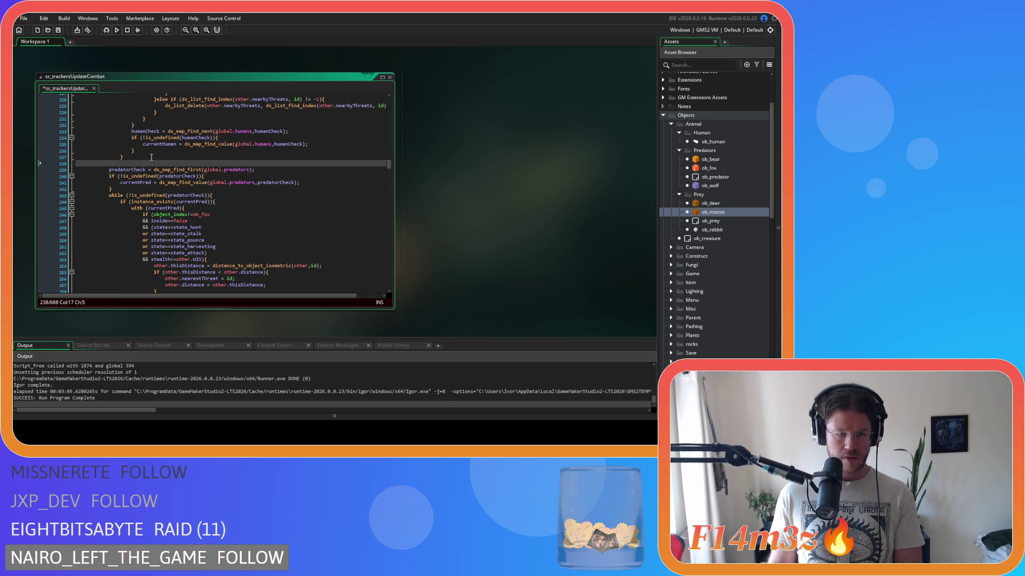
scroll(169, 154, "up", 4)
scroll(177, 171, "down", 6)
scroll(179, 178, "up", 6)
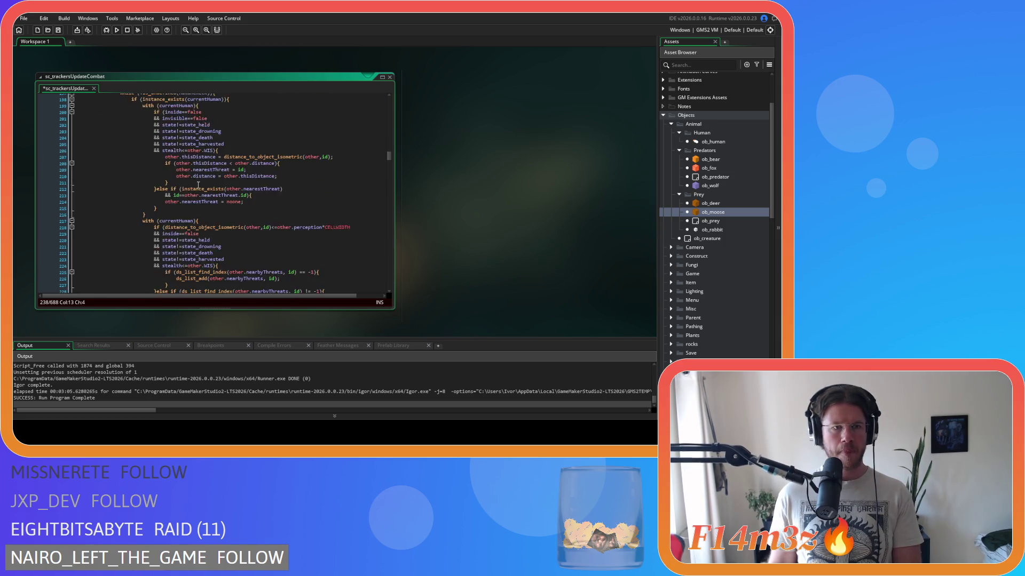
scroll(182, 188, "down", 5)
type("els")
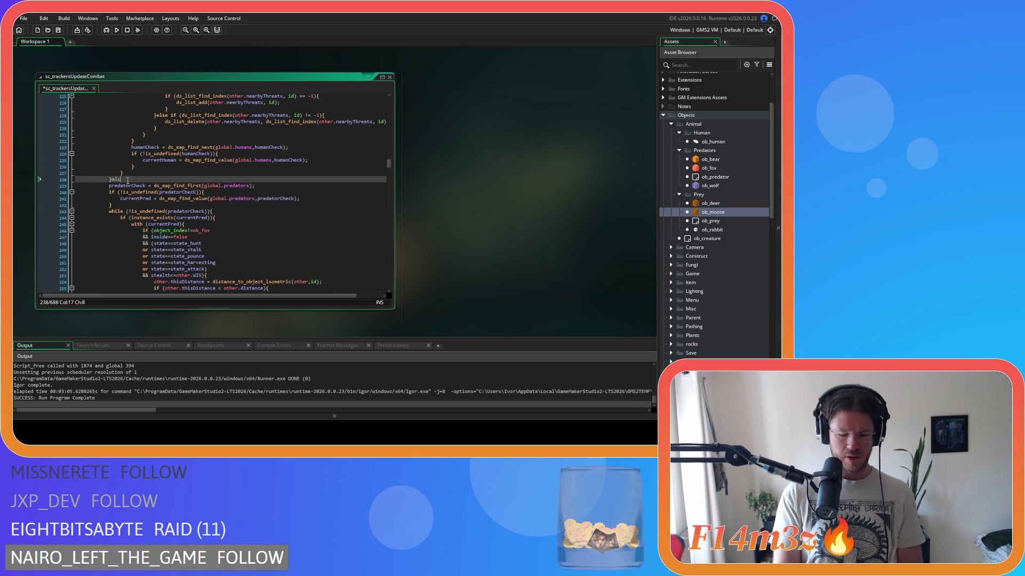
key("Return")
key("Return")
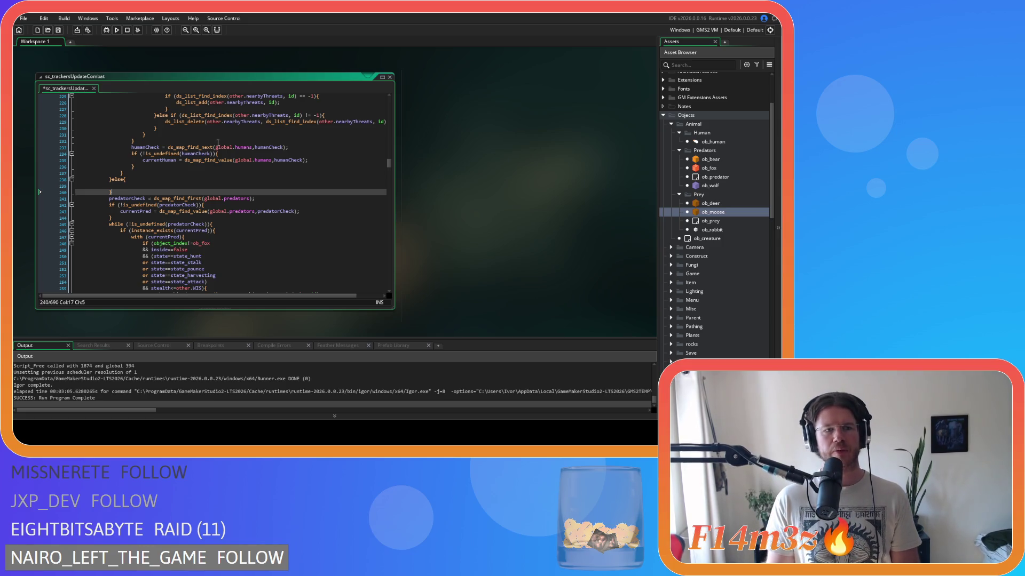
Search the script for 'deer' to bring up the deer's guard tracking loop.
scroll(311, 173, "down", 5)
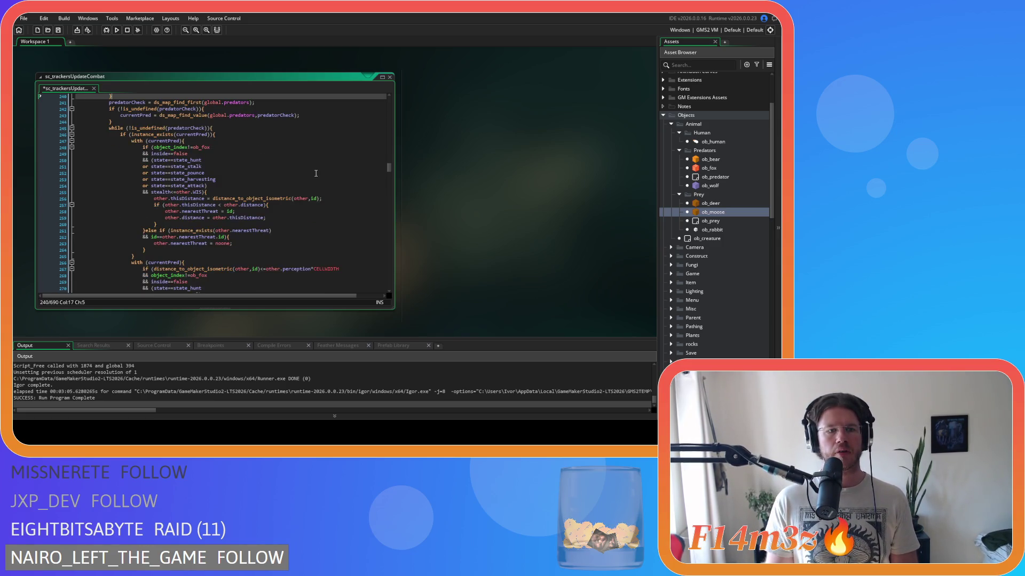
key("ctrl+f")
type("deer")
left_click(380, 99)
scroll(271, 186, "down", 13)
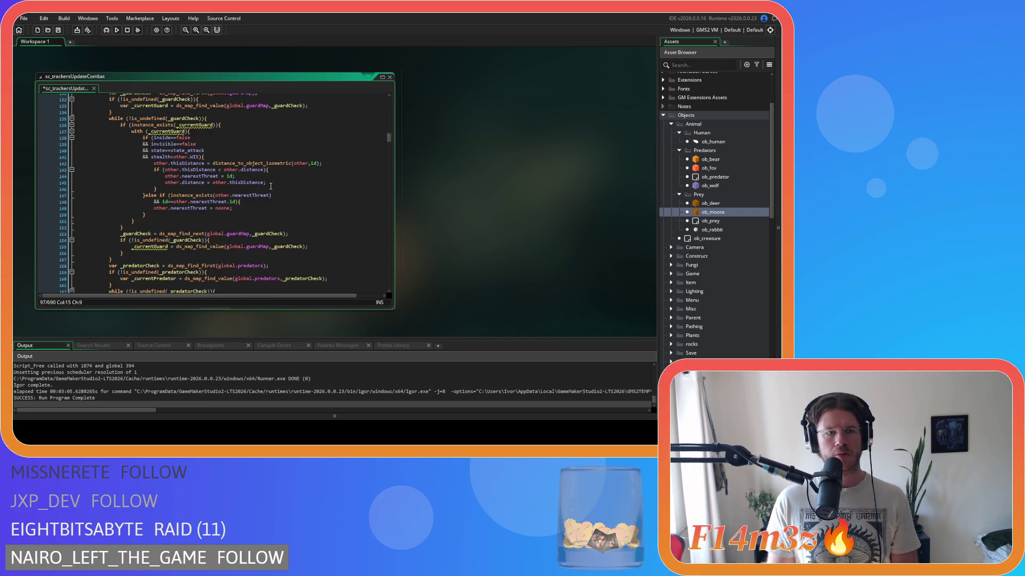
Scroll through the deer branch to locate its hunterMap and guardMap tracking loops.
scroll(270, 186, "up", 10)
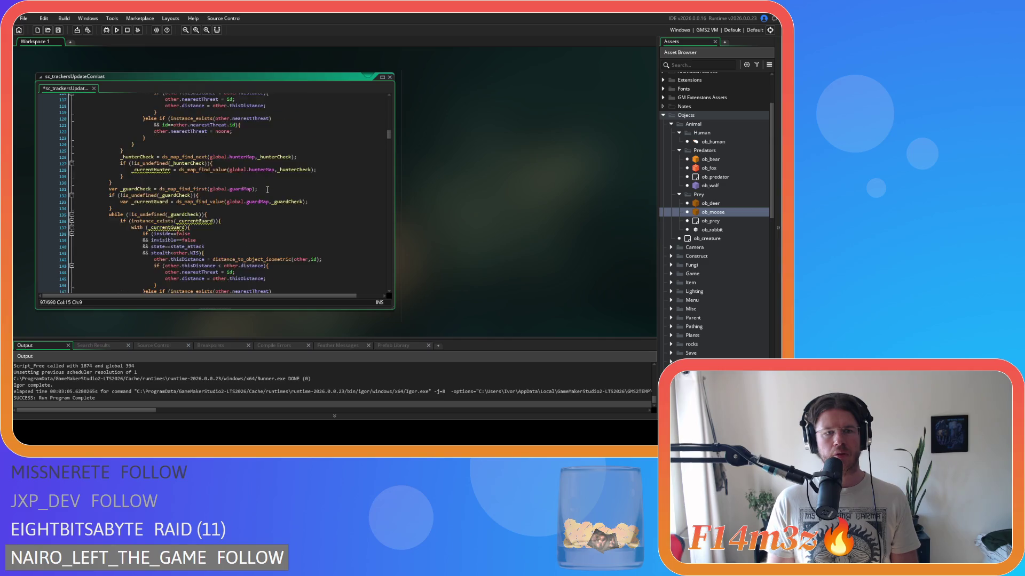
scroll(267, 190, "up", 3)
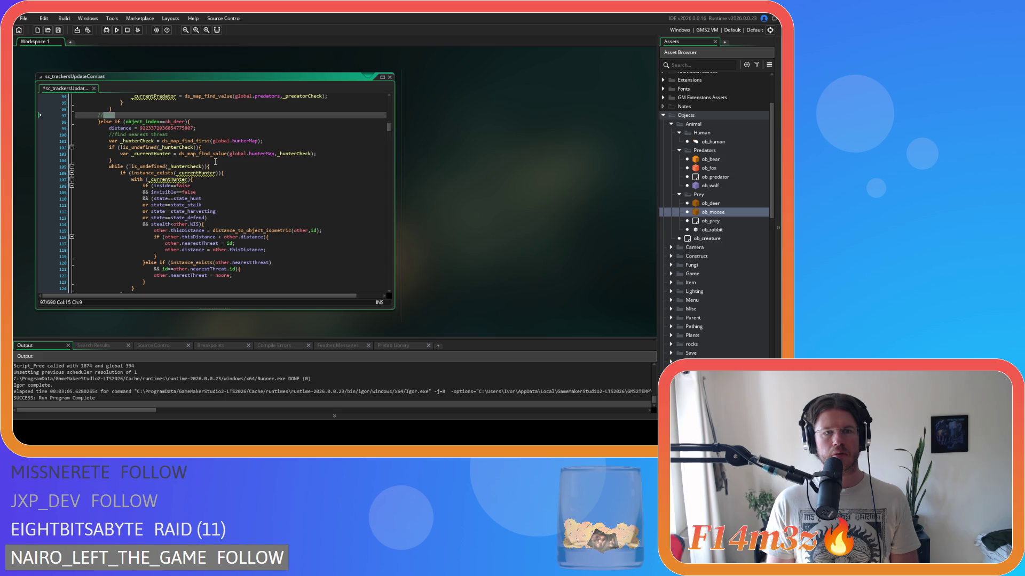
scroll(216, 161, "up", 20)
scroll(270, 176, "down", 18)
scroll(277, 172, "down", 20)
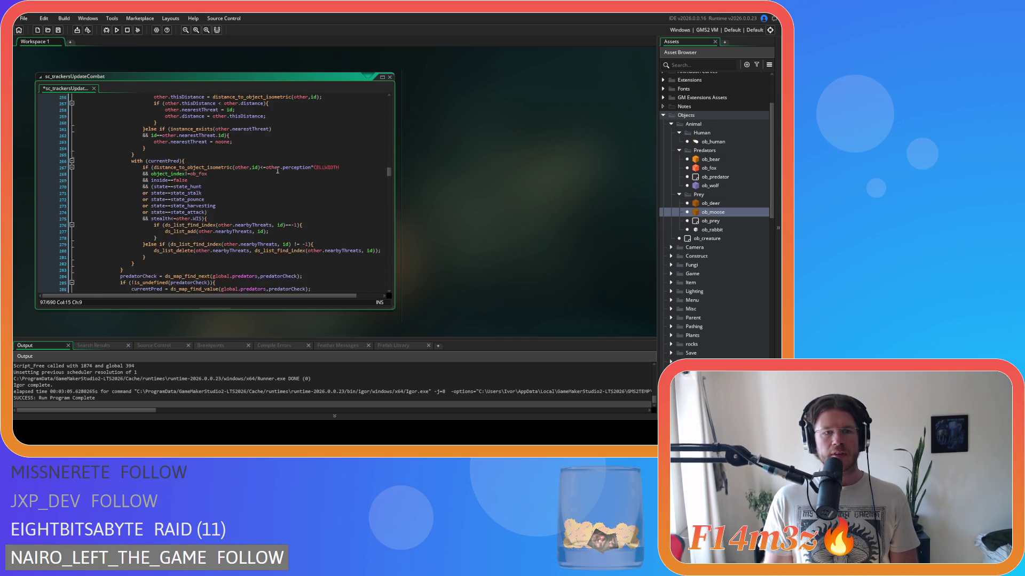
scroll(277, 170, "down", 20)
scroll(276, 171, "down", 20)
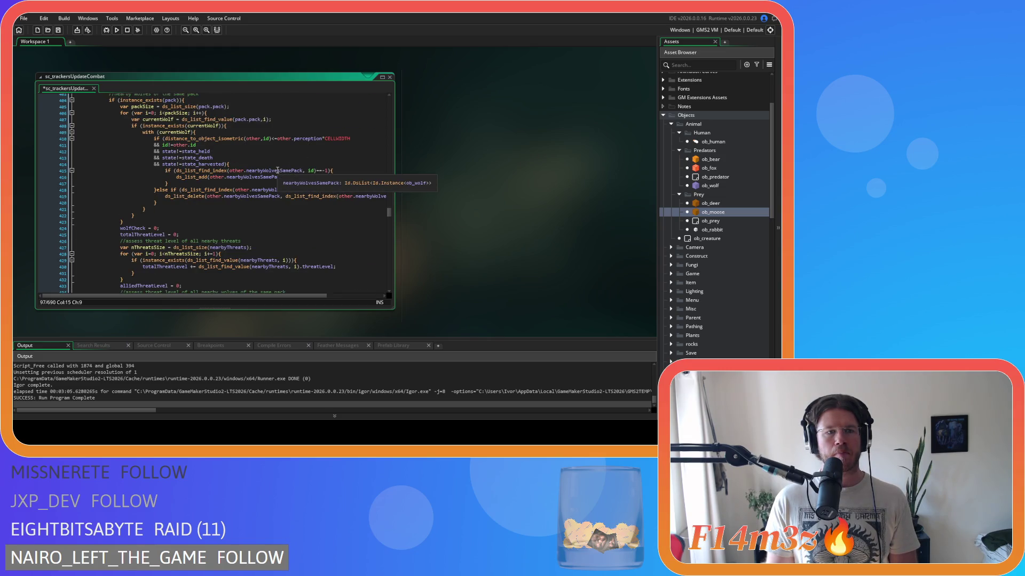
scroll(277, 170, "down", 9)
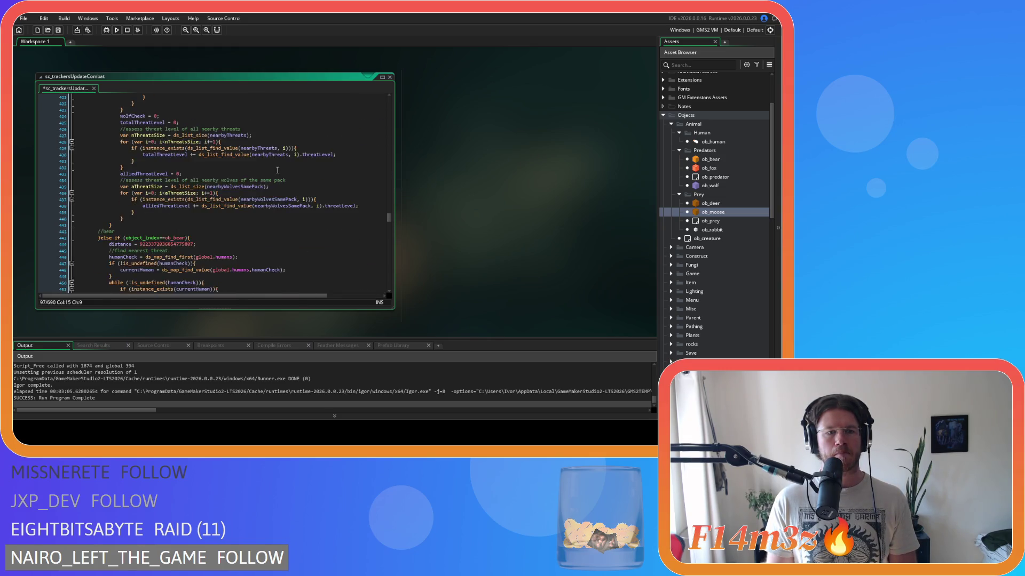
scroll(277, 170, "down", 15)
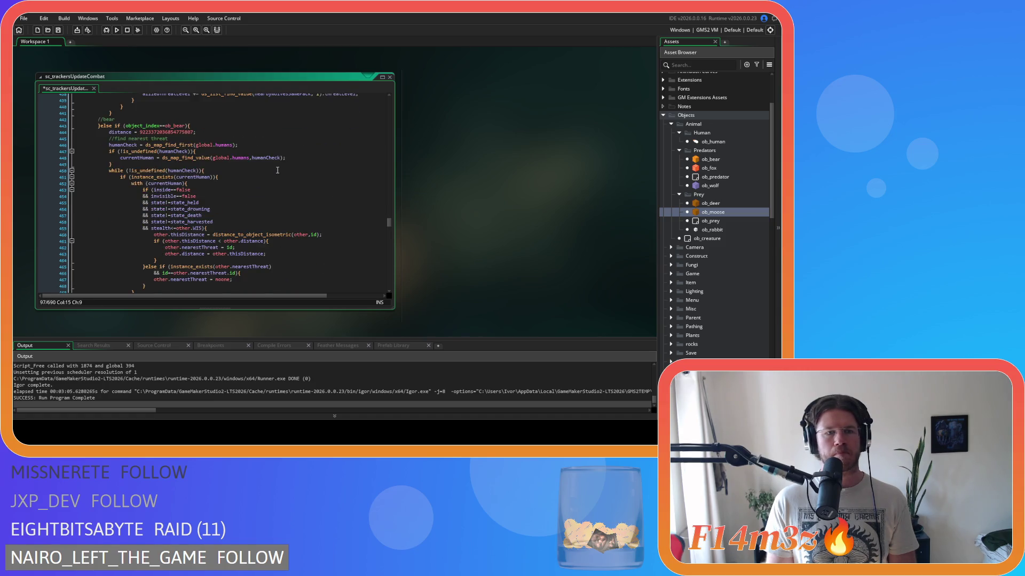
key("Left")
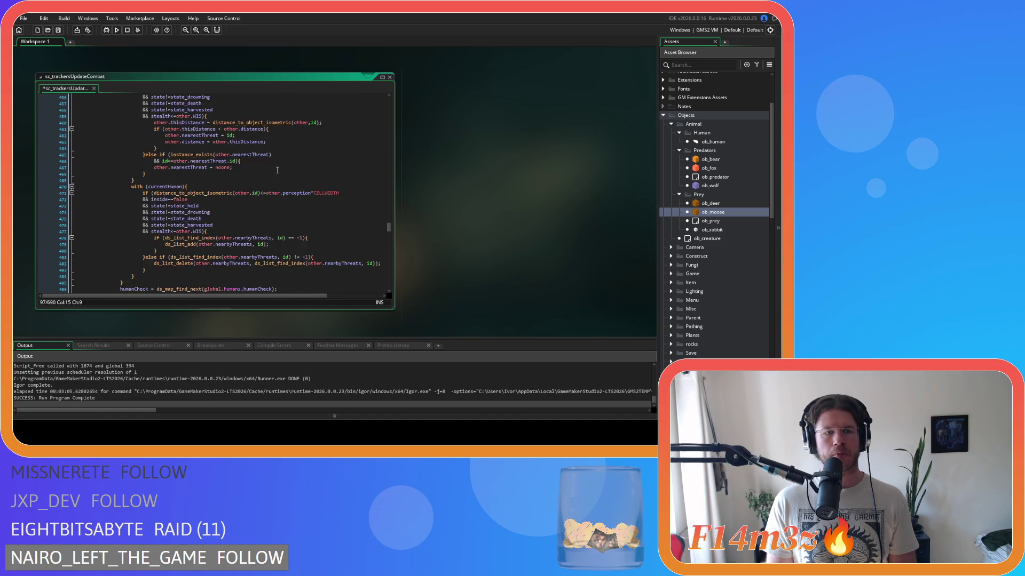
scroll(276, 167, "up", 5)
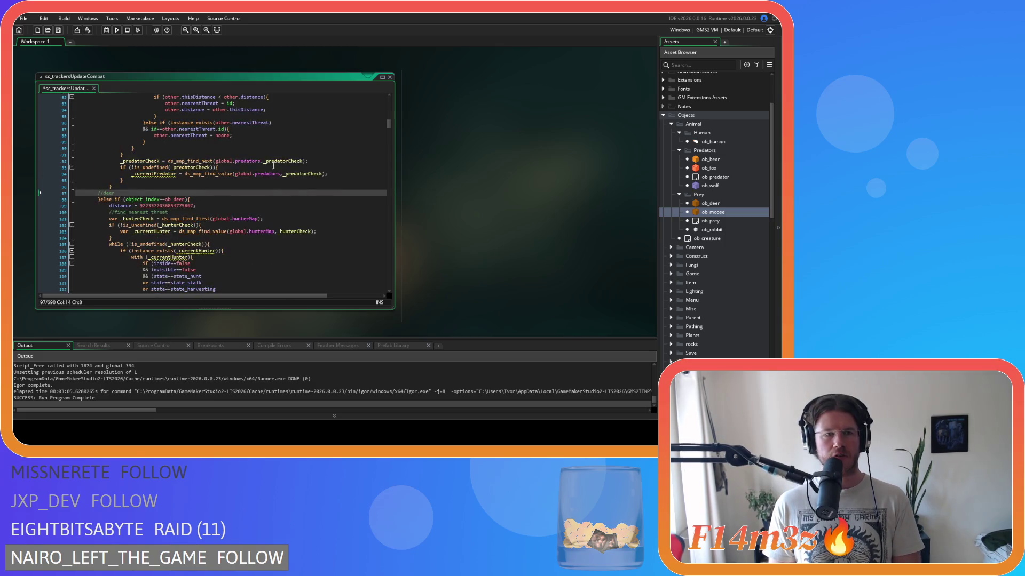
scroll(273, 166, "down", 20)
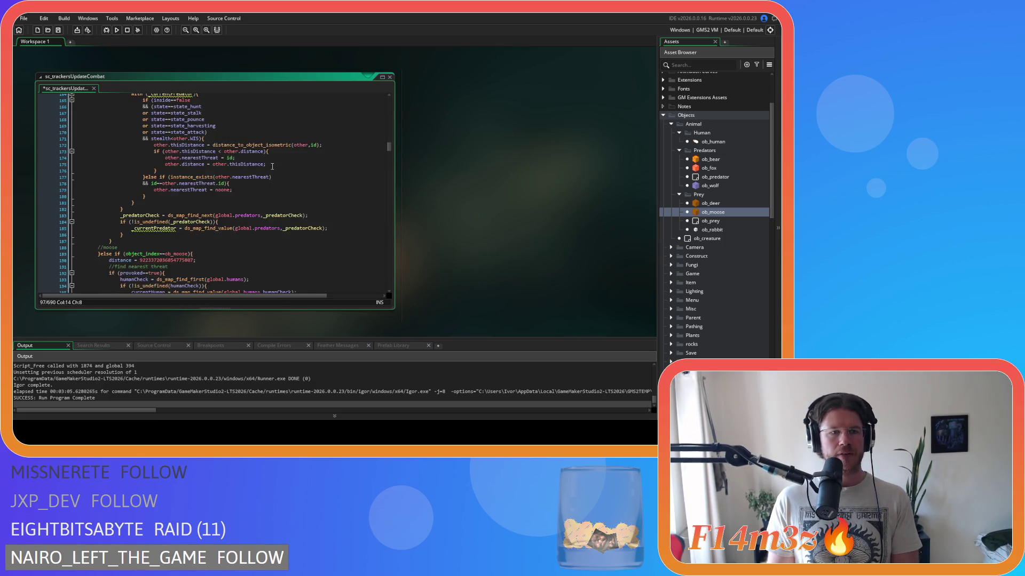
scroll(264, 174, "up", 13)
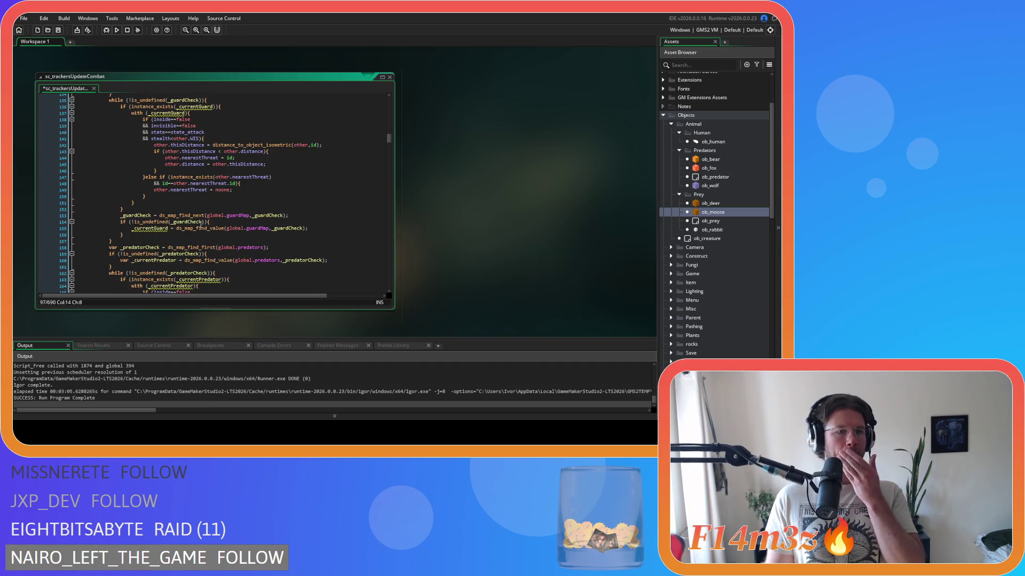
scroll(131, 214, "up", 5)
Select the deer's hunter and guard tracking loops and bring up their editing options.
mouse_move(136, 243)
left_mouse_down()
mouse_move(132, 200)
mouse_move(201, 239)
mouse_move(184, 214)
mouse_move(118, 179)
mouse_move(105, 147)
mouse_move(109, 168)
mouse_move(112, 158)
left_mouse_up()
scroll(112, 159, "down", 1)
scroll(113, 155, "down", 5)
scroll(120, 177, "up", 7)
right_click(119, 160)
Copy the selected deer hunter and guard tracking code.
key("Escape")
left_click(231, 175)
type("}")
Find 'moose' and place the caret inside the moose branch's empty else block.
key("ctrl+f")
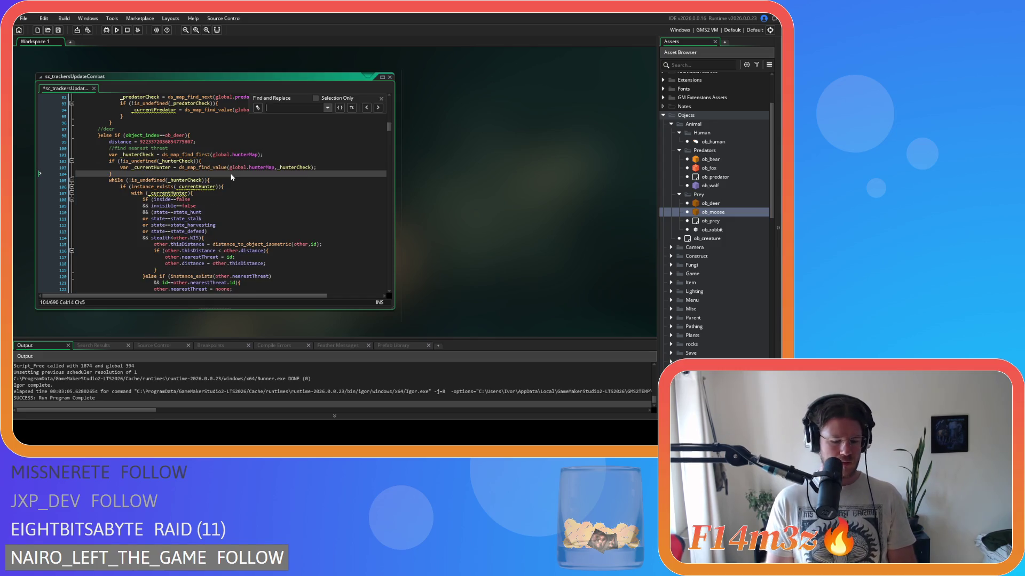
type("moose")
left_click(381, 98)
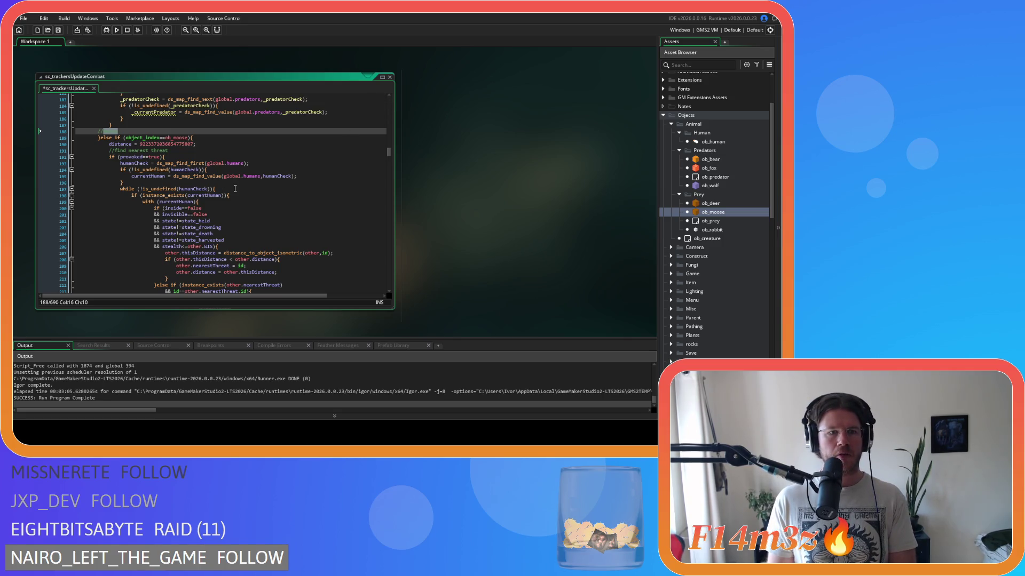
left_click(190, 157)
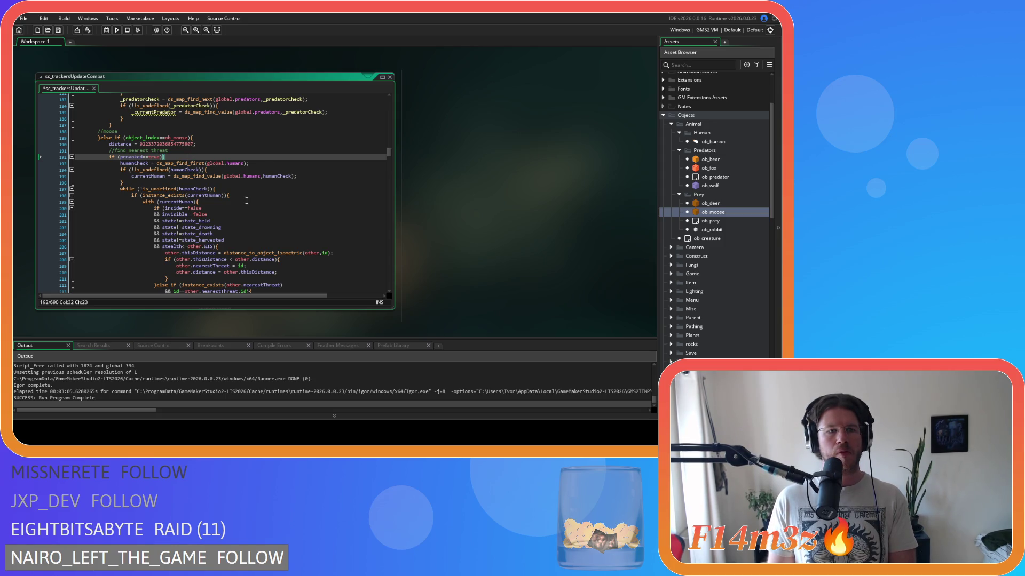
scroll(246, 201, "down", 15)
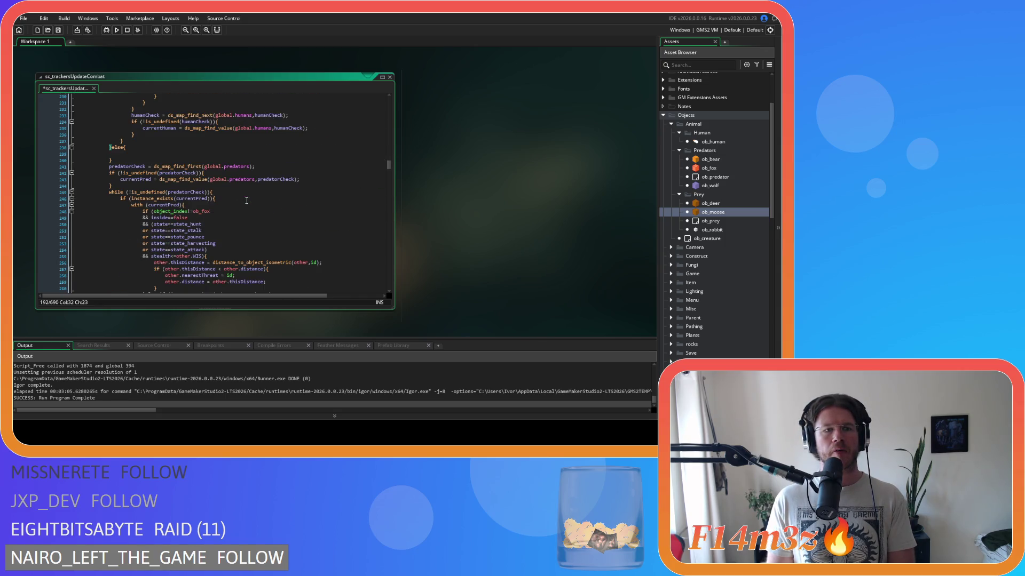
scroll(246, 201, "down", 4)
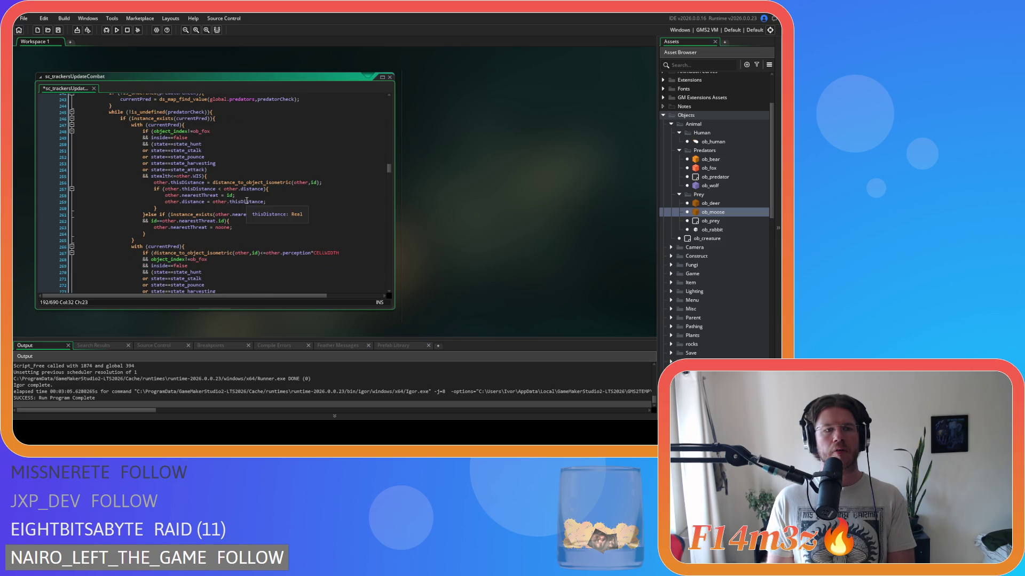
scroll(246, 201, "up", 3)
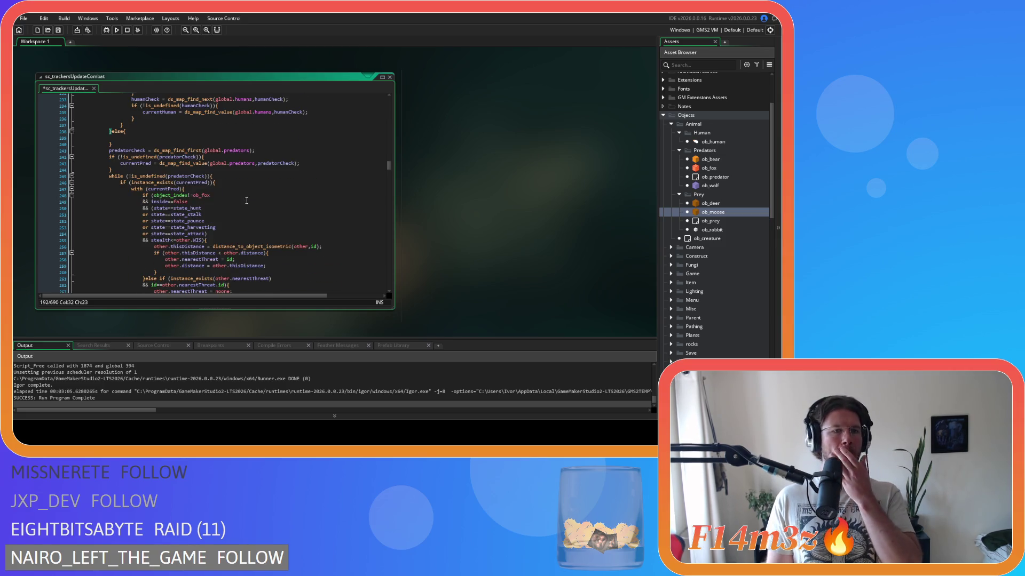
left_click(151, 138)
Paste the deer hunter and guard loops into the moose else block and save the script.
key("ctrl+v")
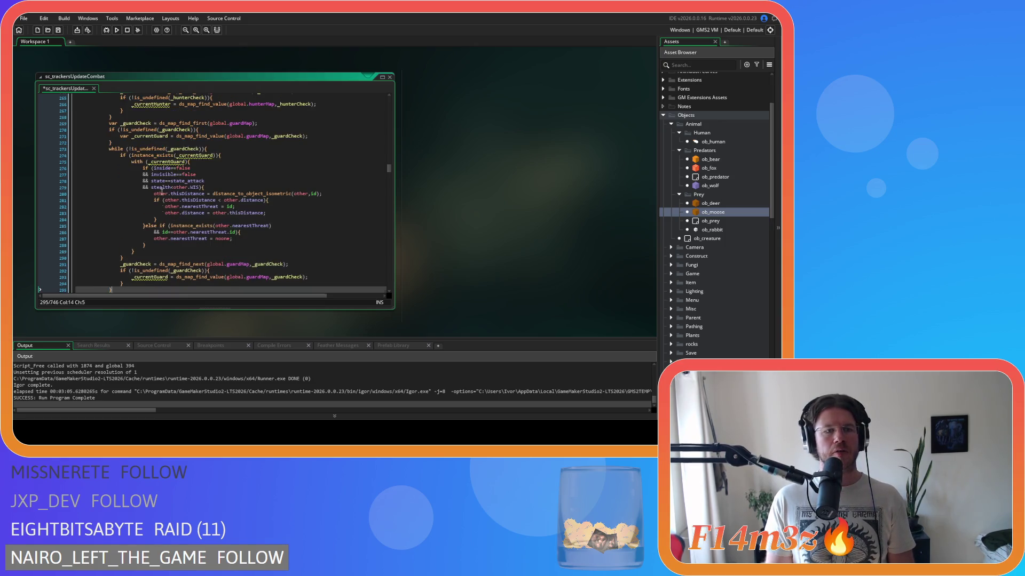
left_click_drag(112, 209, 89, 187)
scroll(89, 186, "up", 12)
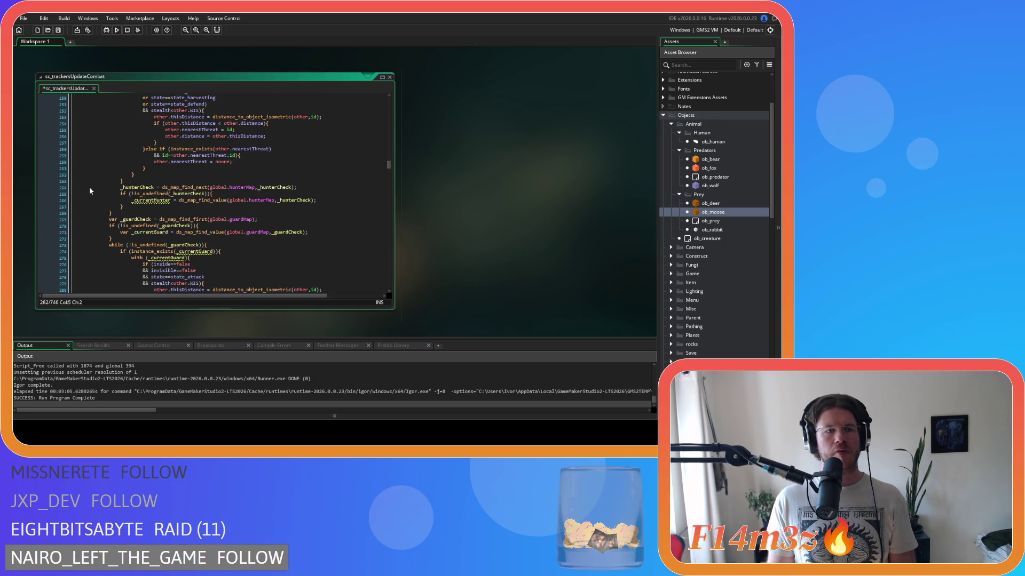
scroll(89, 187, "up", 2)
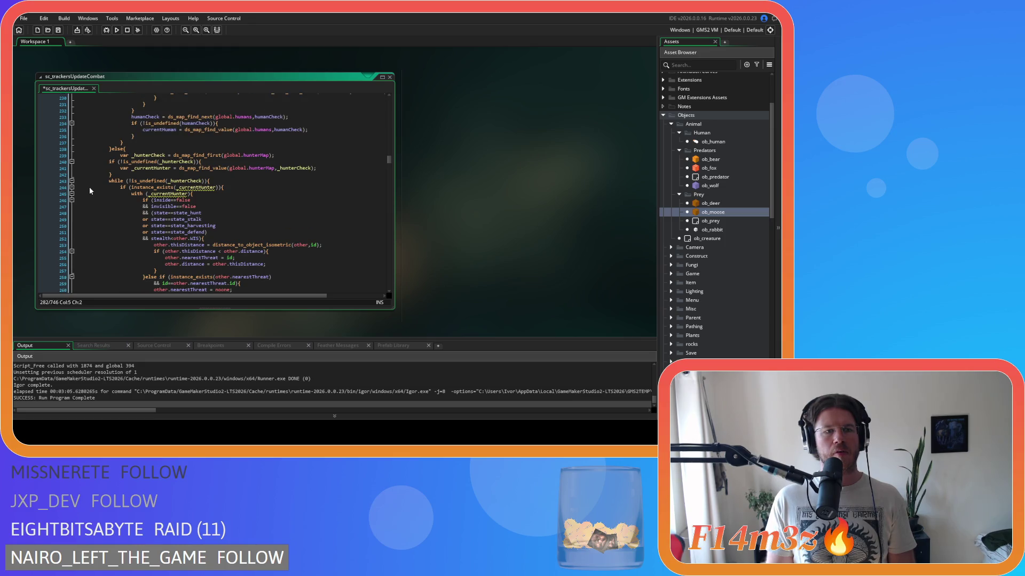
left_click(88, 158, "shift")
left_click(222, 198)
key("ctrl+s")
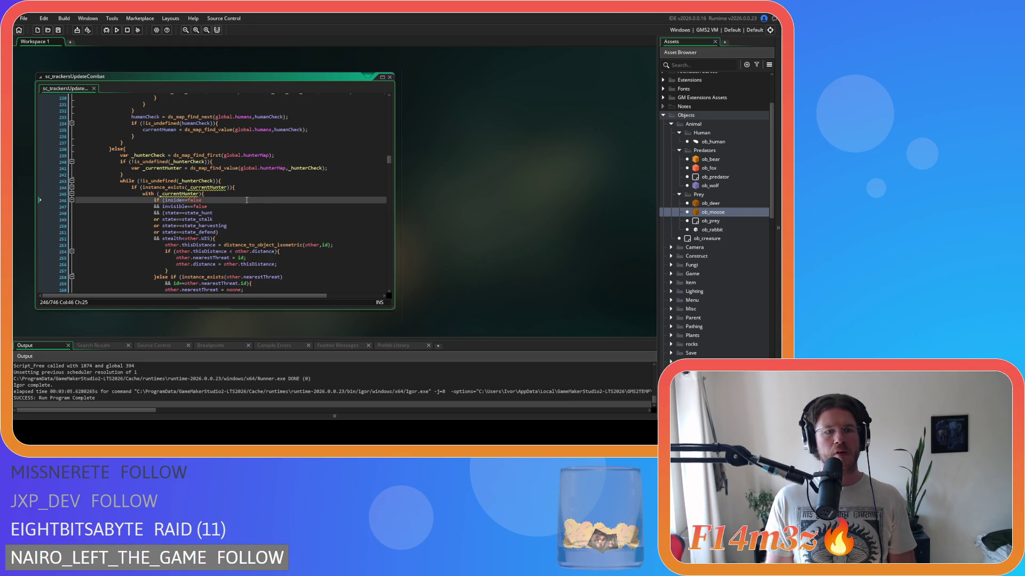
Add a '//unprovoked' comment line directly under the moose '}else{'.
scroll(267, 199, "down", 5)
scroll(267, 199, "up", 4)
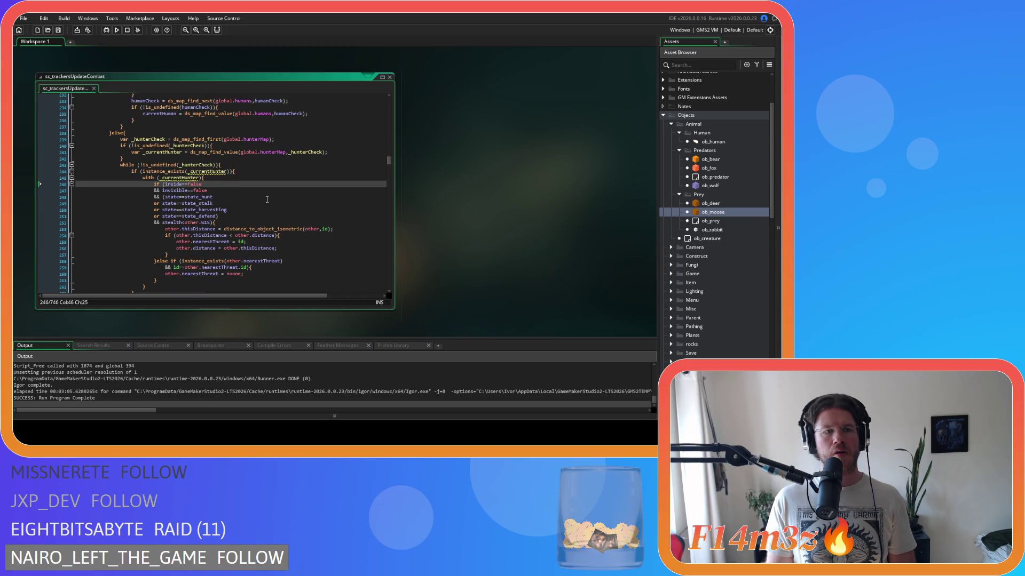
left_click(149, 132)
key("Return")
type("//")
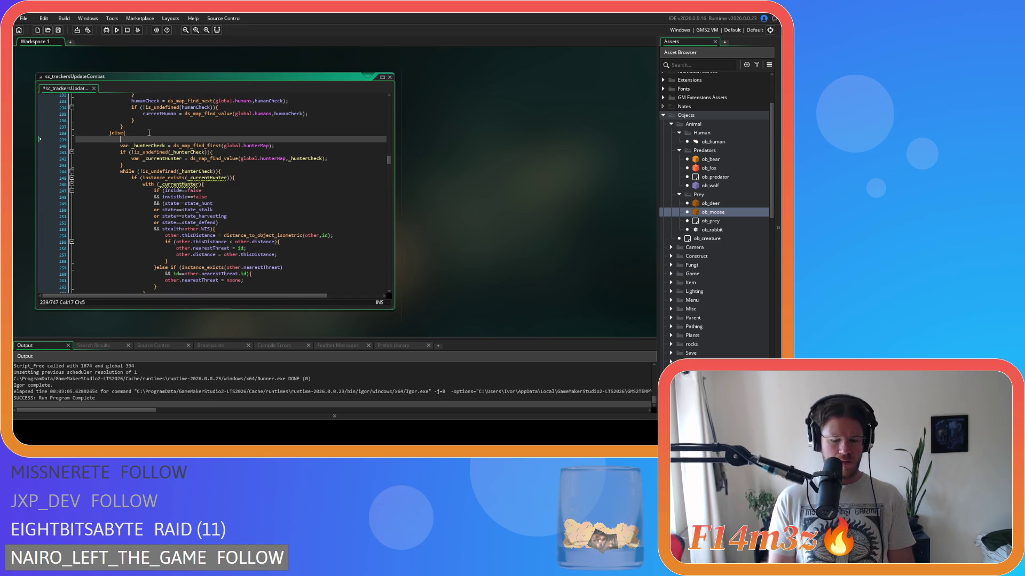
type("unprovoked")
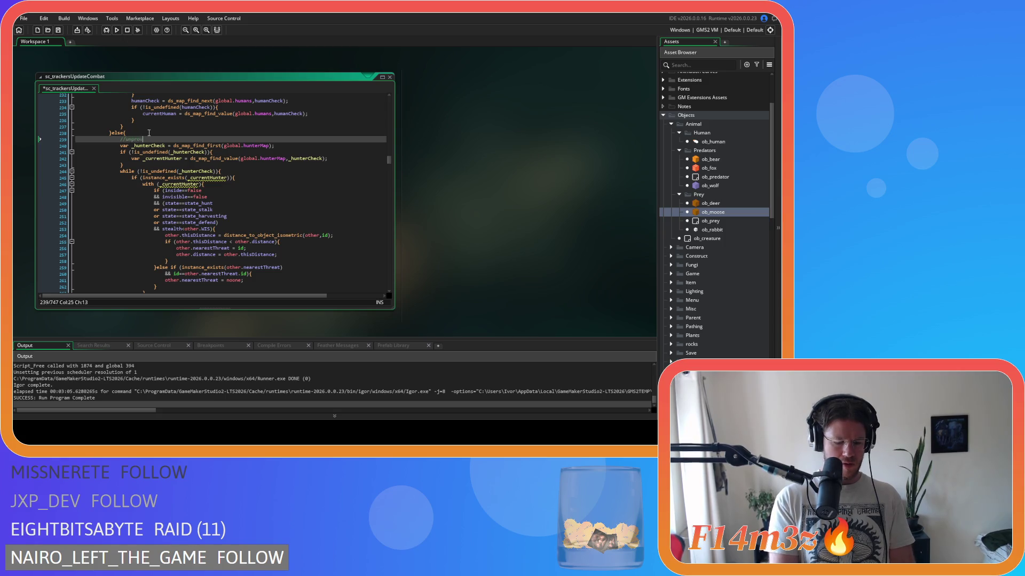
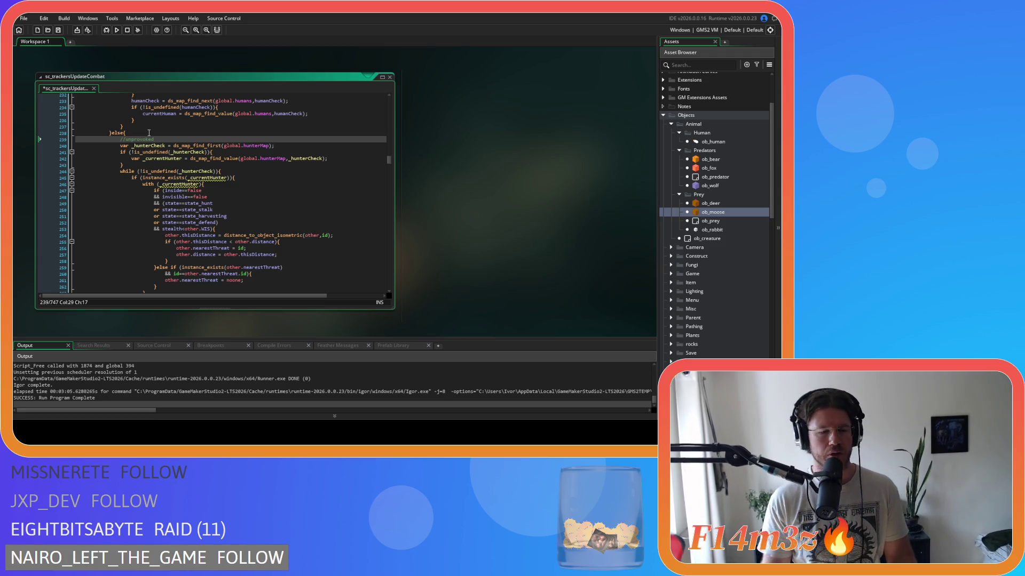
Review the hunter tracking loop and hunter map lookup in sc_trackersUpdateCombat.
left_click(204, 185)
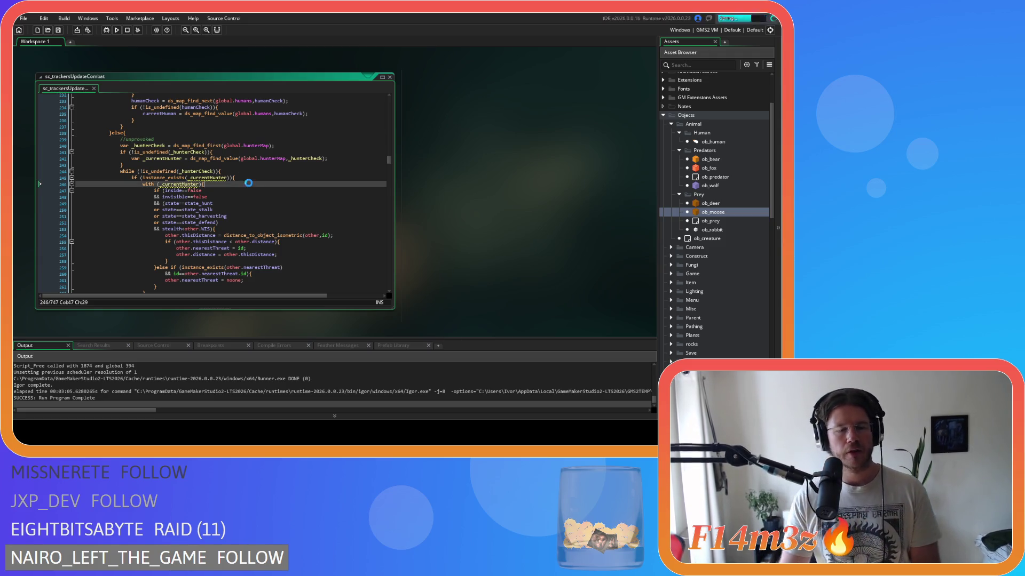
left_click(199, 158)
scroll(219, 193, "up", 3)
left_click(239, 233)
scroll(251, 229, "down", 18)
scroll(254, 228, "up", 18)
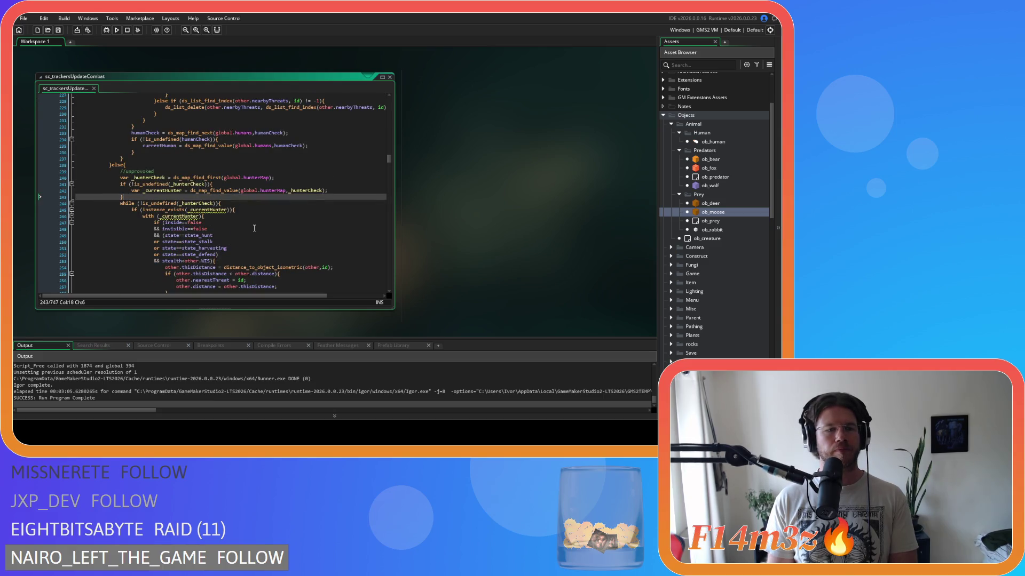
scroll(254, 228, "up", 17)
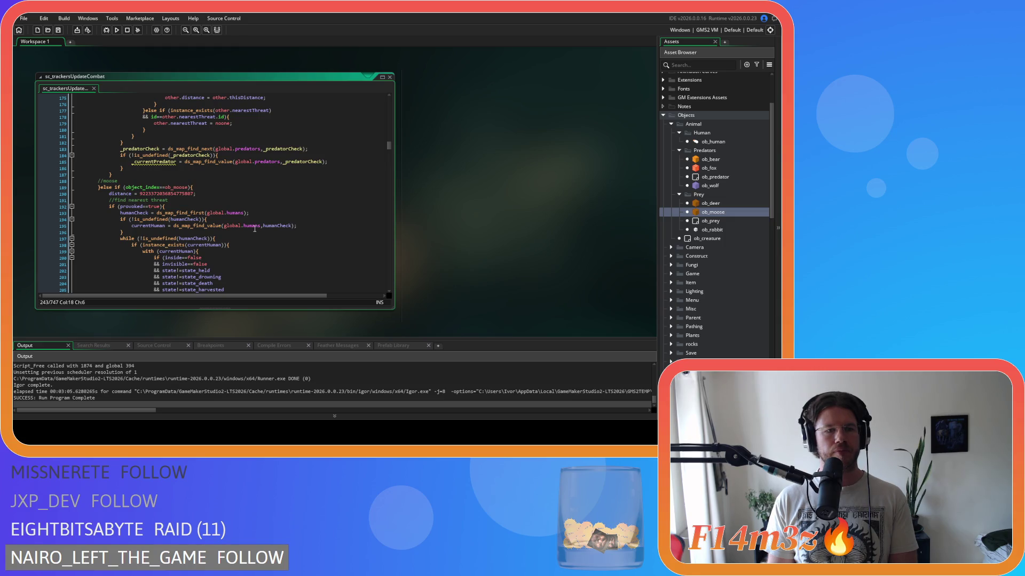
Scroll down from the moose provoked check through the guard tracker checks.
left_click(217, 209)
scroll(224, 219, "down", 3)
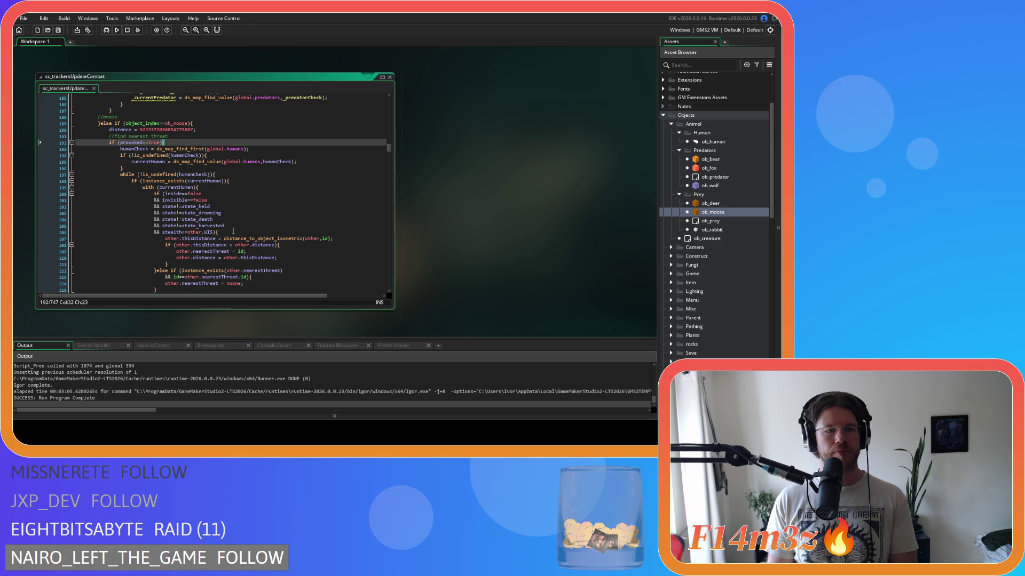
scroll(232, 231, "down", 2)
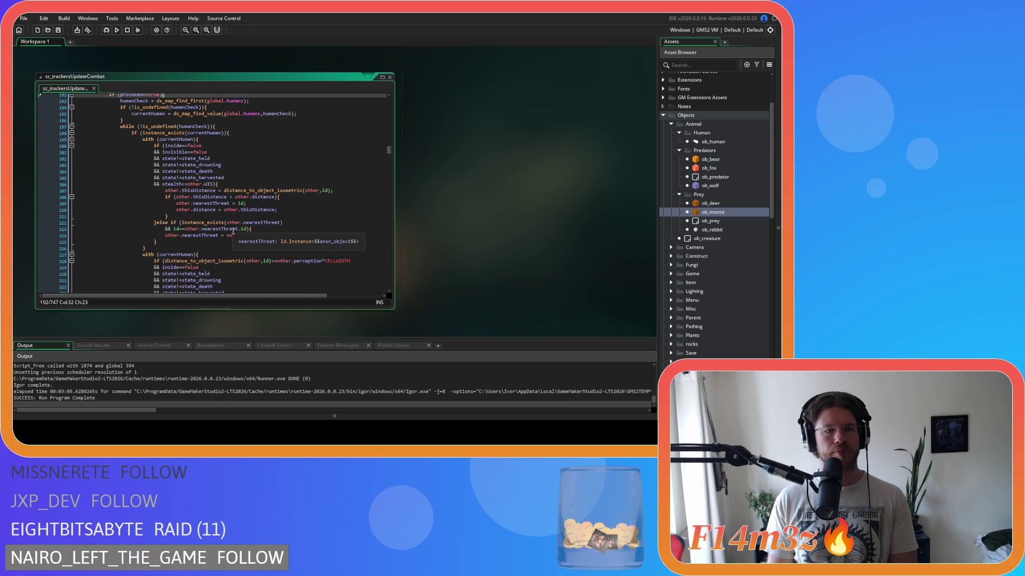
scroll(233, 231, "up", 2)
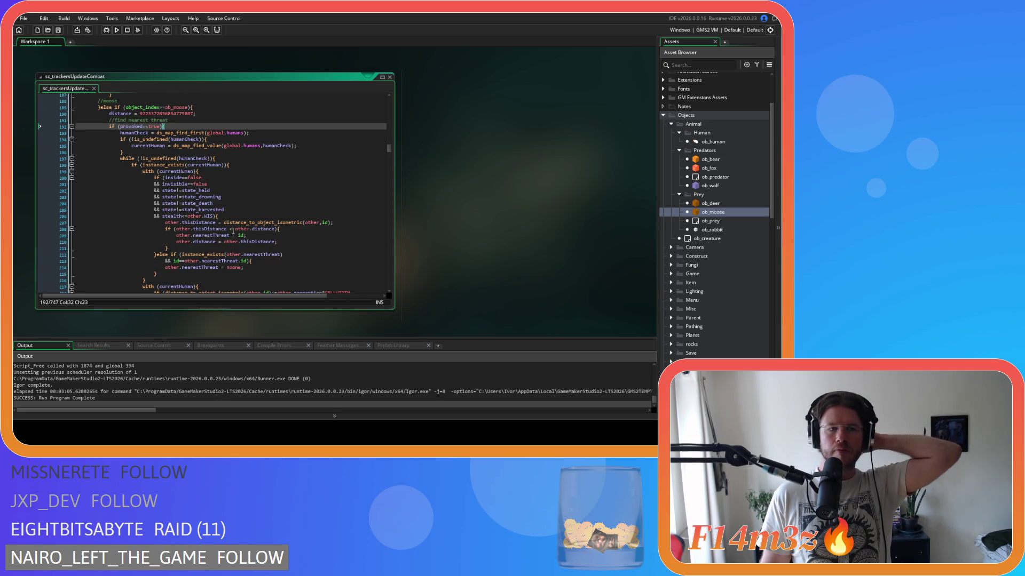
scroll(233, 230, "down", 10)
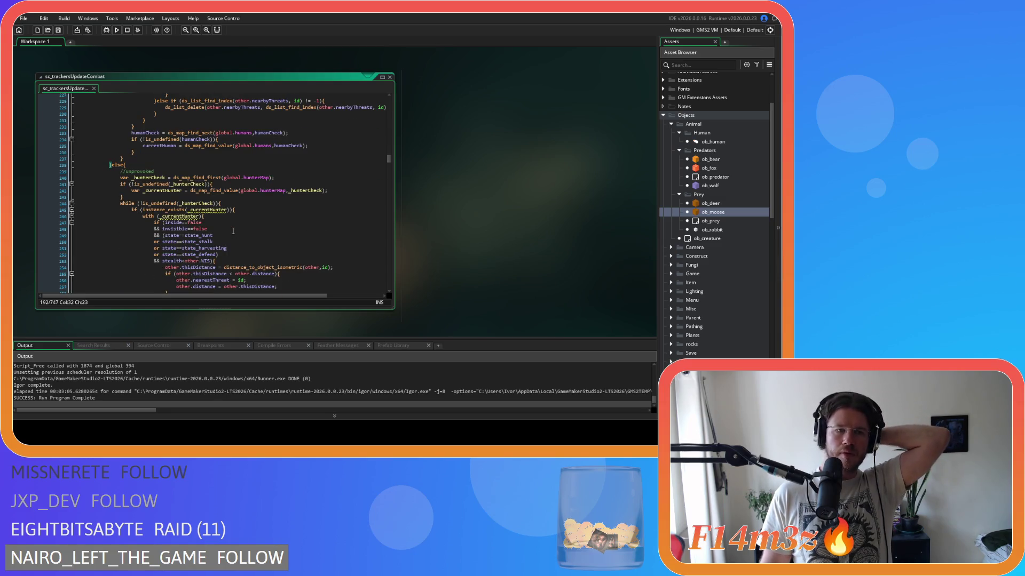
scroll(233, 231, "down", 3)
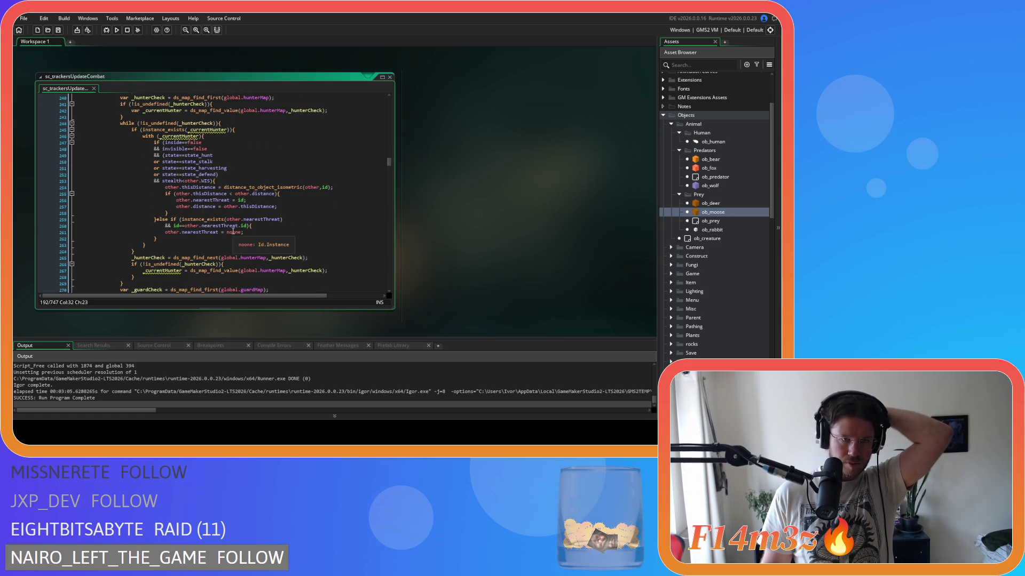
scroll(232, 231, "down", 1)
scroll(233, 231, "down", 3)
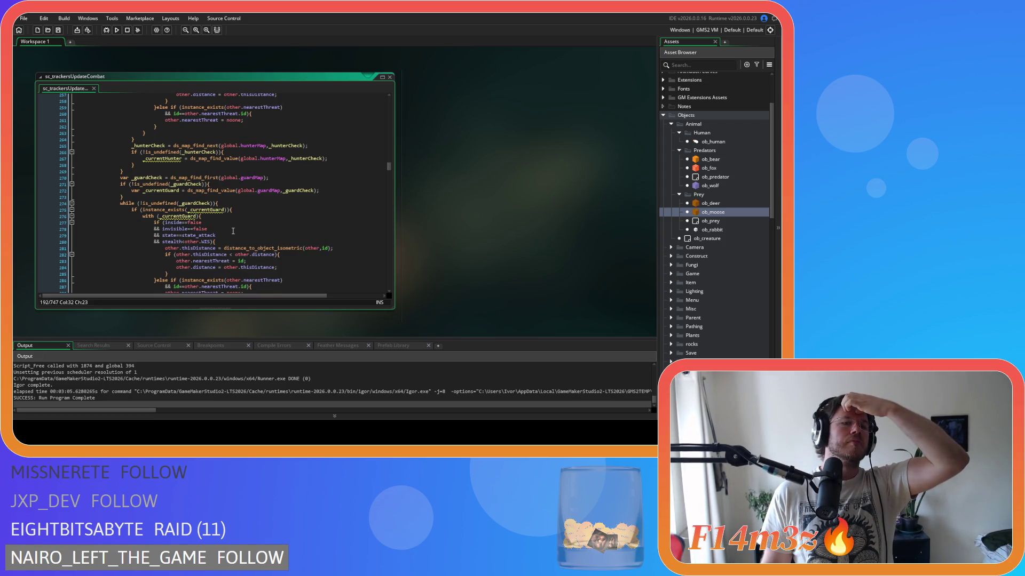
scroll(233, 231, "down", 2)
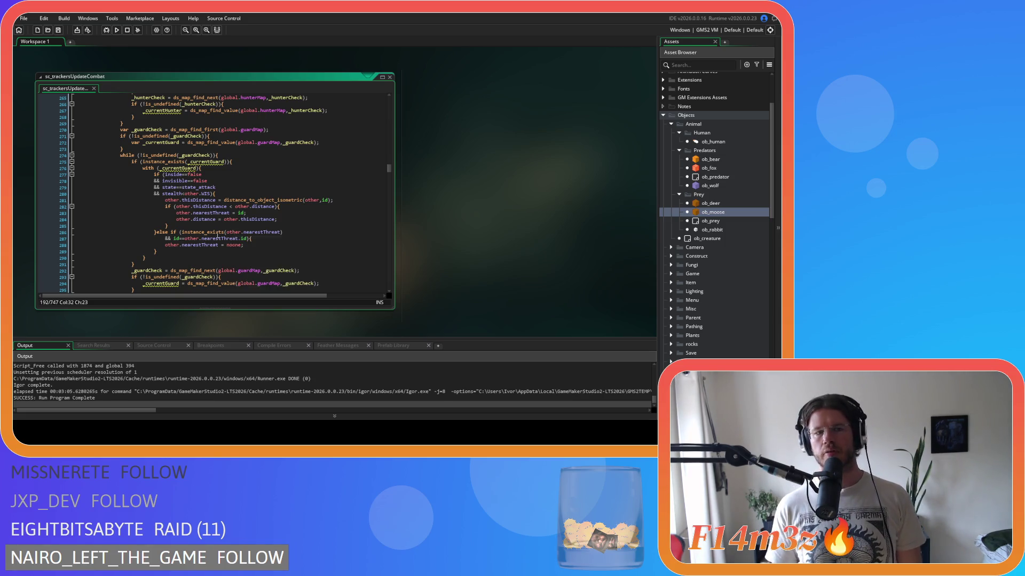
Scroll through the predator checks and return to the unprovoked else branch.
scroll(233, 231, "down", 12)
scroll(215, 215, "down", 7)
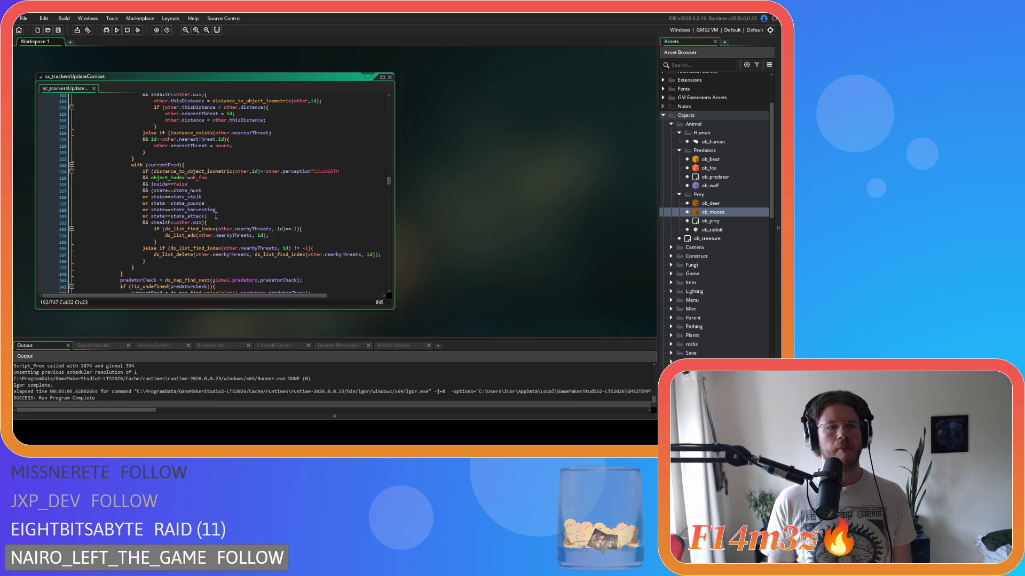
scroll(255, 253, "down", 3)
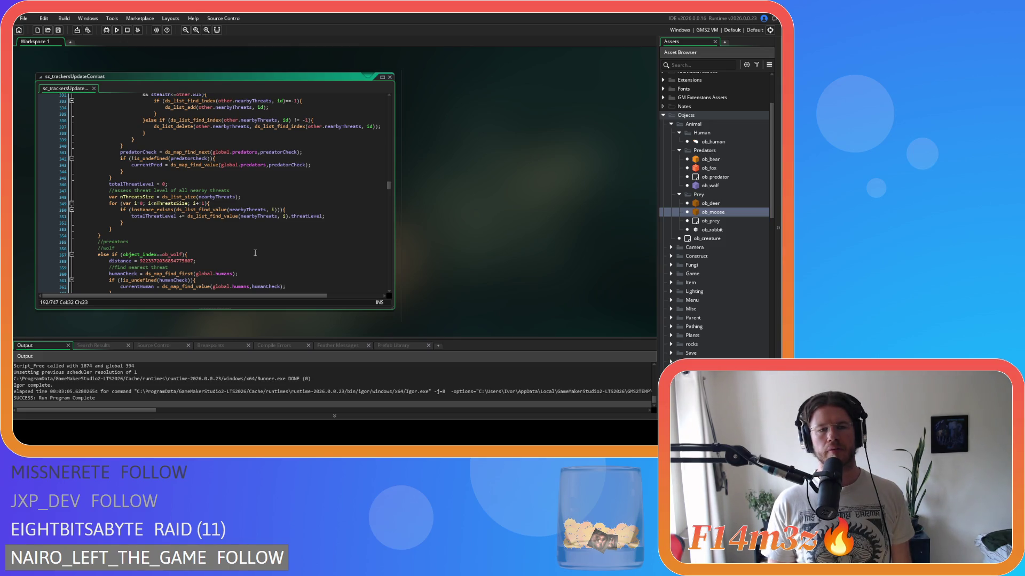
scroll(255, 253, "up", 20)
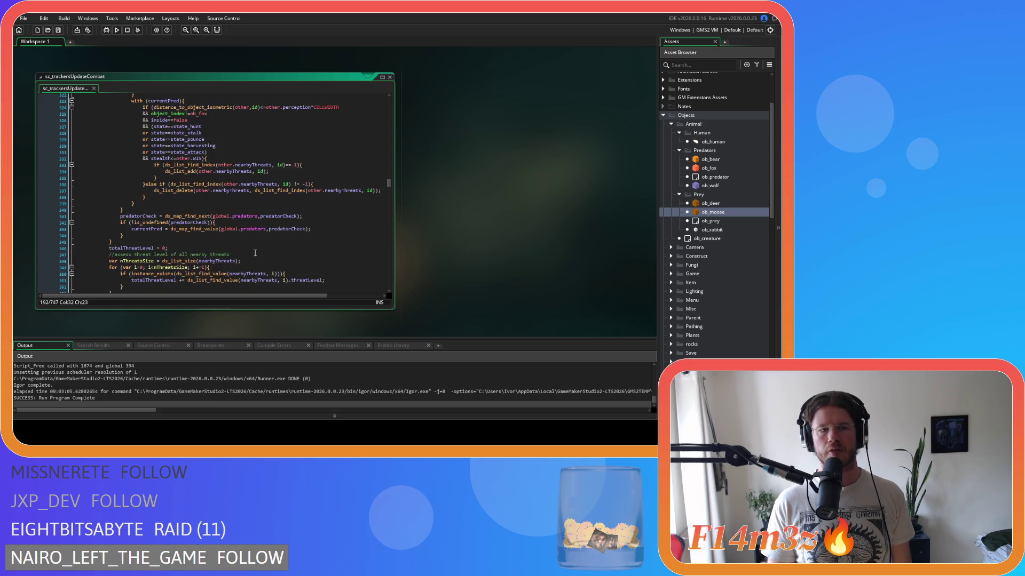
scroll(255, 253, "up", 1)
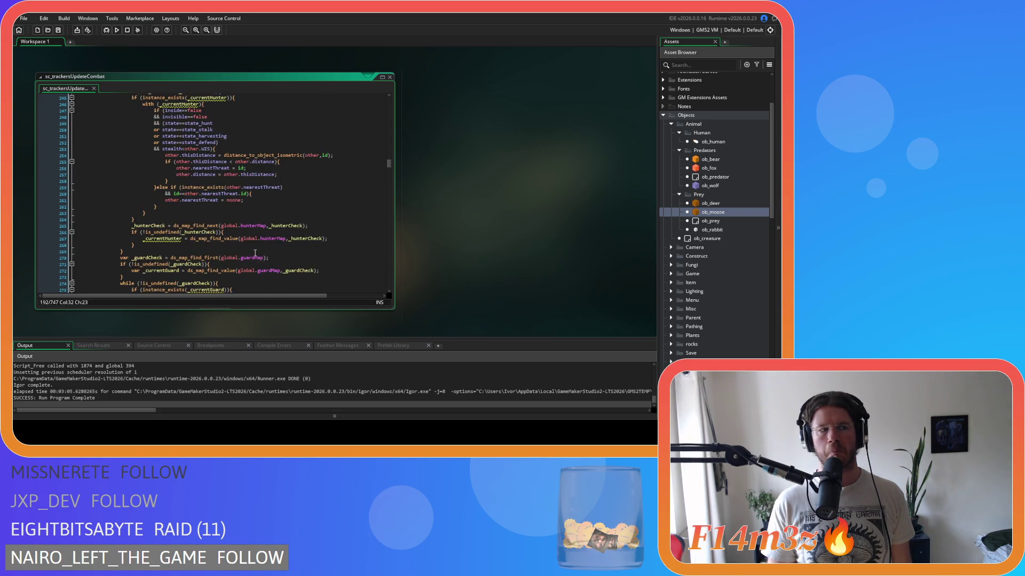
scroll(258, 240, "up", 10)
left_click(256, 238)
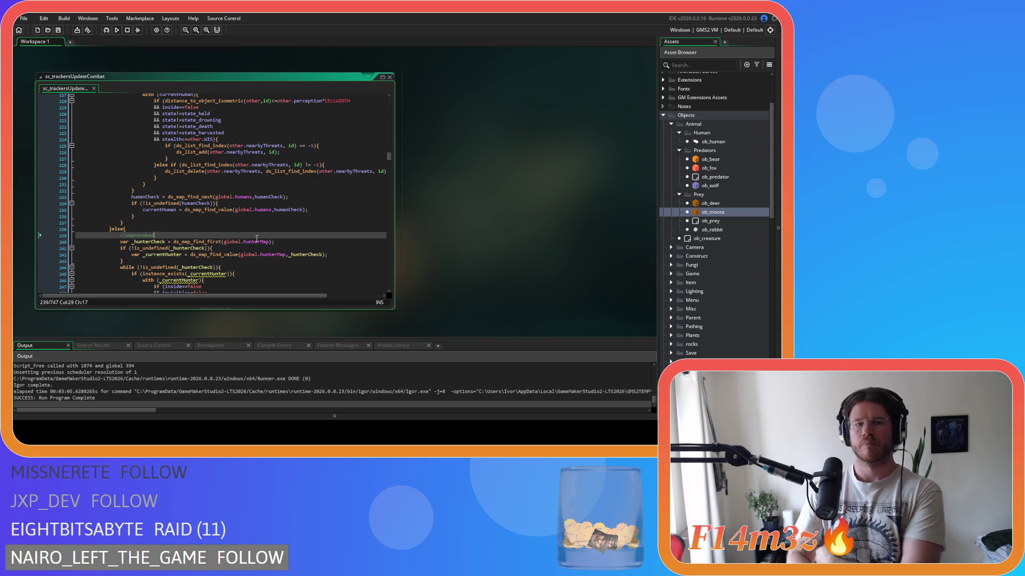
Inspect the moose human-tracking loop and human check around line 194.
scroll(223, 247, "up", 10)
scroll(223, 247, "down", 3)
left_click(231, 201)
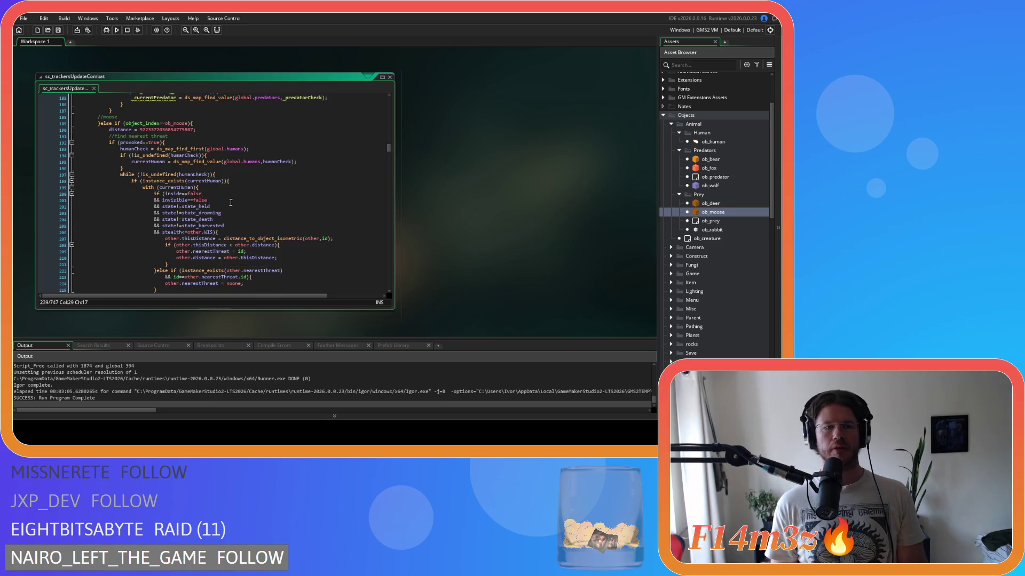
scroll(232, 201, "up", 3)
left_click(222, 186)
key("Down")
key("Down")
key("Down")
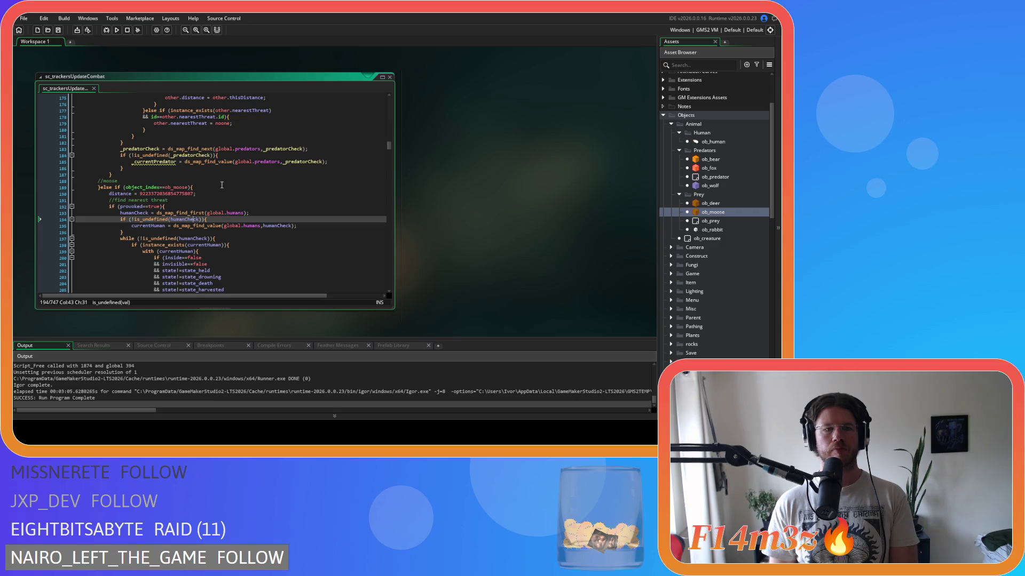
scroll(221, 184, "down", 10)
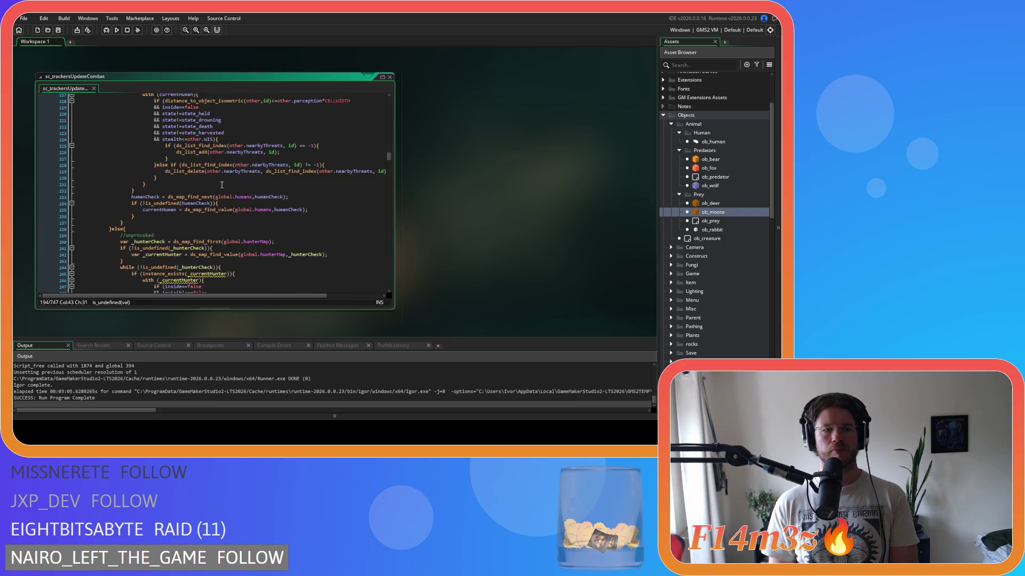
scroll(222, 185, "down", 9)
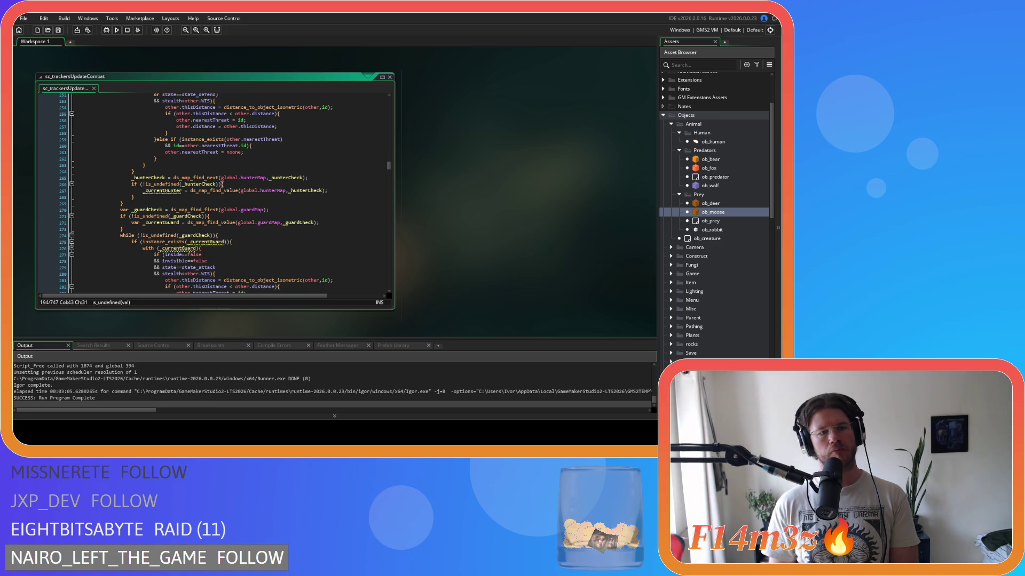
scroll(222, 185, "up", 2)
Inspect the guard tracker check and its tracking loop.
left_click(122, 235)
scroll(224, 248, "up", 9)
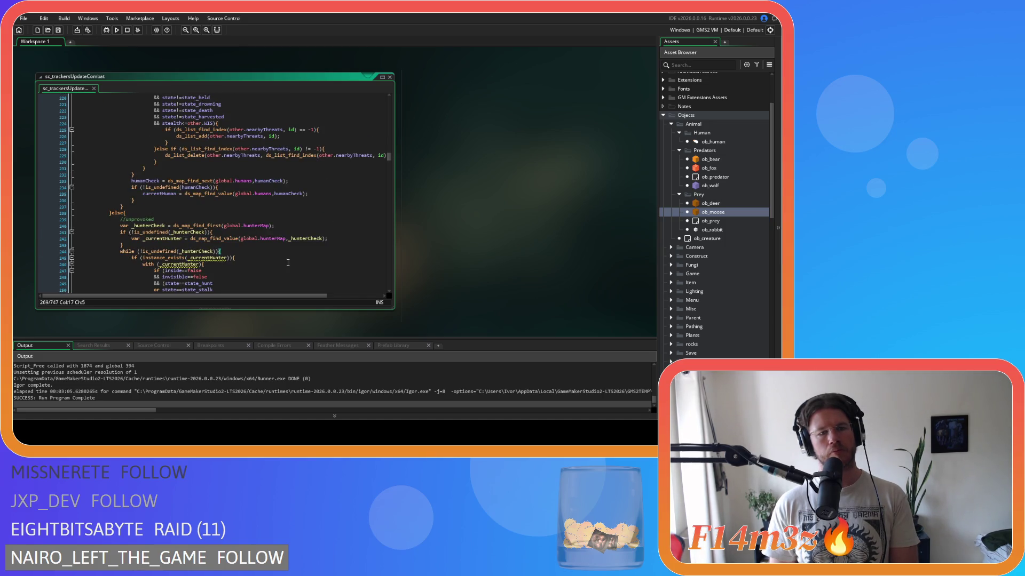
scroll(288, 263, "down", 4)
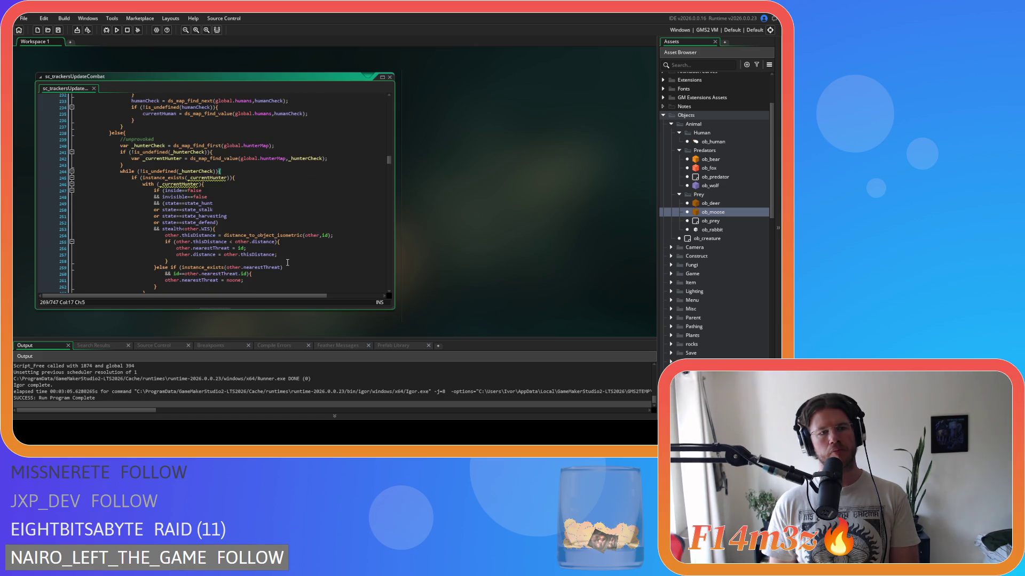
scroll(288, 263, "down", 8)
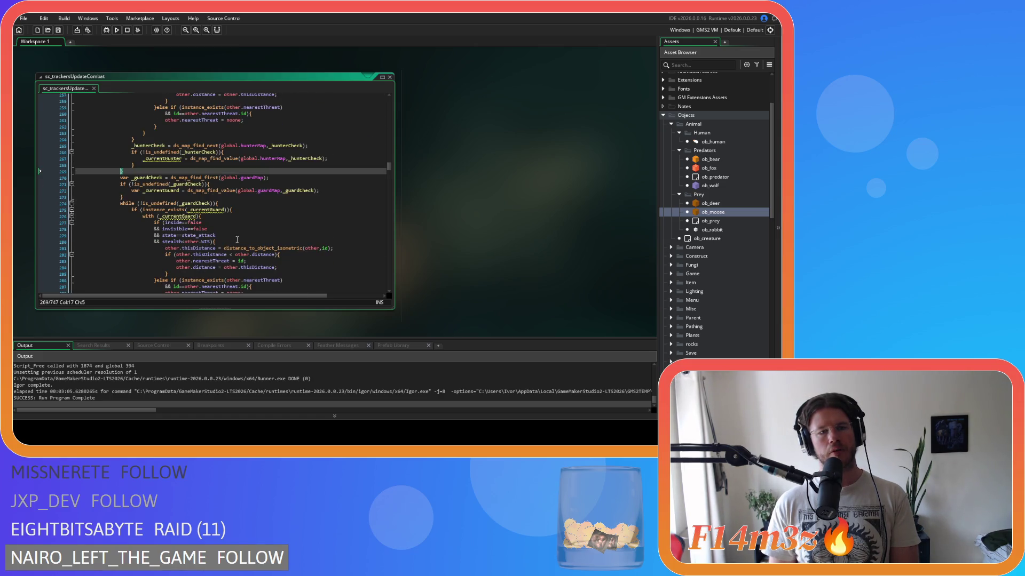
left_click(227, 203)
scroll(234, 223, "down", 9)
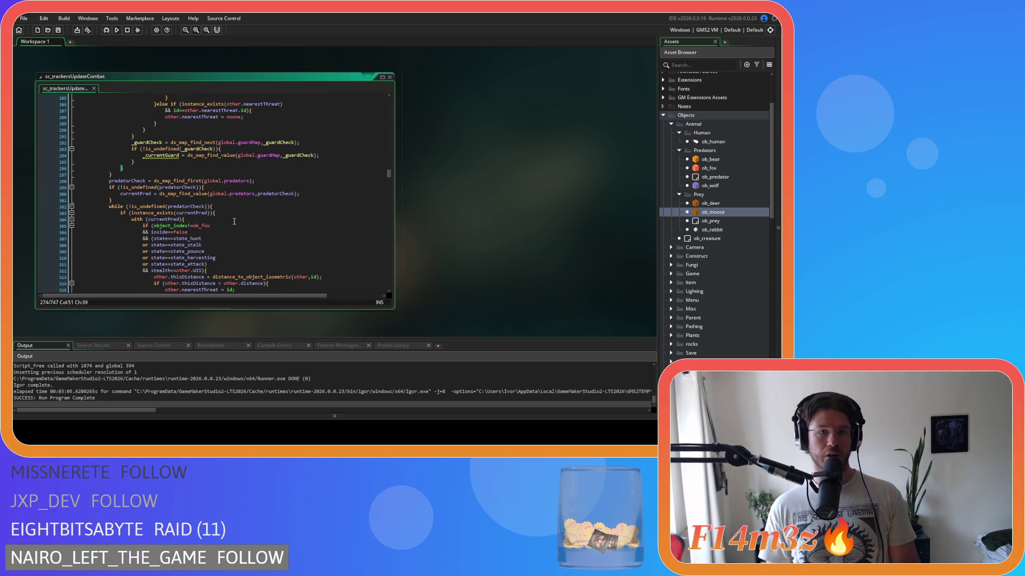
Inspect the predator tracker lookup, tracking loop and next-predator lookup.
left_click(145, 175)
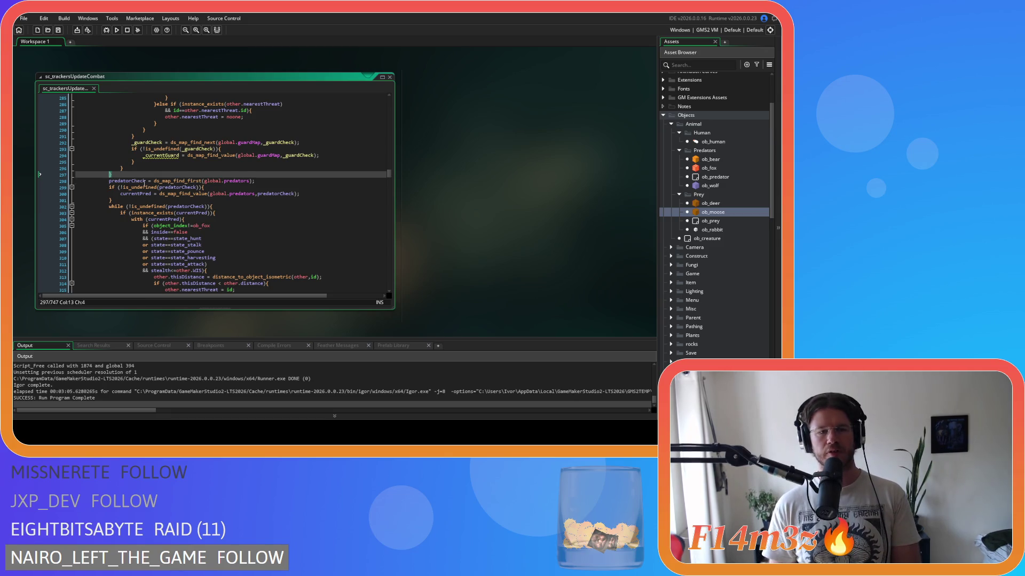
scroll(172, 185, "down", 2)
key("Left")
left_click(246, 157)
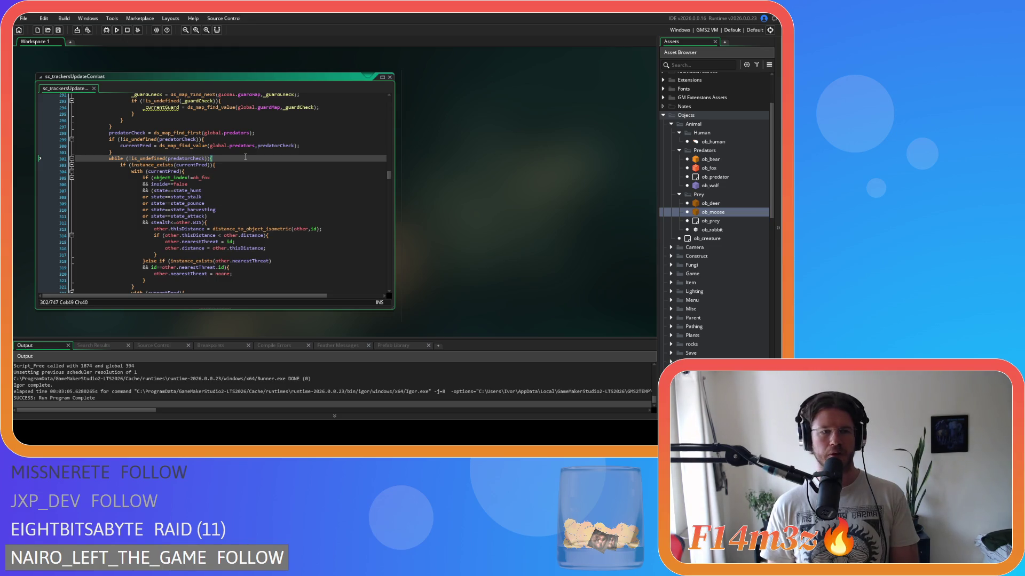
scroll(161, 210, "down", 10)
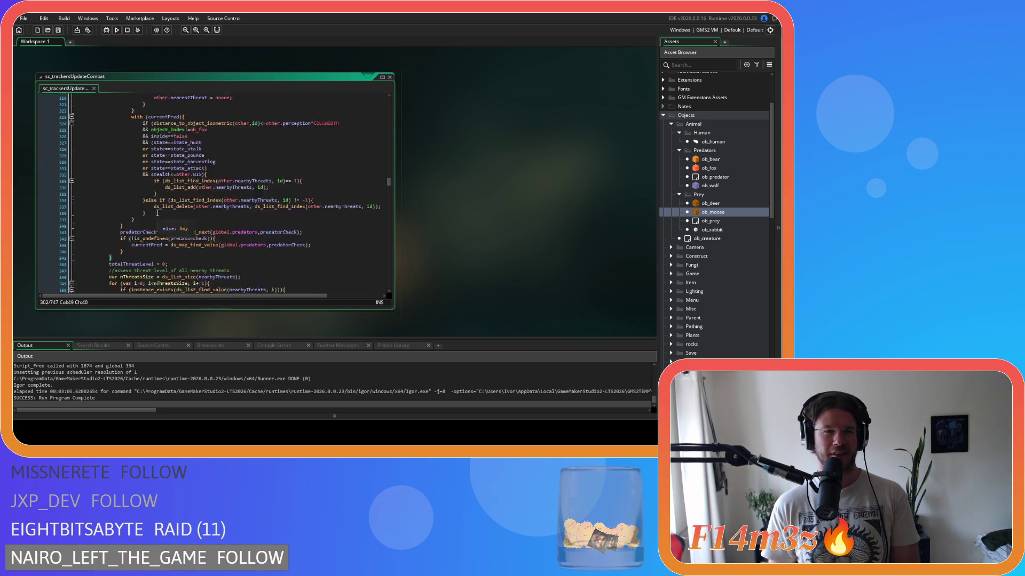
left_click(131, 225)
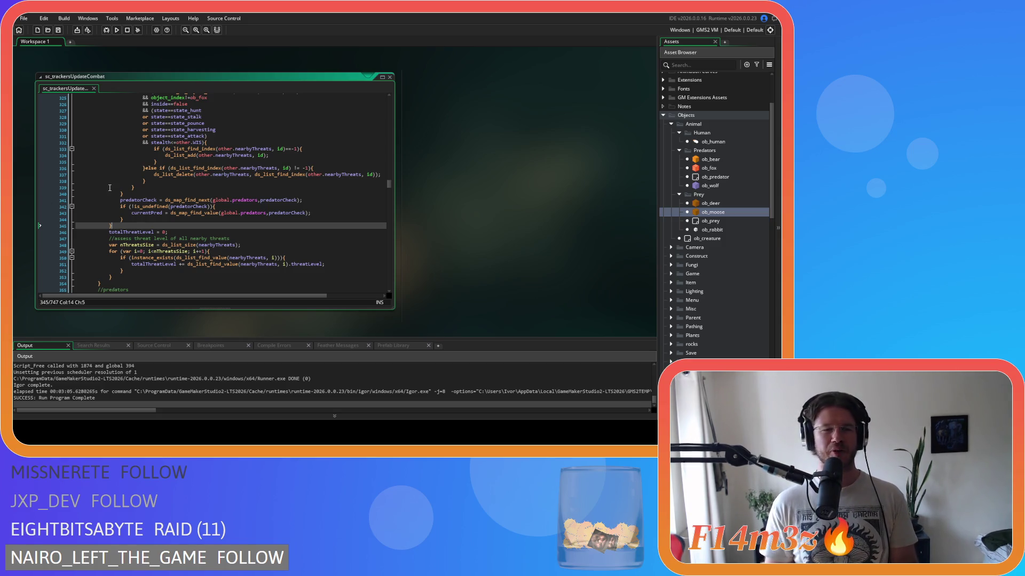
left_click(161, 192)
left_click(123, 226)
Scroll the workspace so the script editor slides down out of view.
scroll(160, 213, "up", 3)
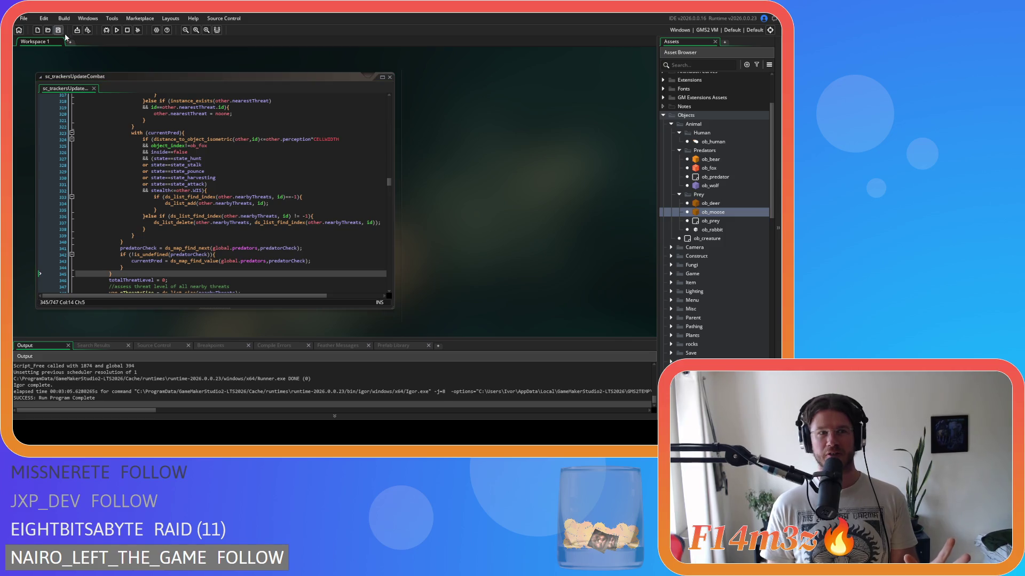
left_click(268, 185)
scroll(268, 185, "up", 14)
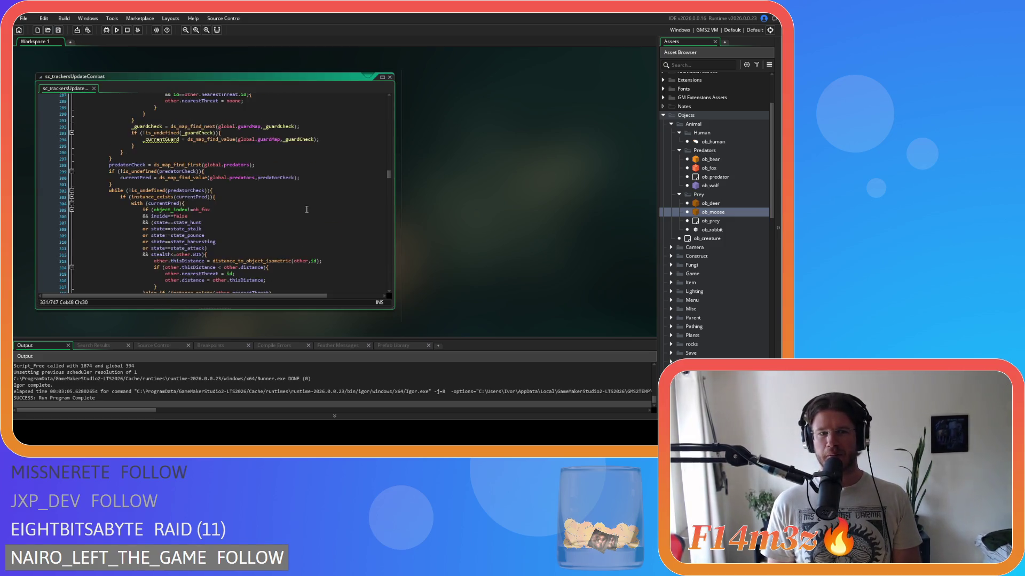
scroll(489, 159, "up", 3)
scroll(473, 213, "up", 5)
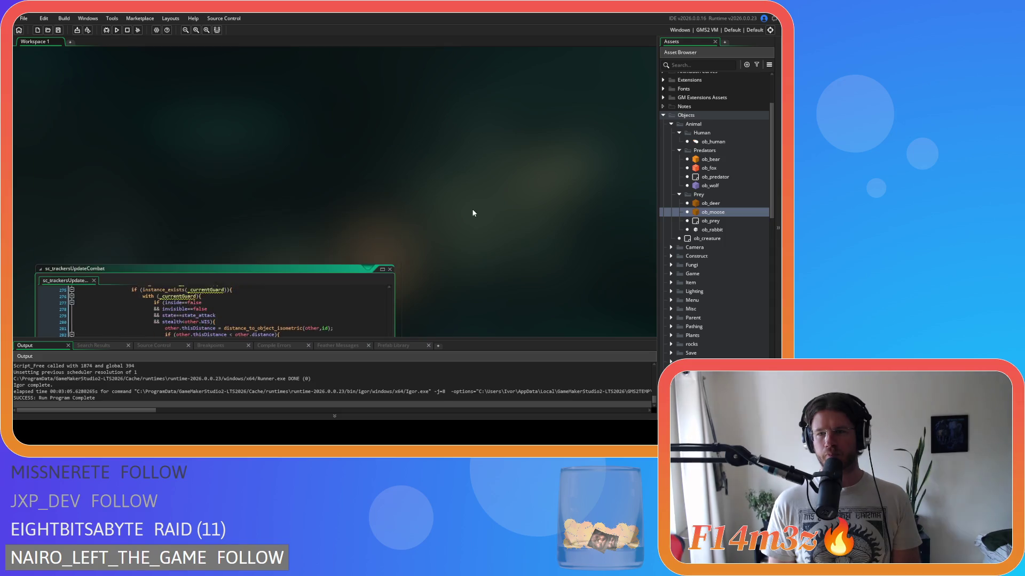
Open ob_moose from the Asset Browser and bring ob_bear's Step event code back into focus.
scroll(473, 213, "down", 9)
scroll(480, 201, "down", 12)
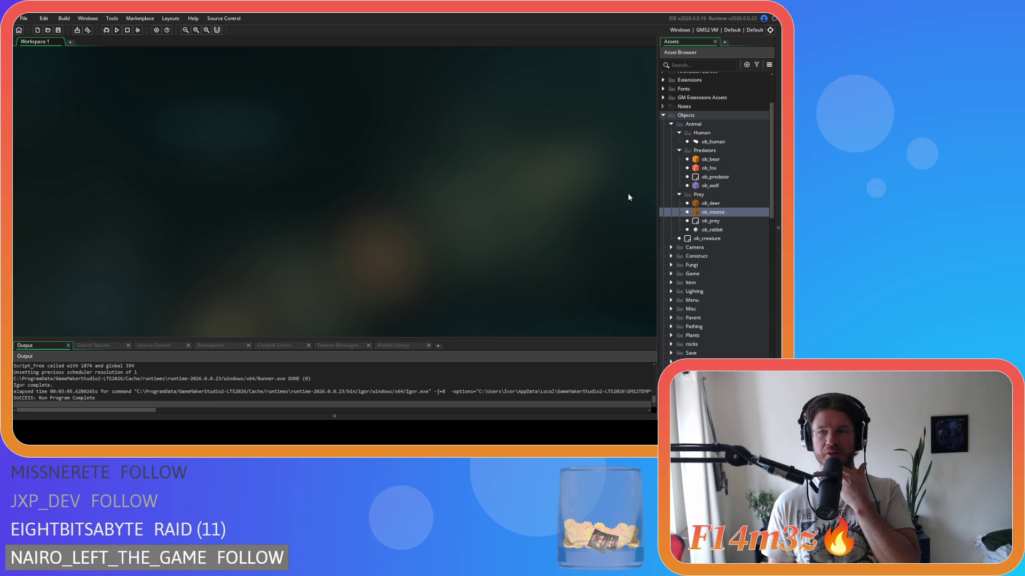
double_click(703, 161)
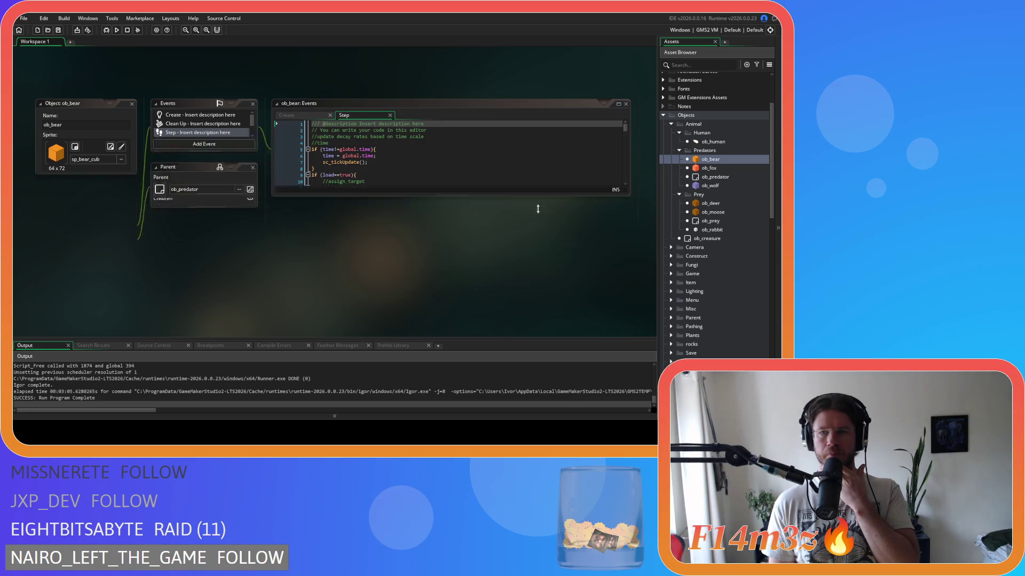
double_click(712, 211)
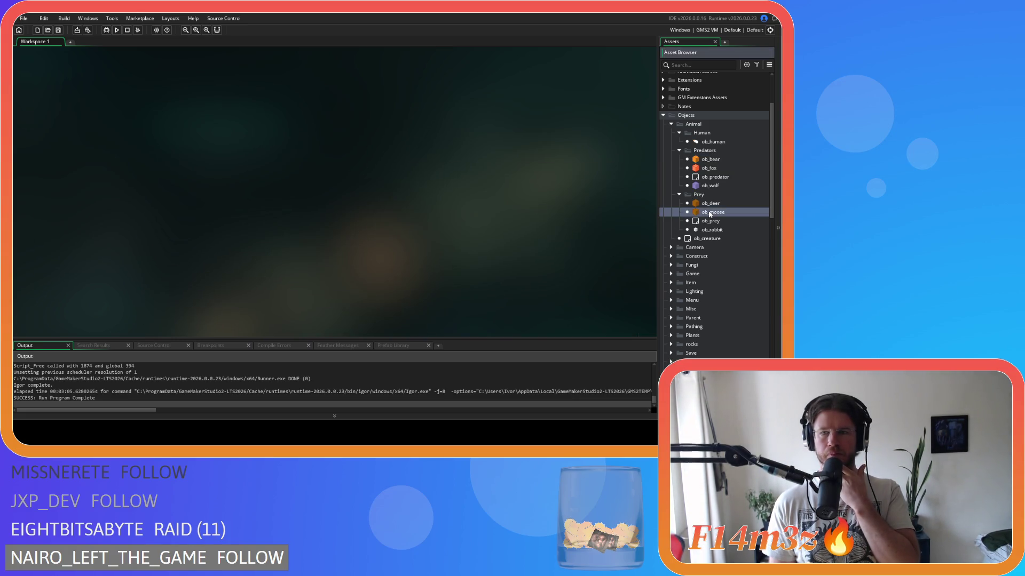
double_click(725, 159)
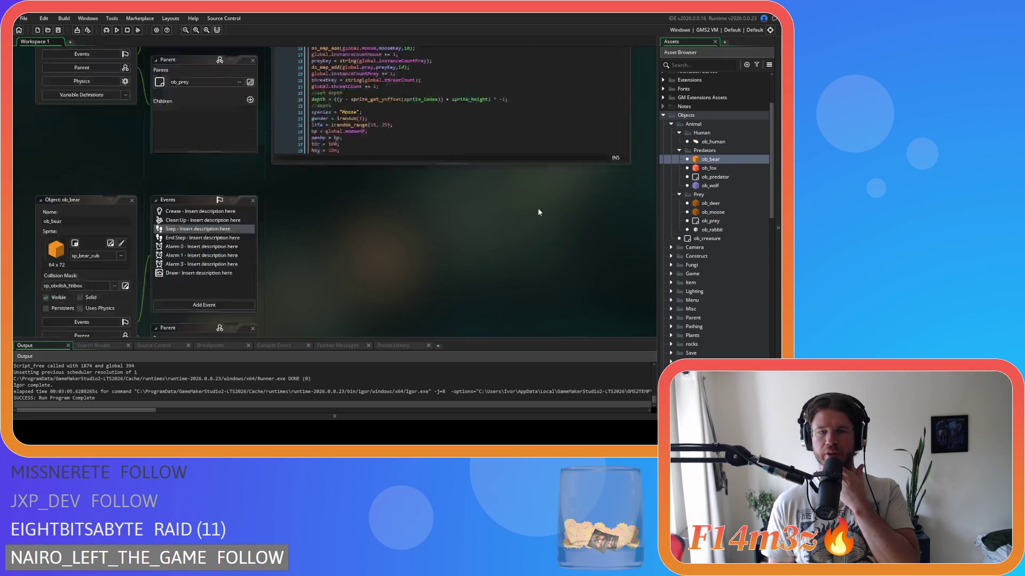
left_click(406, 189)
Scroll ob_bear's Step code to the humanCheck, threatCheck and bearCheckCombat tracker checks near line 91.
scroll(406, 190, "down", 20)
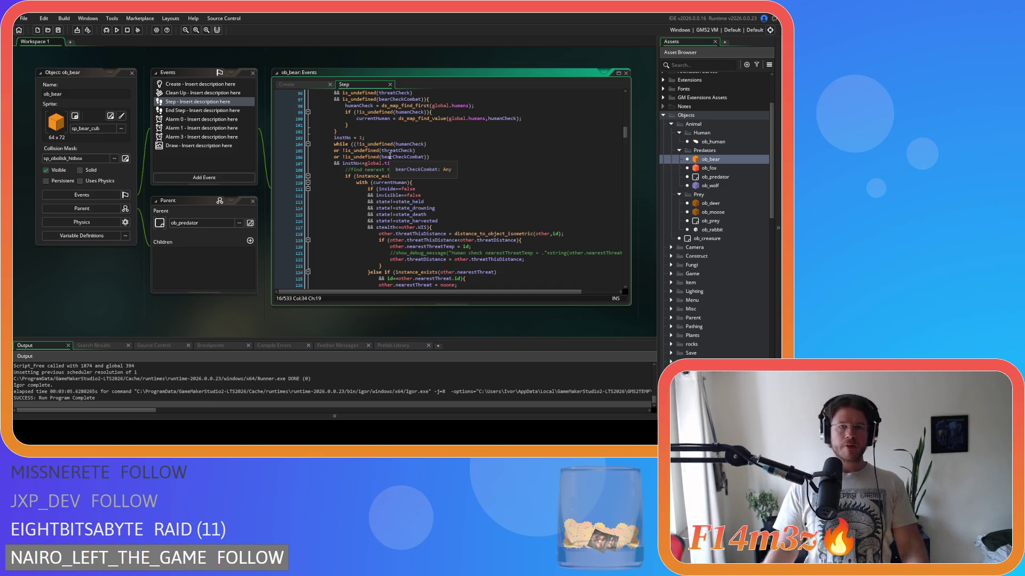
left_click(454, 176)
scroll(454, 202, "down", 7)
scroll(454, 203, "up", 10)
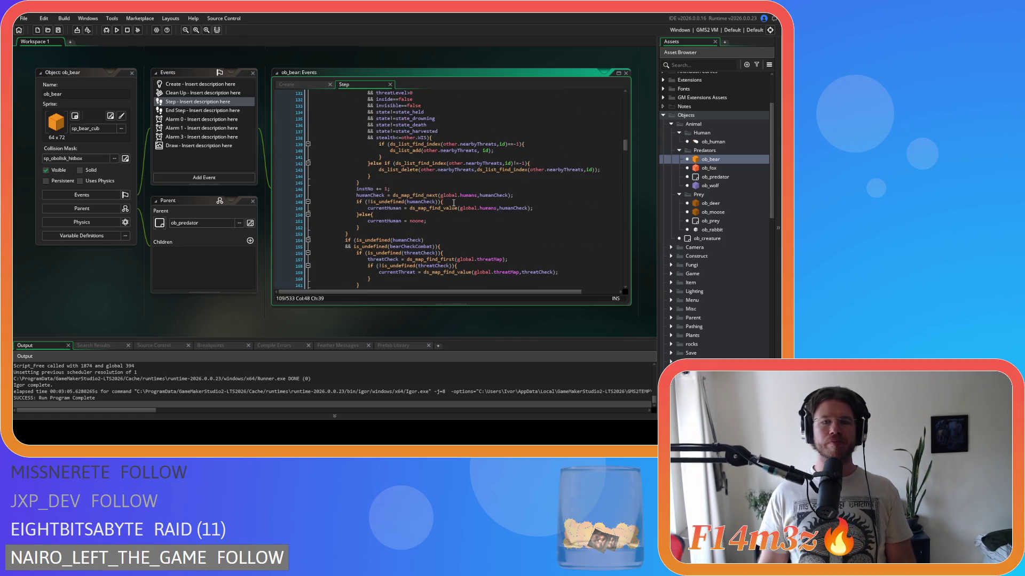
scroll(454, 203, "up", 1)
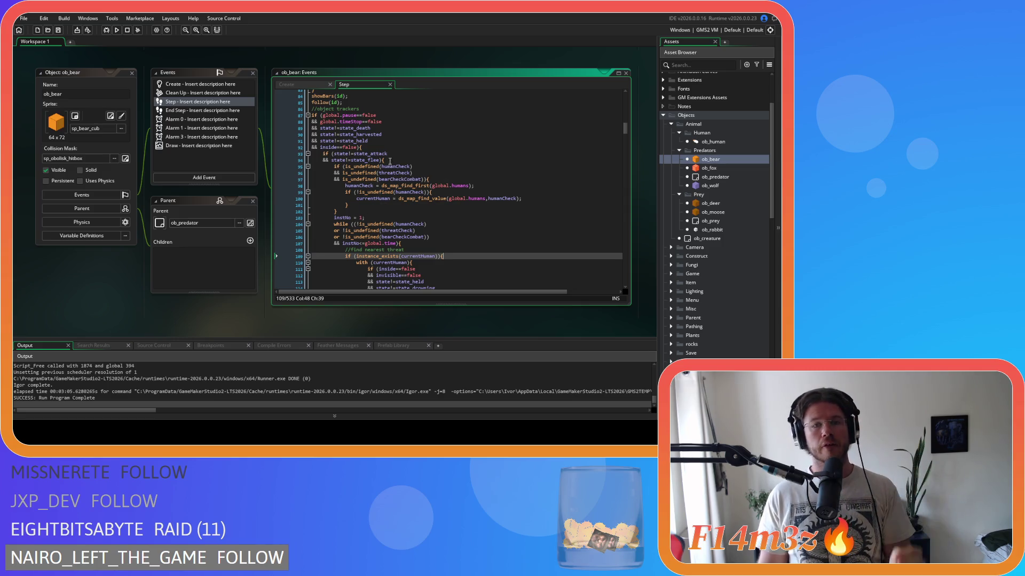
Add an if (provoked==true) line after the state_flee condition and indent tracker lines 96–103 under it.
left_click(395, 161)
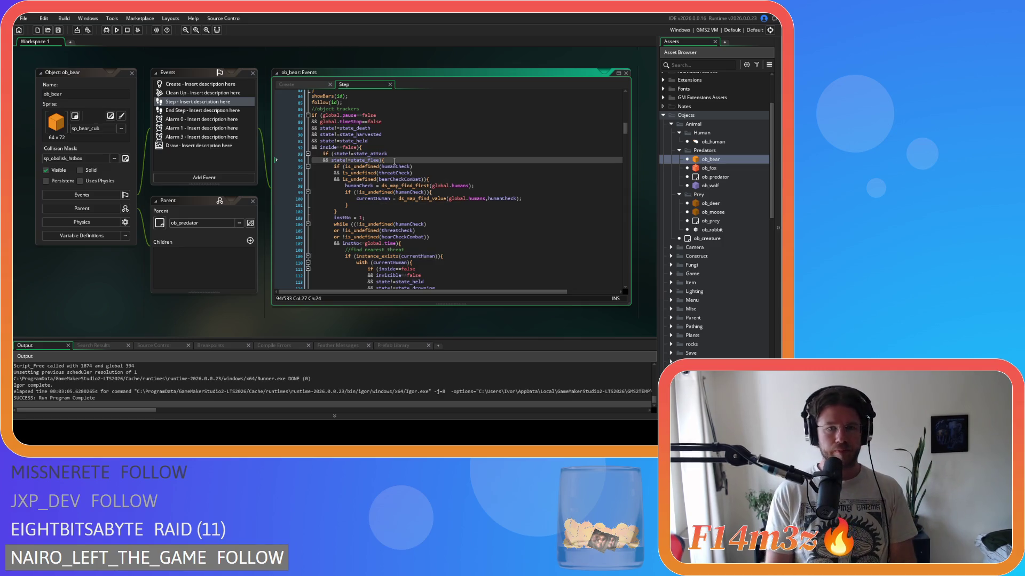
key("Return")
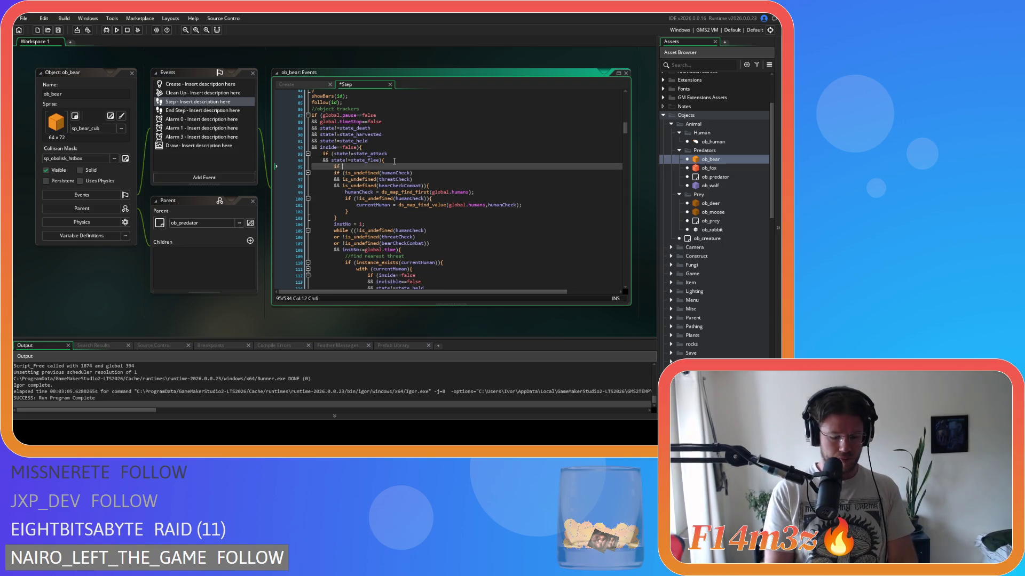
type("if (provoked=")
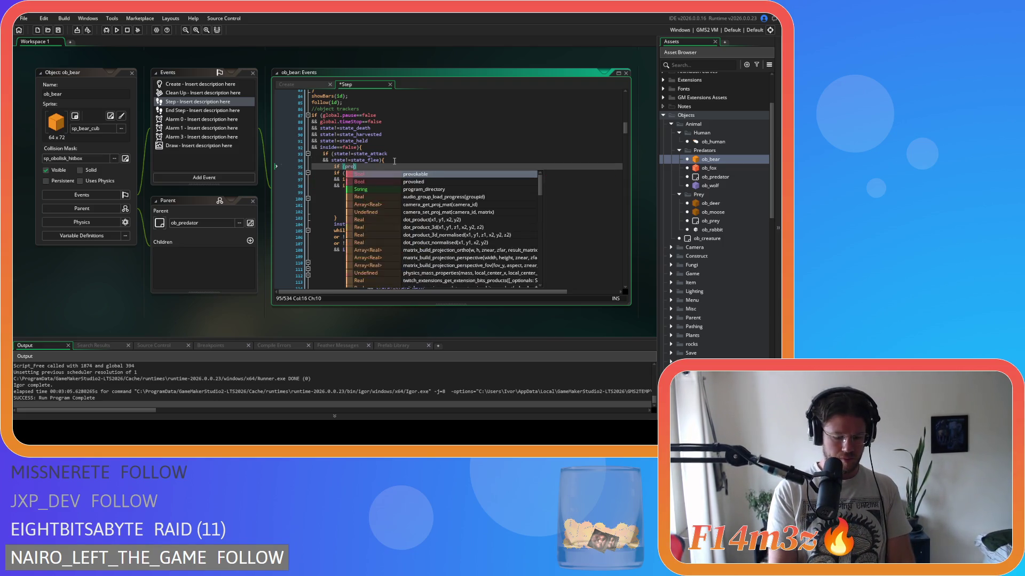
type("=true){")
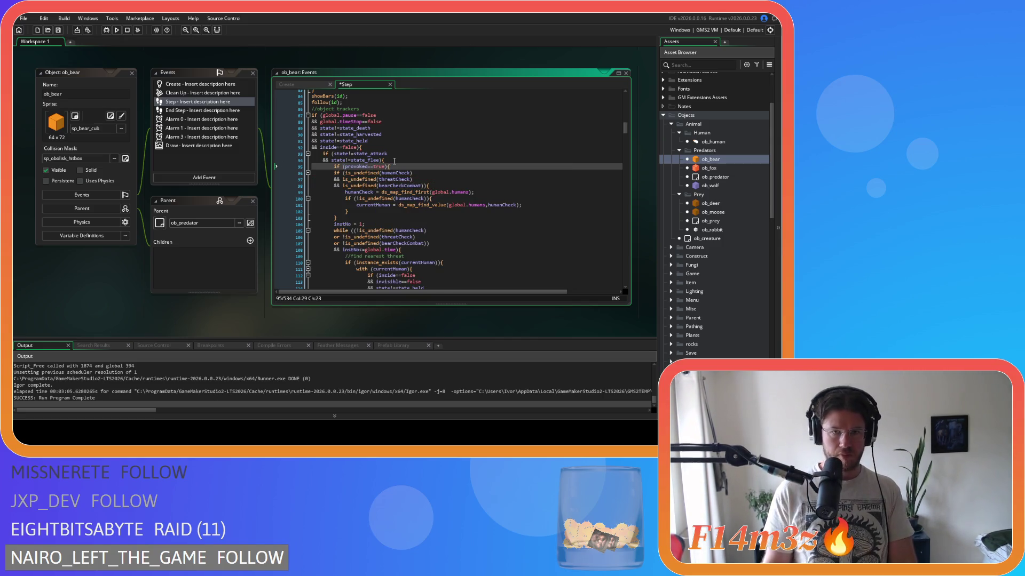
left_click_drag(342, 216, 312, 173)
key("Tab")
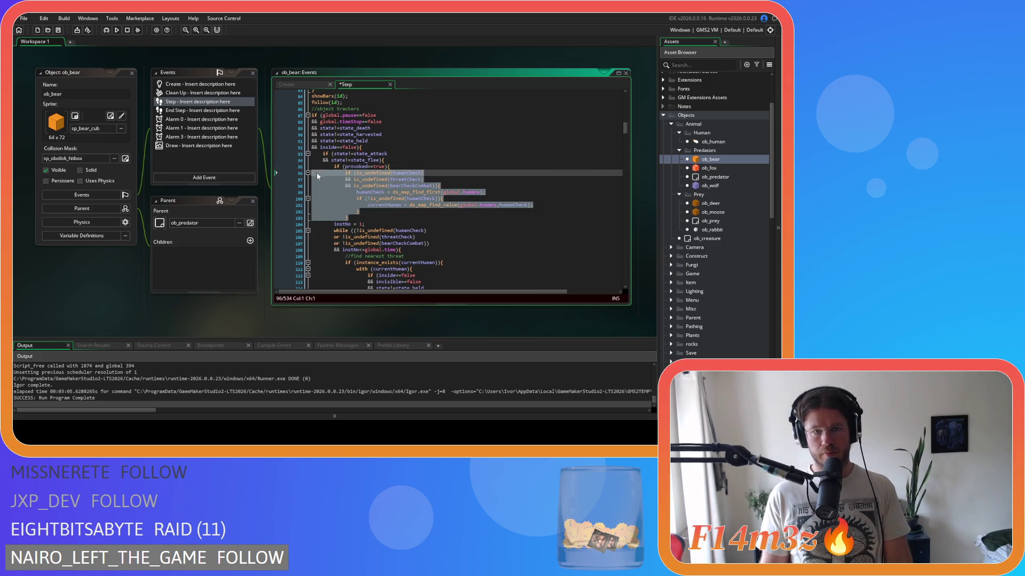
Add an empty }else{ branch after the provoked block.
left_click(364, 217)
key("Return")
type("}")
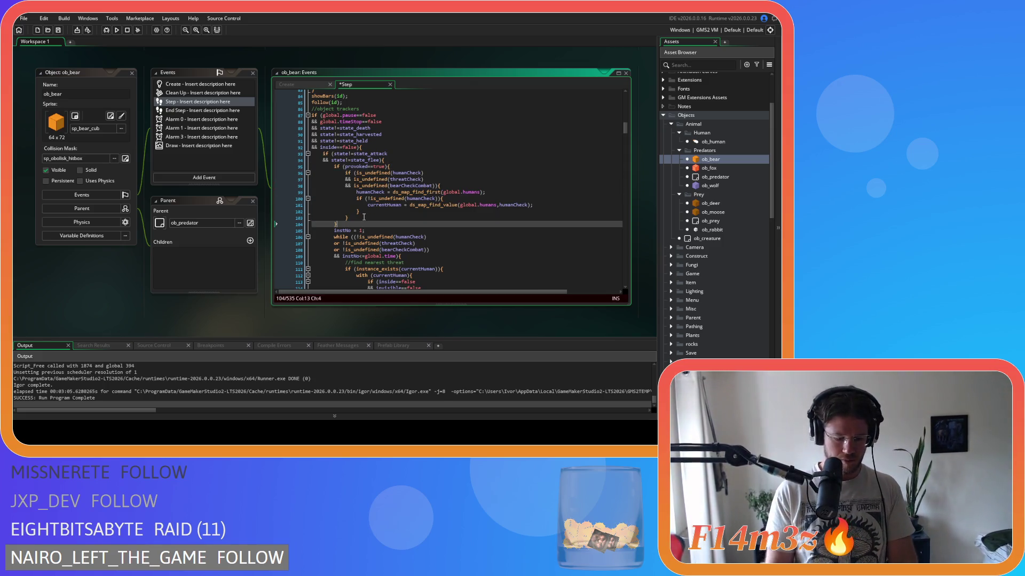
type("else{")
key("Return")
key("Return")
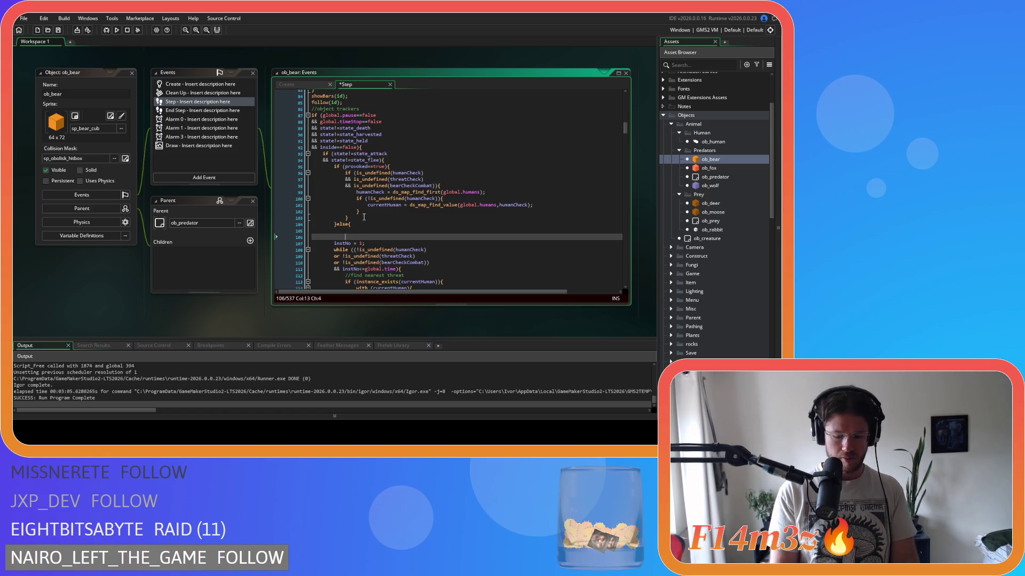
scroll(364, 217, "down", 4)
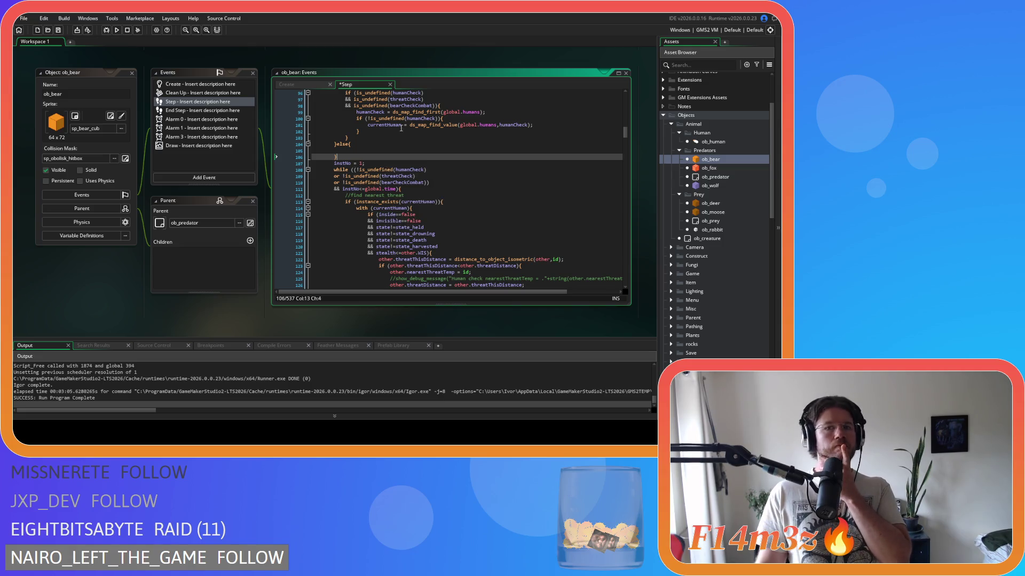
scroll(408, 118, "up", 2)
scroll(272, 144, "up", 3)
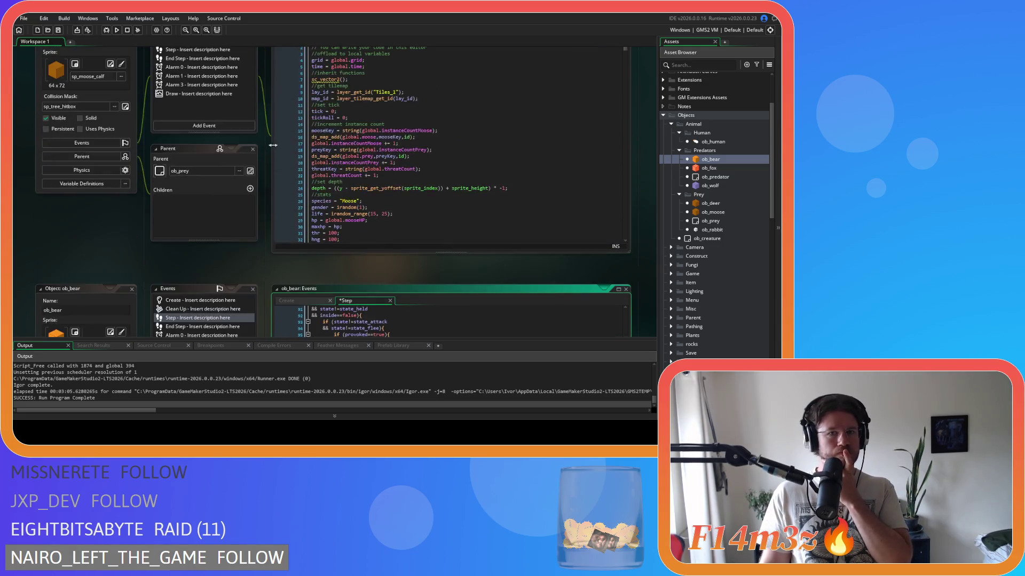
Focus ob_moose's Step event code and jump to its top.
left_click(417, 149)
scroll(419, 147, "down", 20)
key("ctrl+Home")
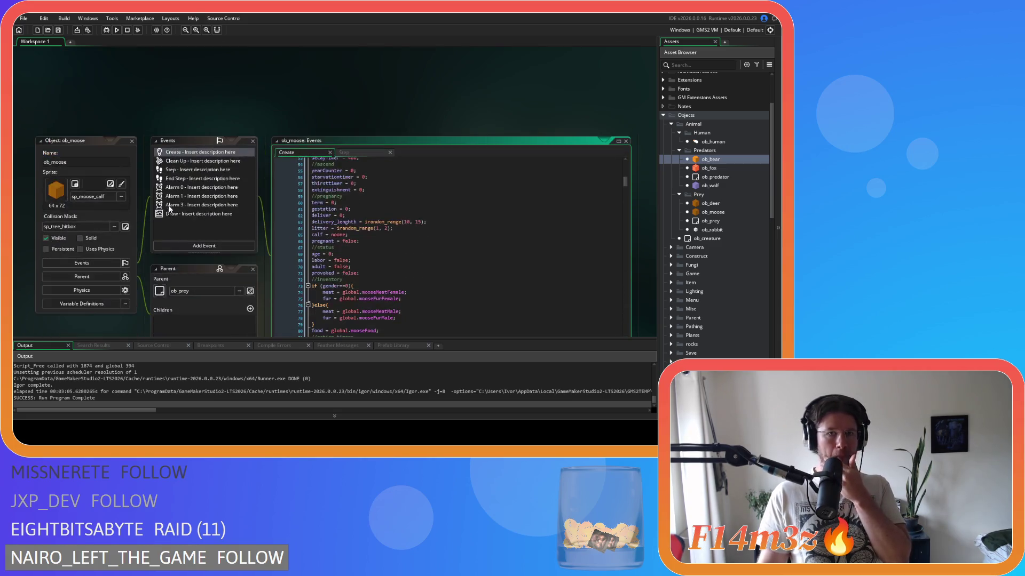
scroll(379, 170, "down", 2)
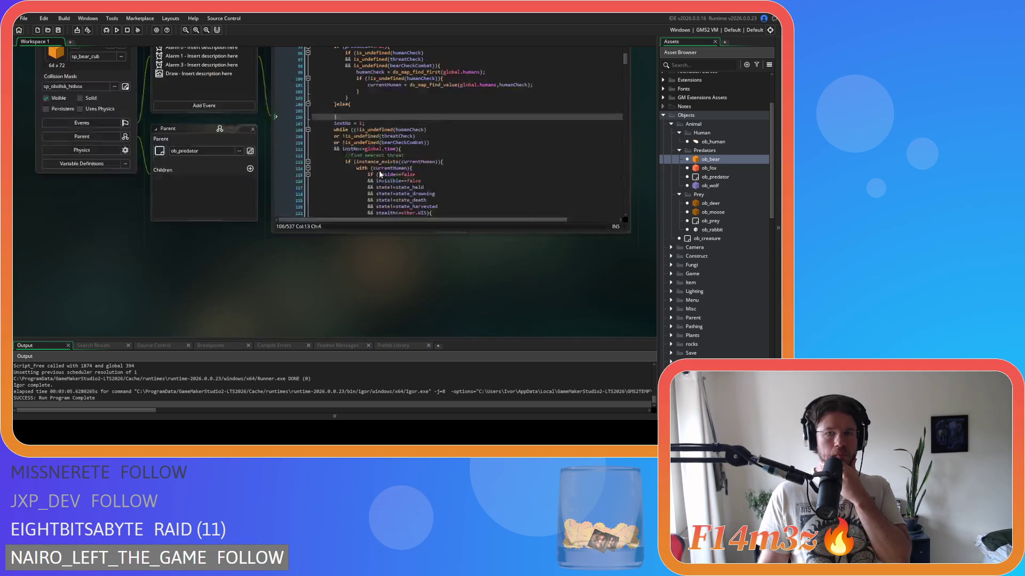
left_click(379, 171)
left_click(399, 153)
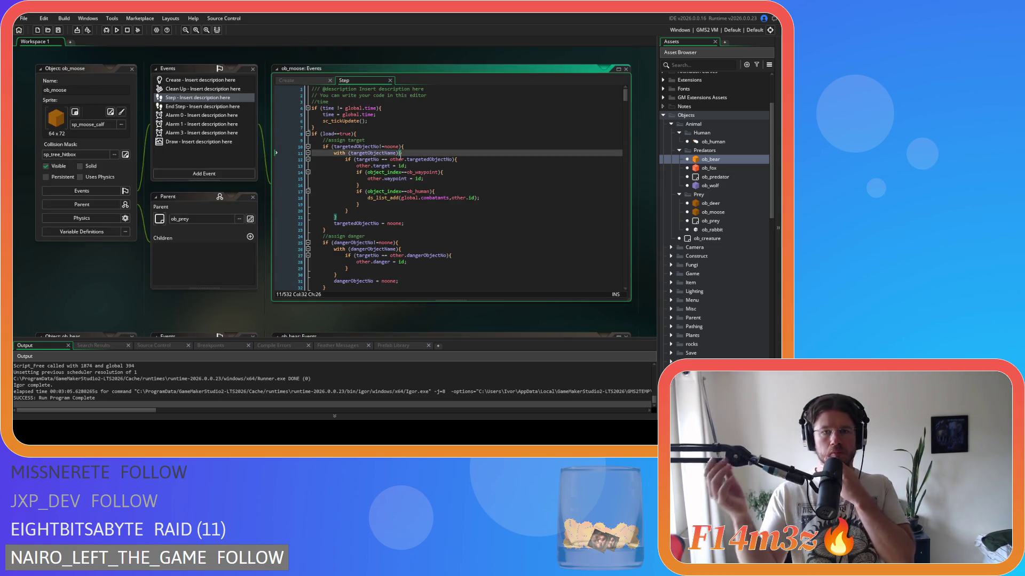
Select the hunterCheck lookup lines in ob_moose's else branch.
scroll(401, 155, "down", 10)
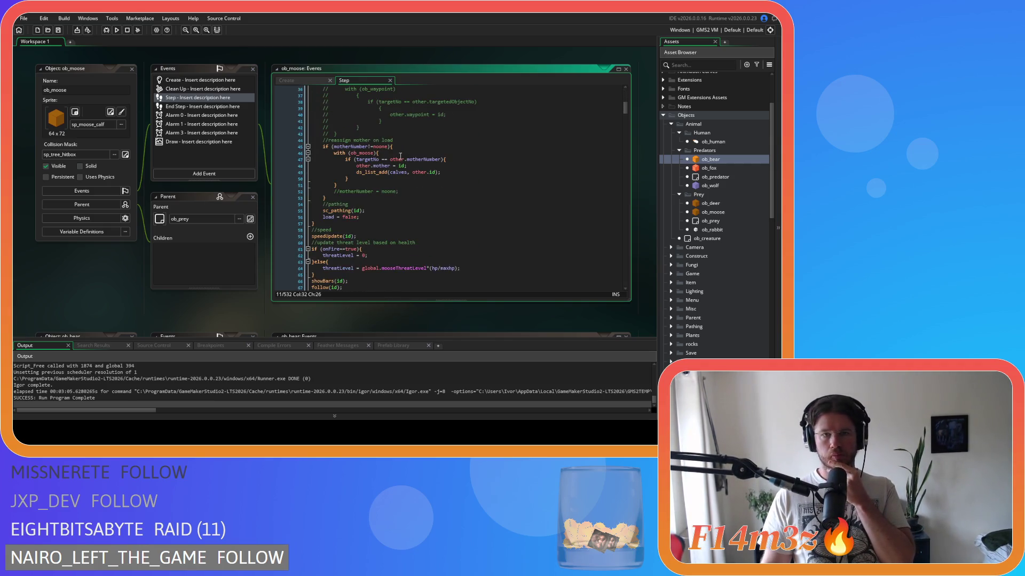
scroll(400, 155, "down", 10)
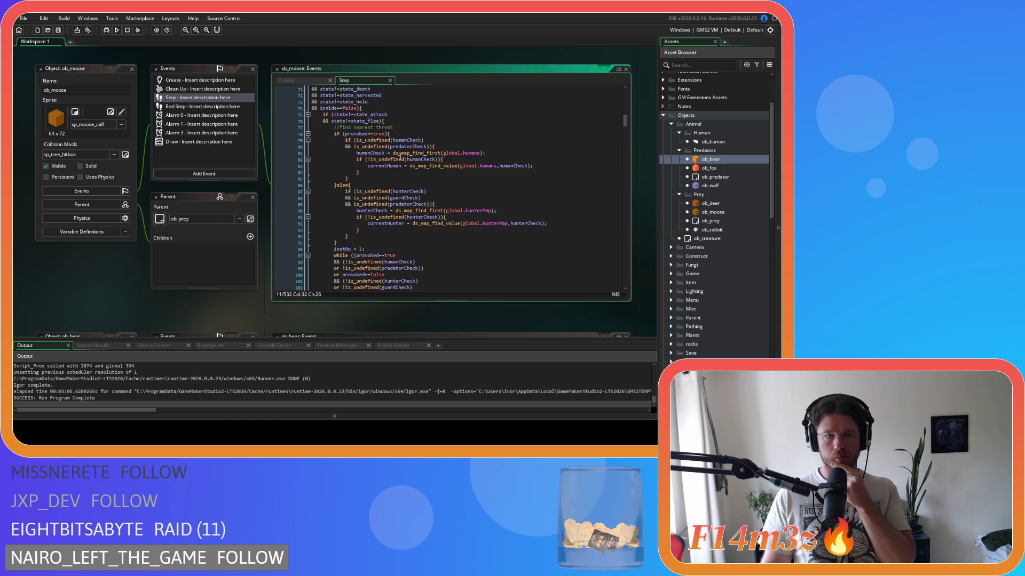
left_click_drag(344, 236, 346, 191)
key("ctrl+c")
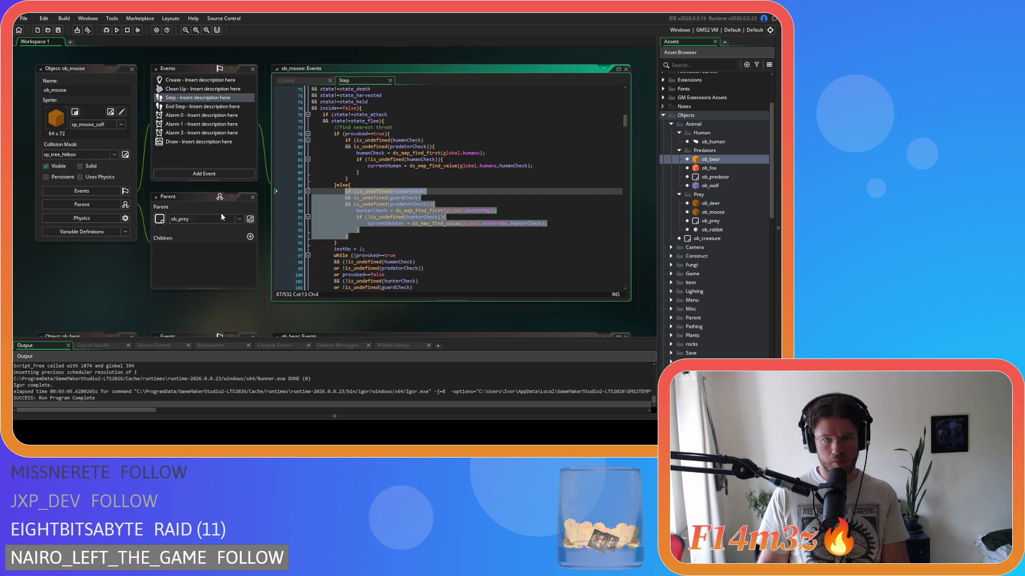
scroll(168, 223, "down", 3)
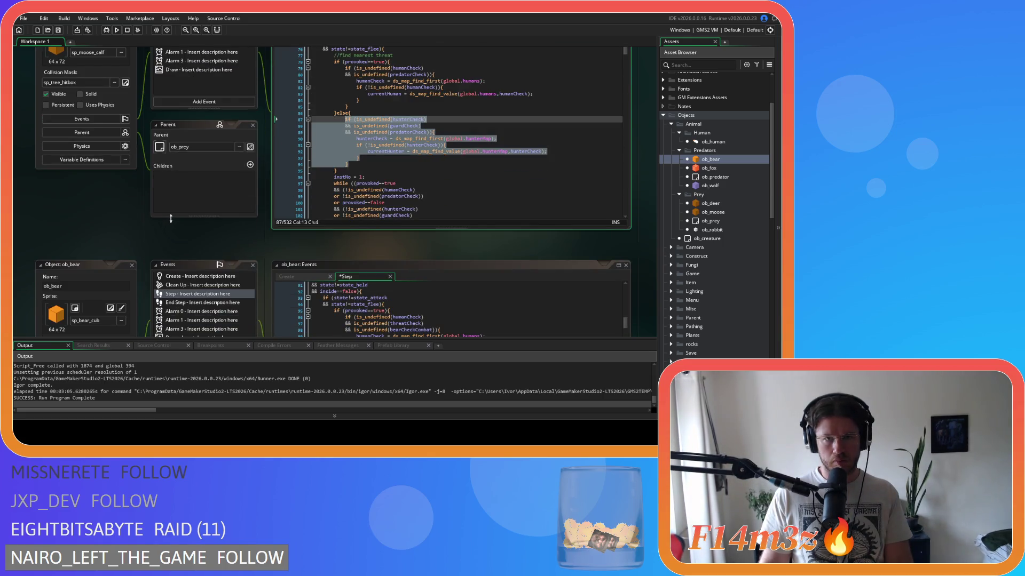
scroll(171, 219, "down", 5)
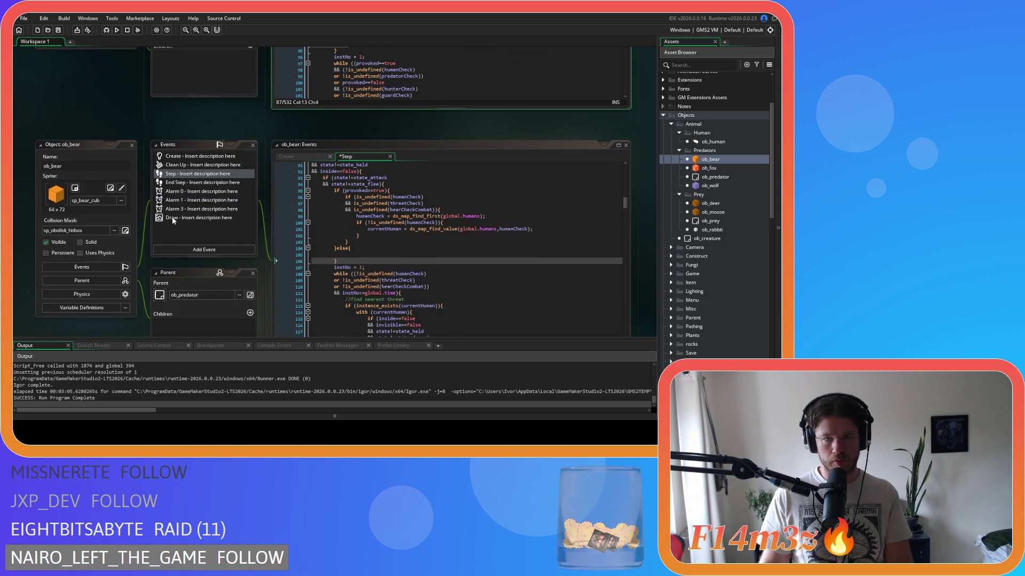
scroll(173, 220, "down", 2)
Paste the hunterCheck block into ob_bear's else branch, replace predatorCheck with threatCheck and bearCheckCombat, and save.
left_click(369, 208)
key("ctrl+v")
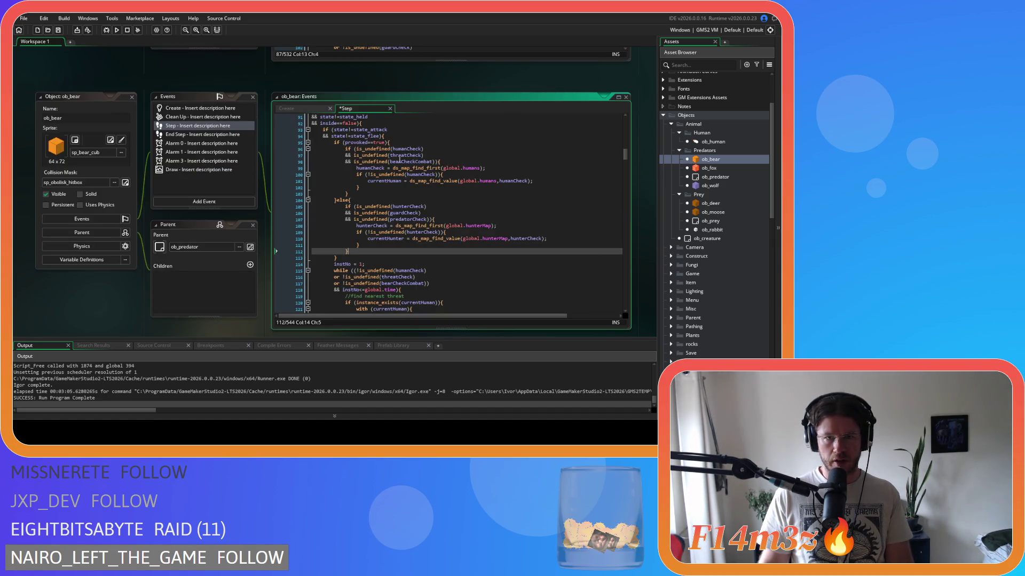
double_click(399, 156)
left_click_drag(434, 161, 344, 155)
key("ctrl+c")
left_click_drag(434, 220, 344, 219)
key("ctrl+v")
key("ctrl+s")
Review the edited condition line and ob_moose's Create event variables.
left_click(469, 220)
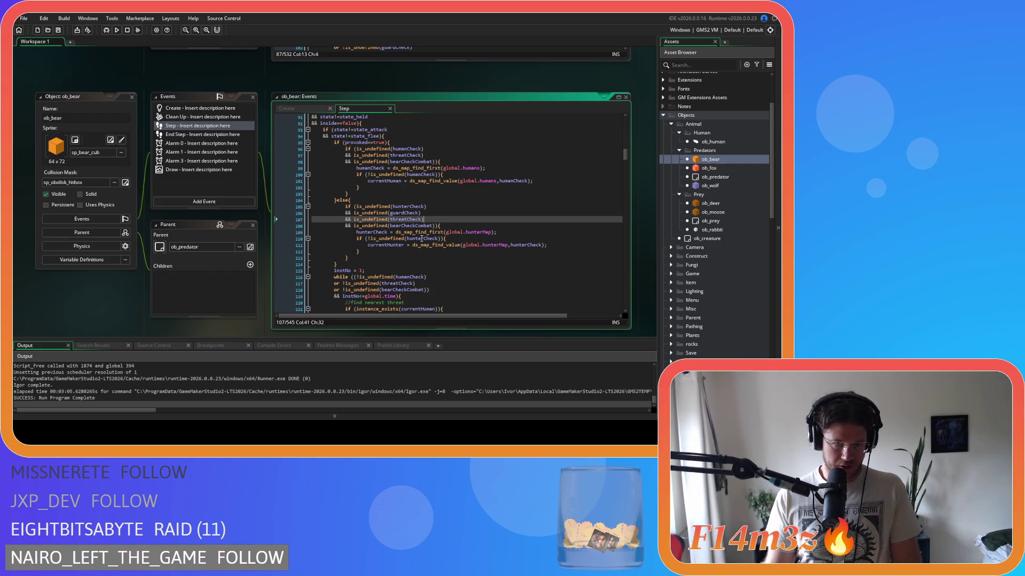
scroll(455, 247, "down", 3)
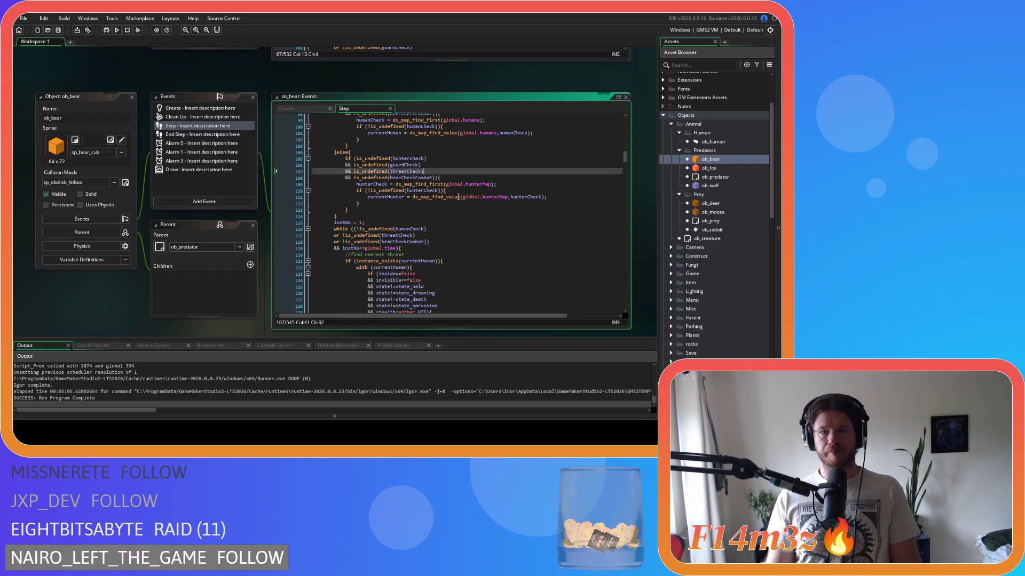
scroll(421, 188, "up", 1)
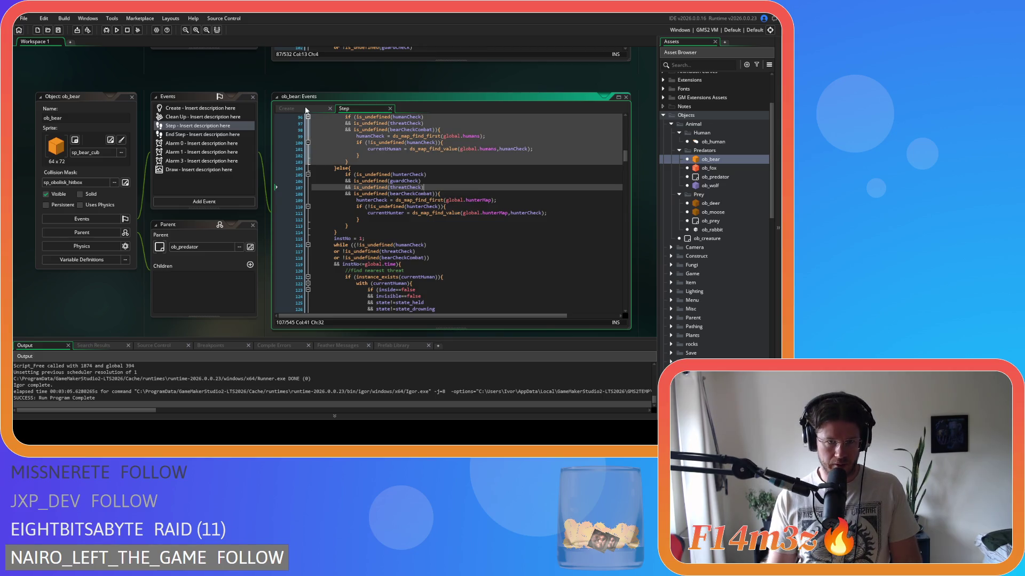
scroll(303, 112, "up", 5)
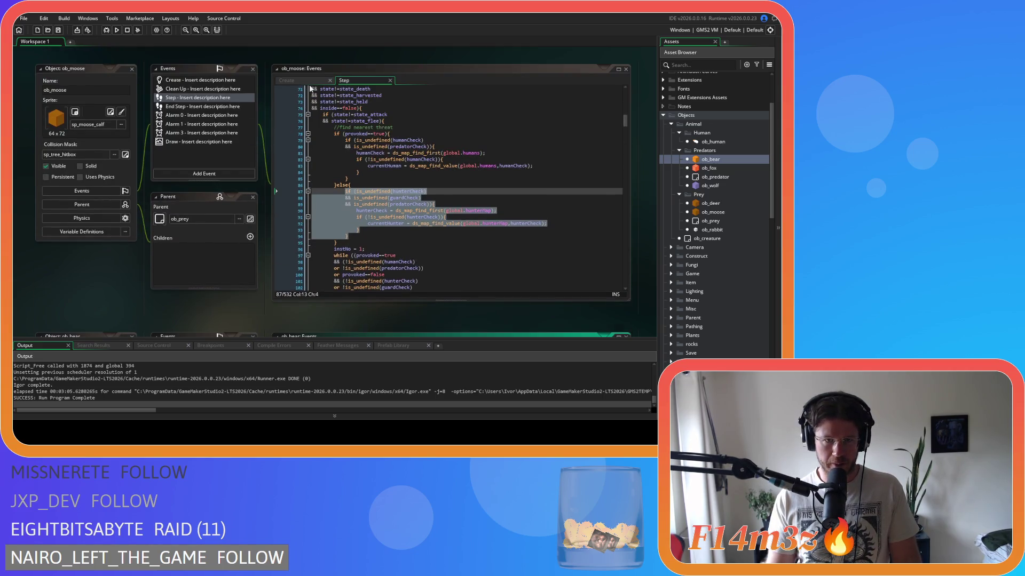
left_click(384, 168)
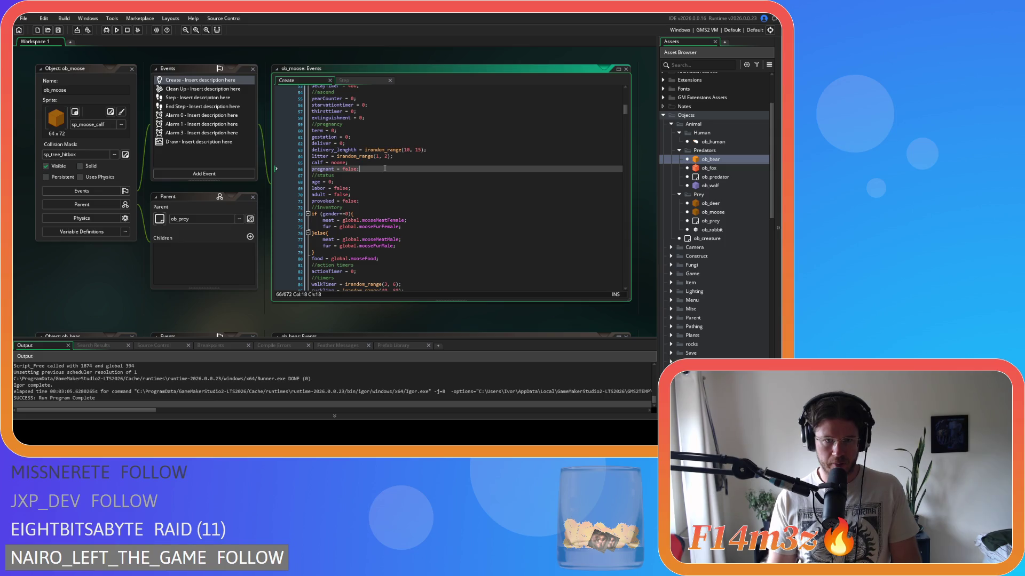
scroll(205, 235, "down", 5)
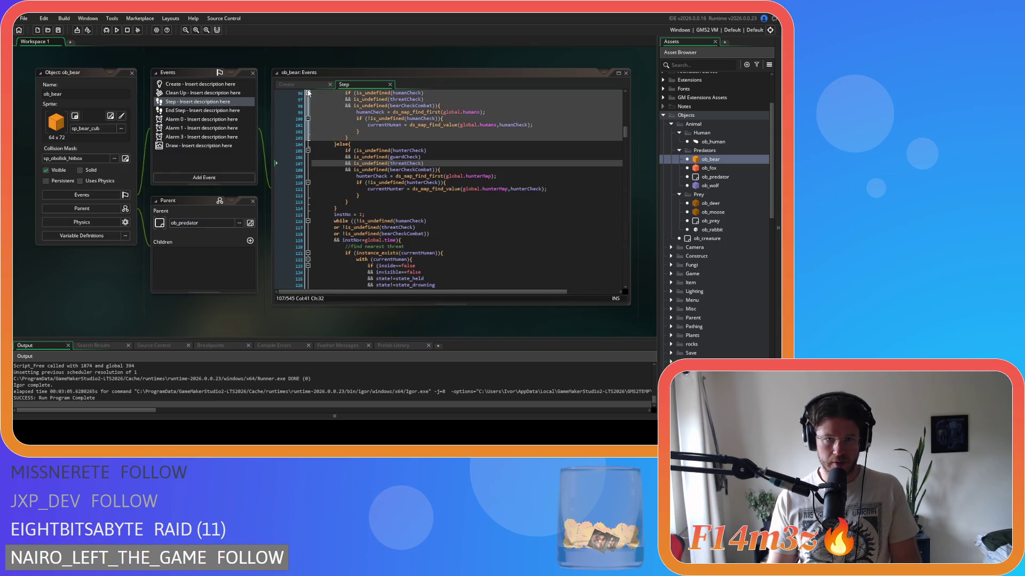
Duplicate humanCheck in ob_bear's Create event into hunterCheck and guardCheck declarations.
left_click(290, 85)
key("ctrl+f")
type("check")
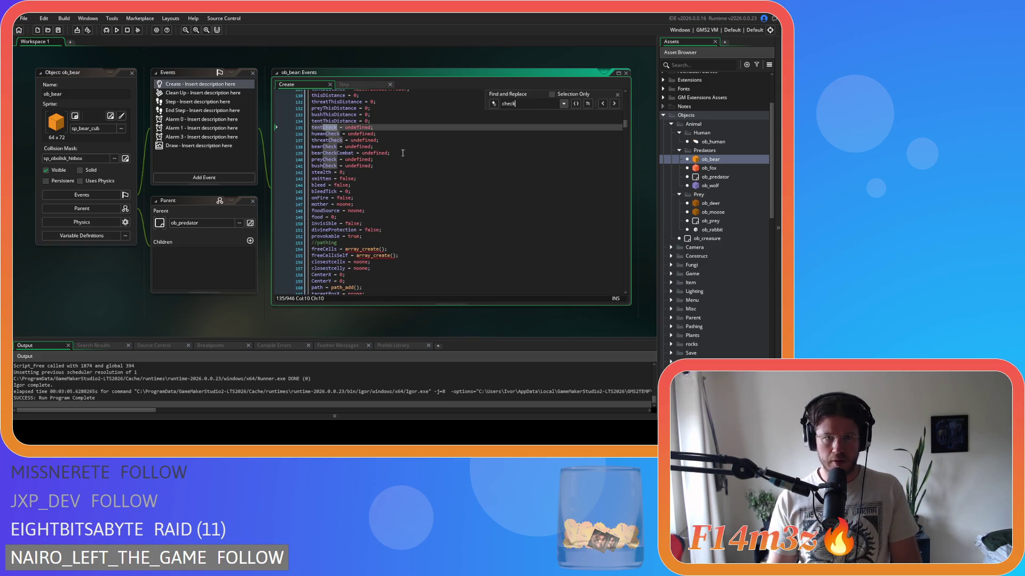
left_click(385, 134)
key("Escape")
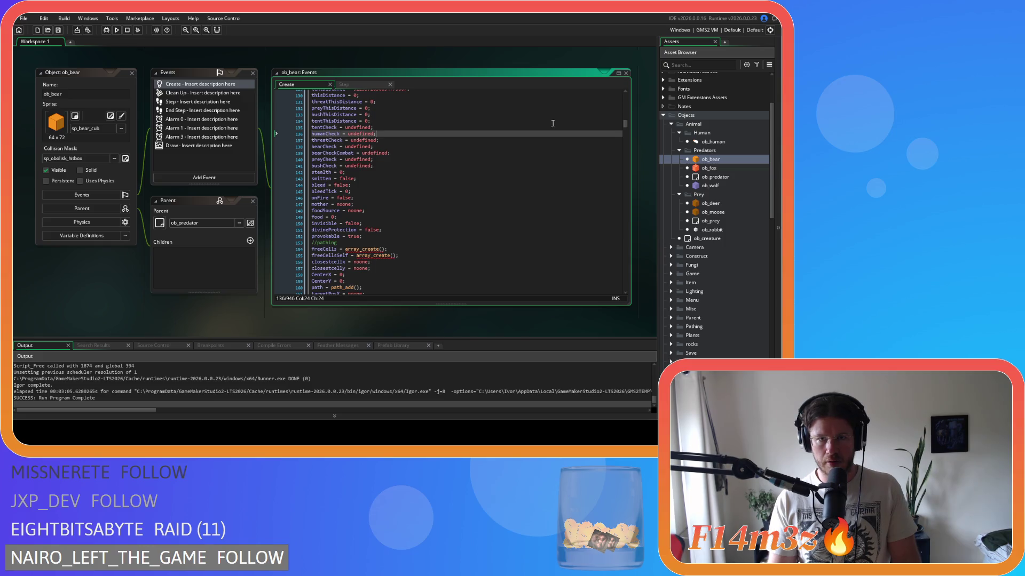
key("ctrl+d")
key("ctrl+d")
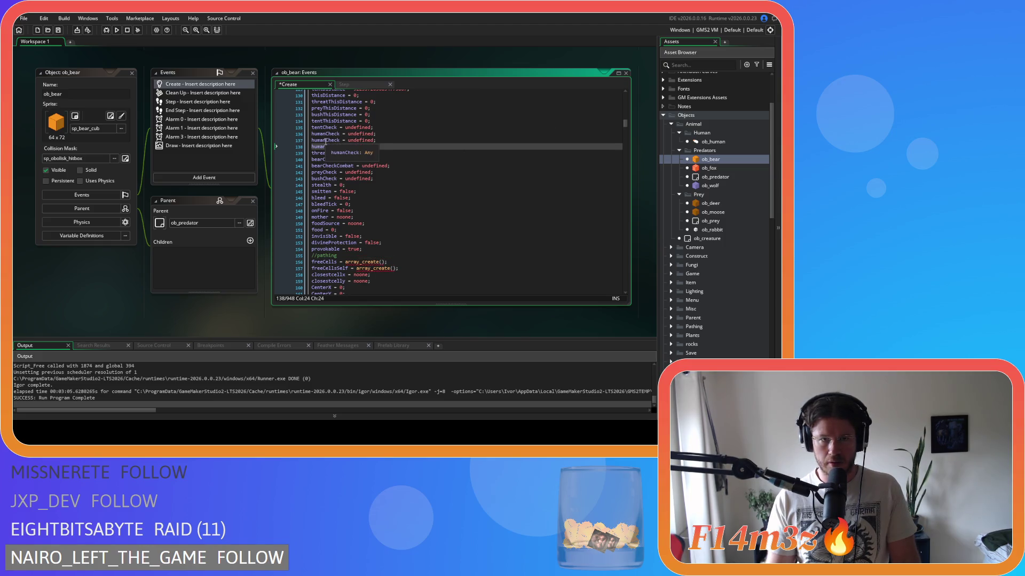
left_click(325, 141)
key("BackSpace")
key("BackSpace")
key("BackSpace")
type("hunter")
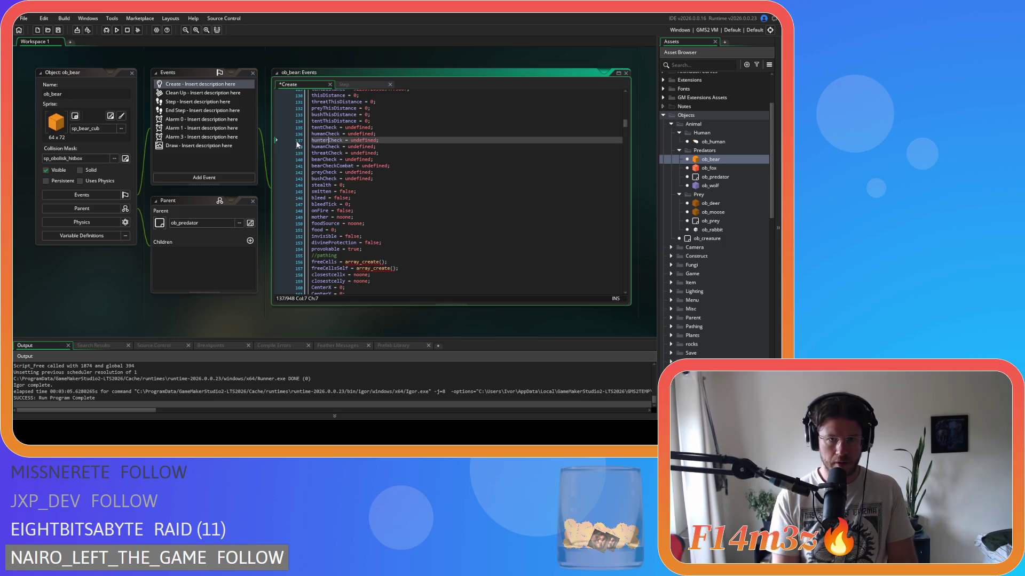
left_click(298, 145)
key("Delete")
key("Delete")
key("Delete")
type("guard")
Duplicate currentHuman into hunterHuman and guardHuman declarations set to noone.
key("ctrl+f")
type("current")
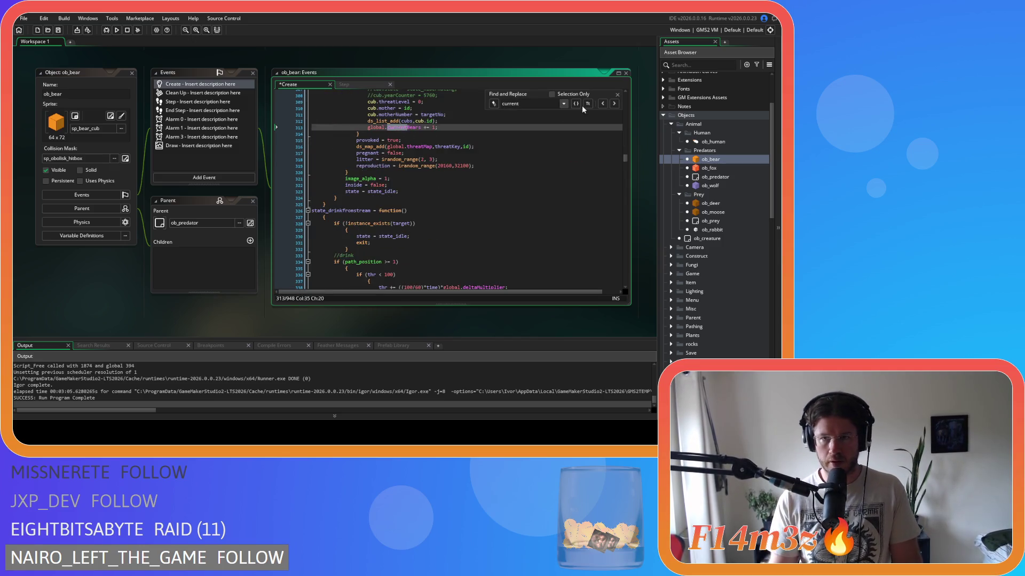
left_click(603, 104)
left_click(618, 94)
scroll(470, 166, "up", 3)
left_click(379, 138)
key("ctrl+d")
key("ctrl+d")
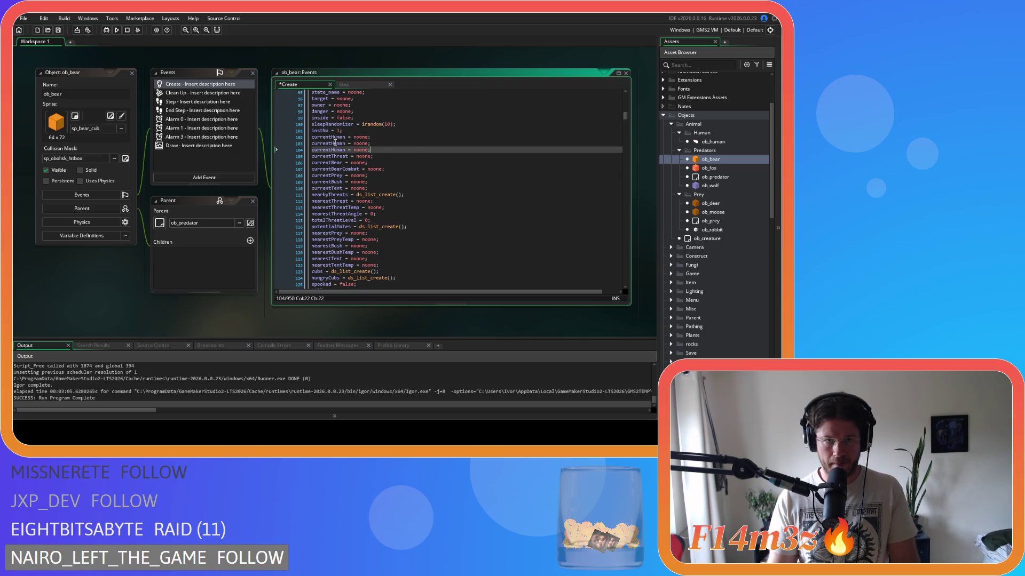
left_click_drag(335, 143, 276, 142)
type("hunter")
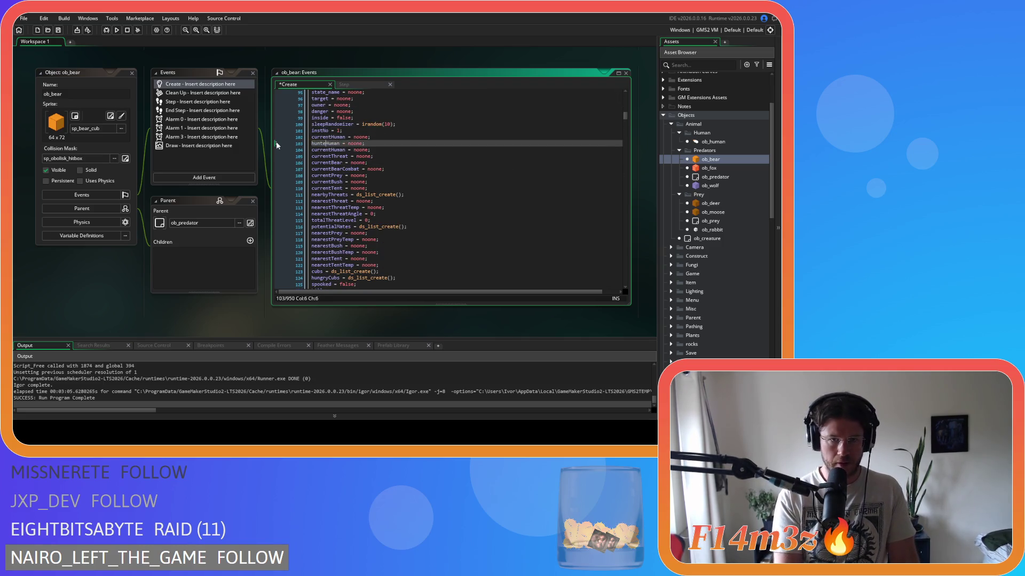
left_click_drag(335, 150, 304, 150)
type("guardHuman = noone;")
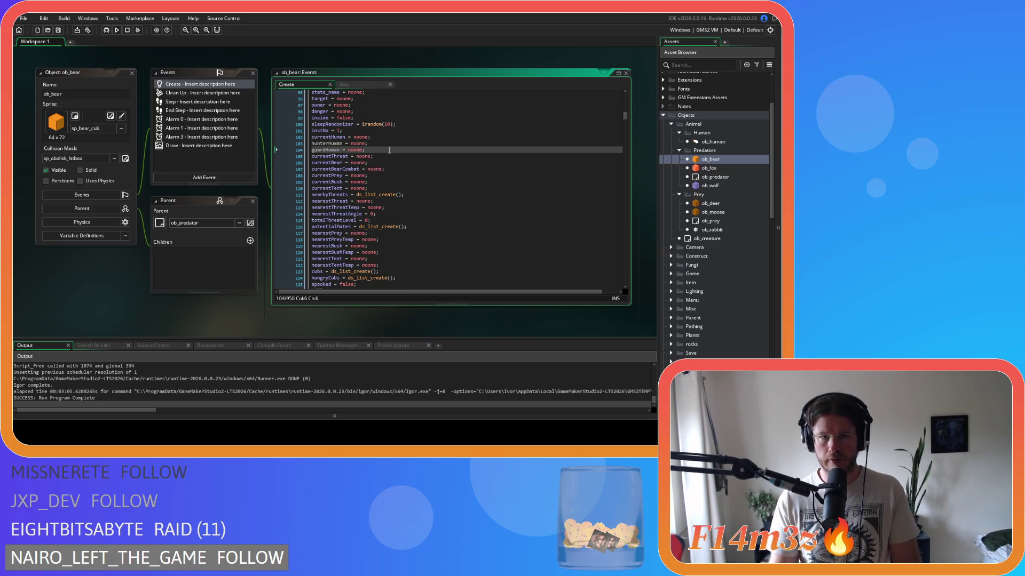
Switch to ob_bear's Step event and go to the else branch on line 104.
left_click(343, 84)
left_click(403, 145)
scroll(488, 180, "up", 4)
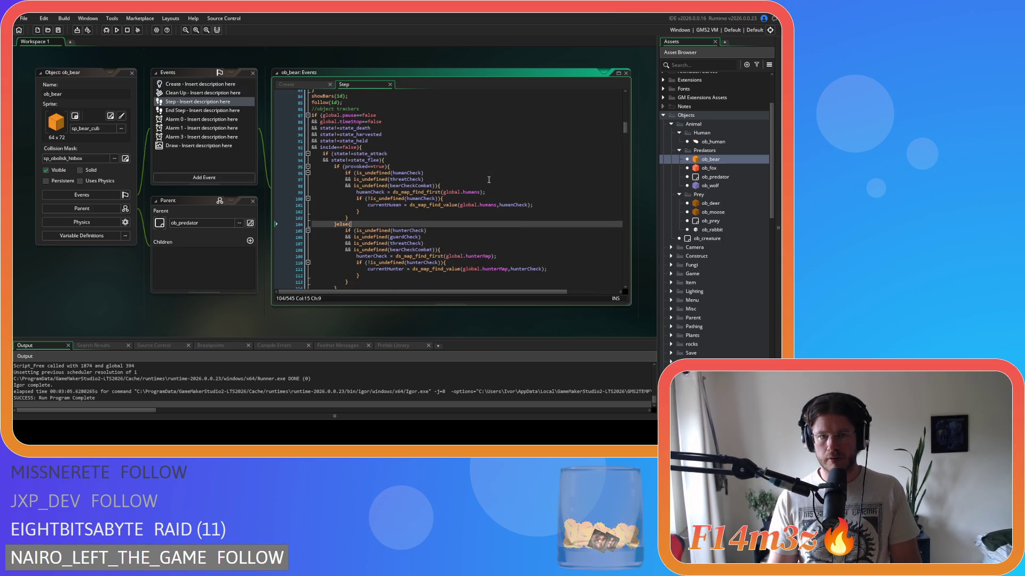
Review ob_bear's Step code from the provoked check on line 95 to the instance_exists check on line 121.
scroll(488, 180, "down", 7)
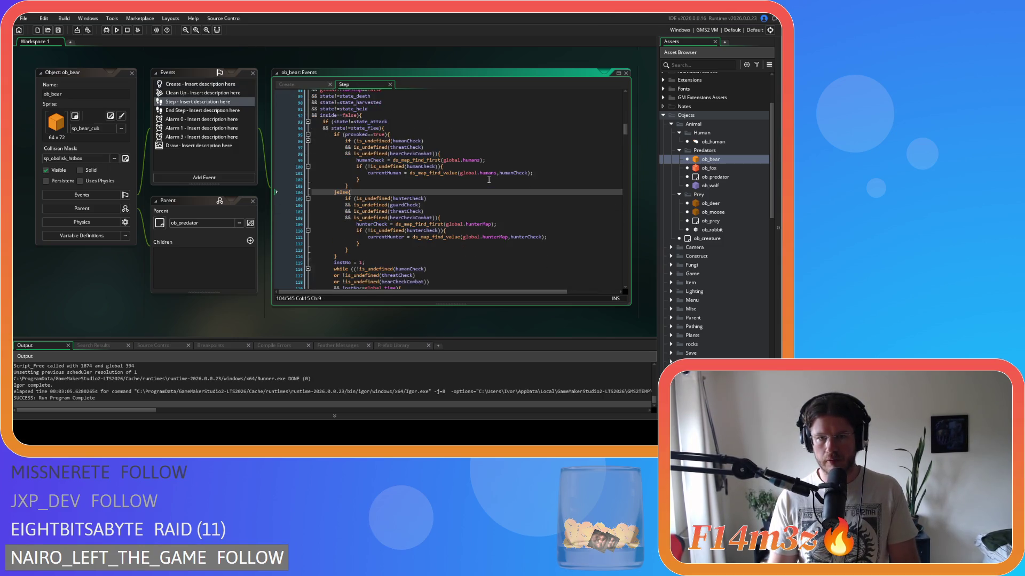
scroll(488, 180, "down", 5)
scroll(488, 179, "up", 5)
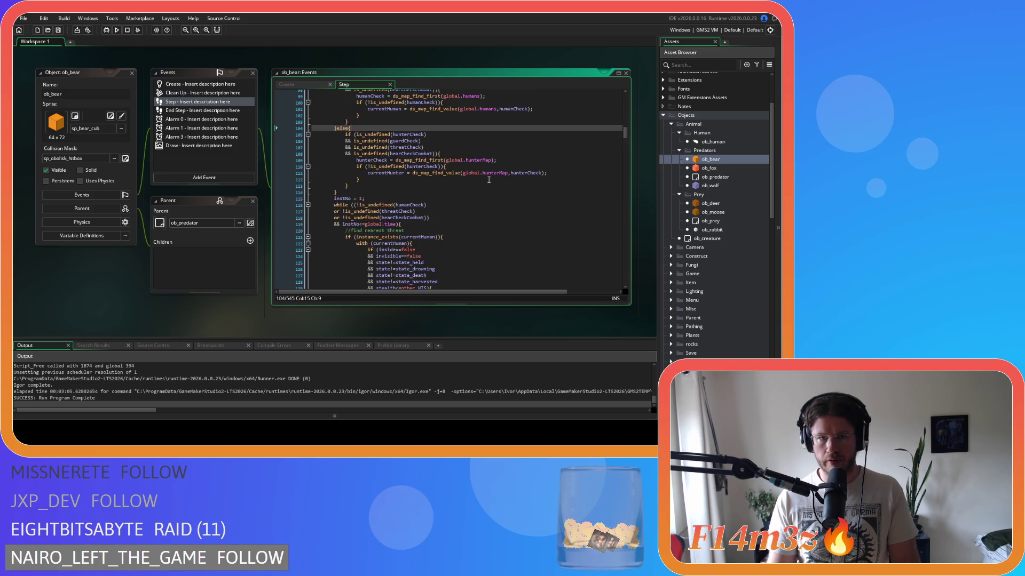
left_click(463, 188)
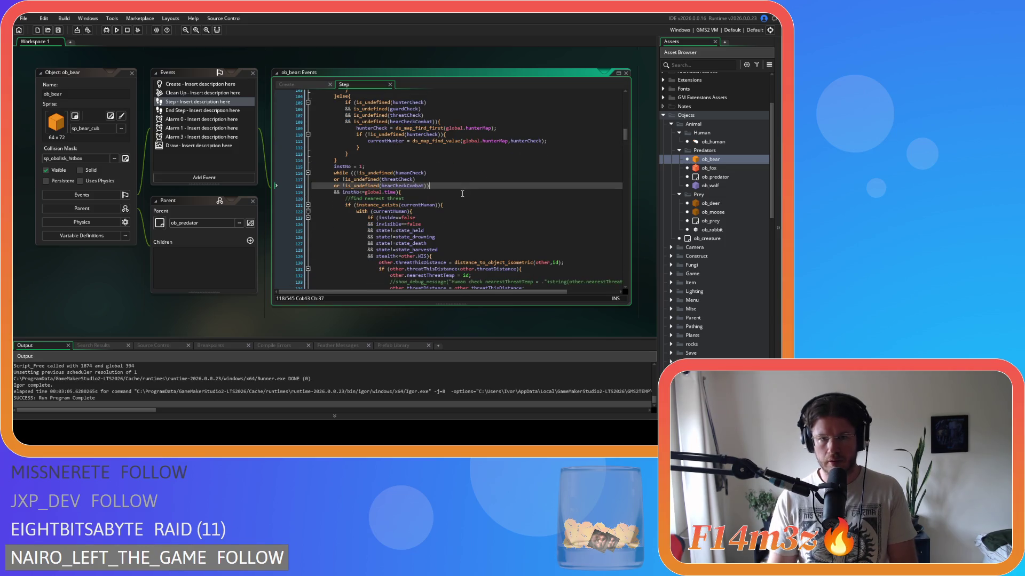
left_click(448, 193)
scroll(451, 190, "down", 20)
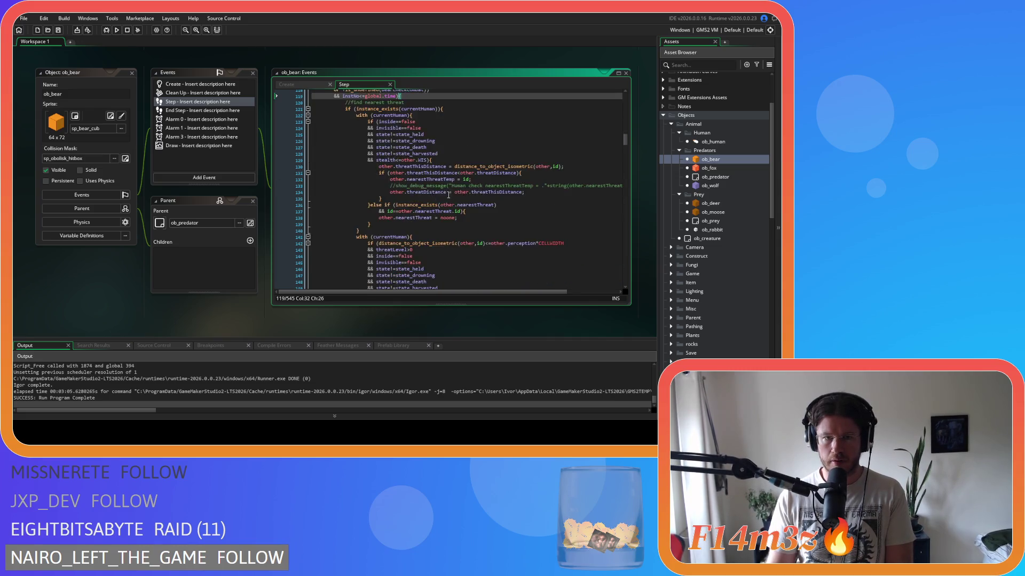
scroll(455, 185, "down", 15)
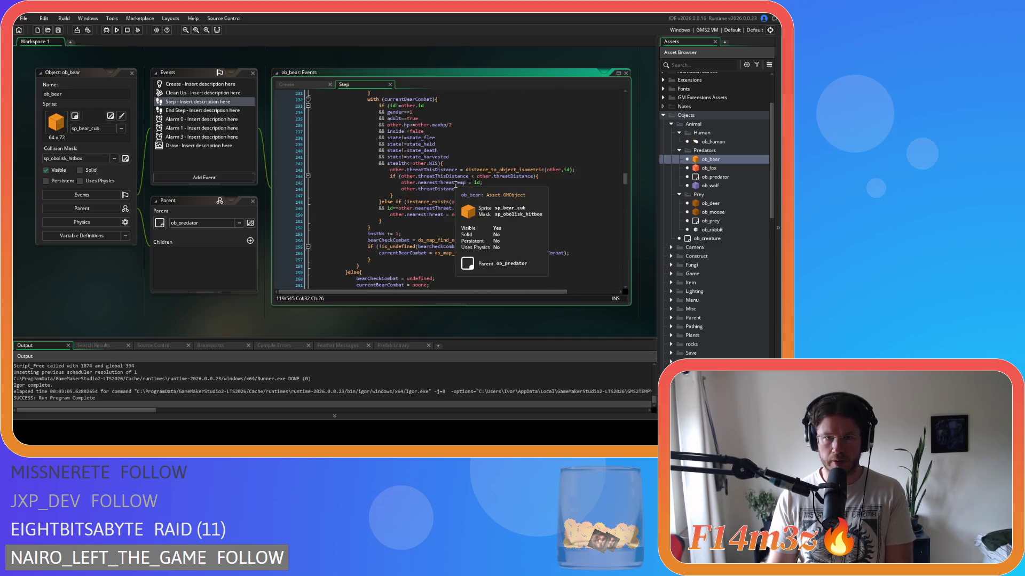
scroll(455, 185, "up", 20)
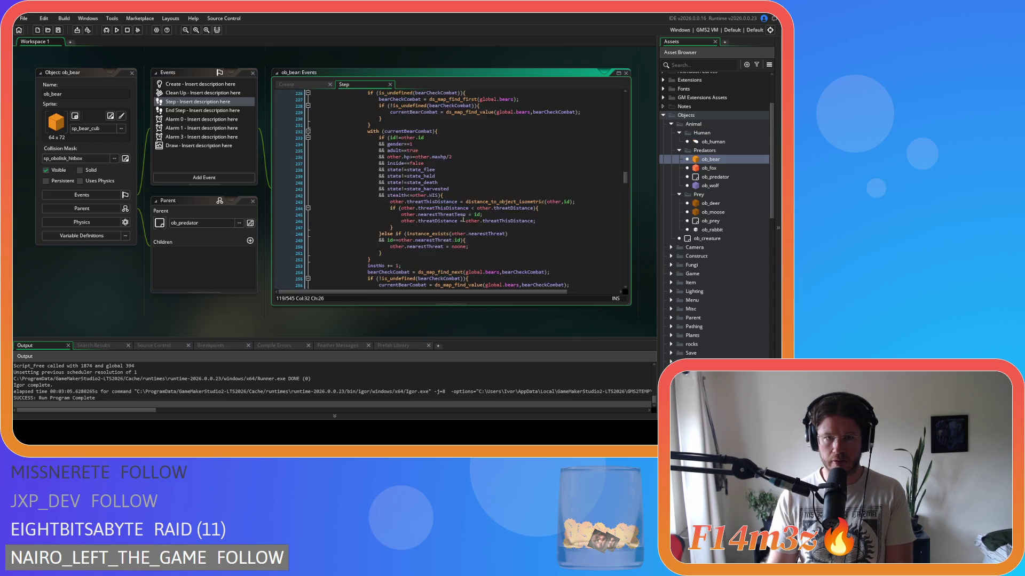
scroll(463, 218, "up", 4)
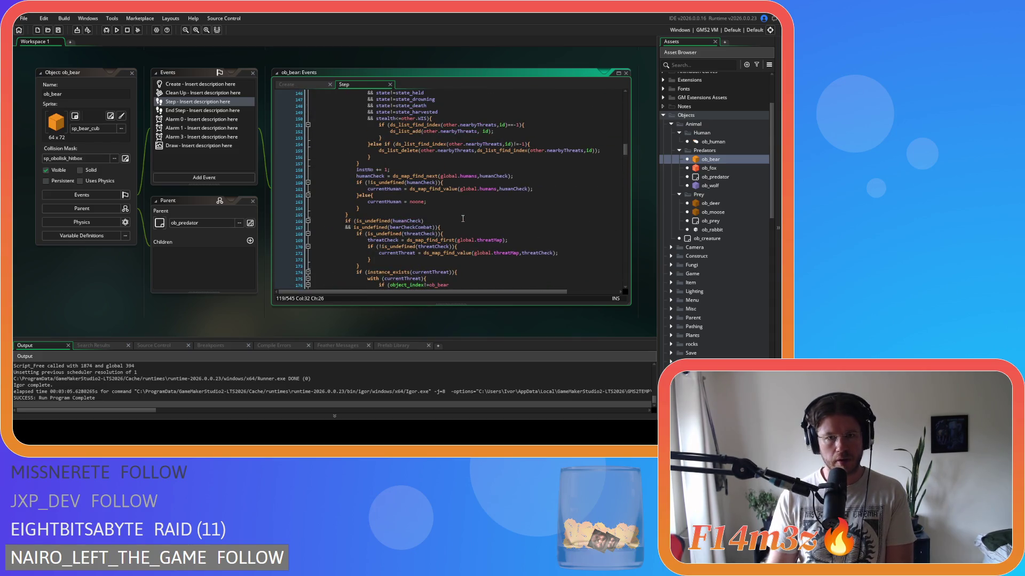
scroll(463, 218, "down", 3)
scroll(462, 218, "up", 16)
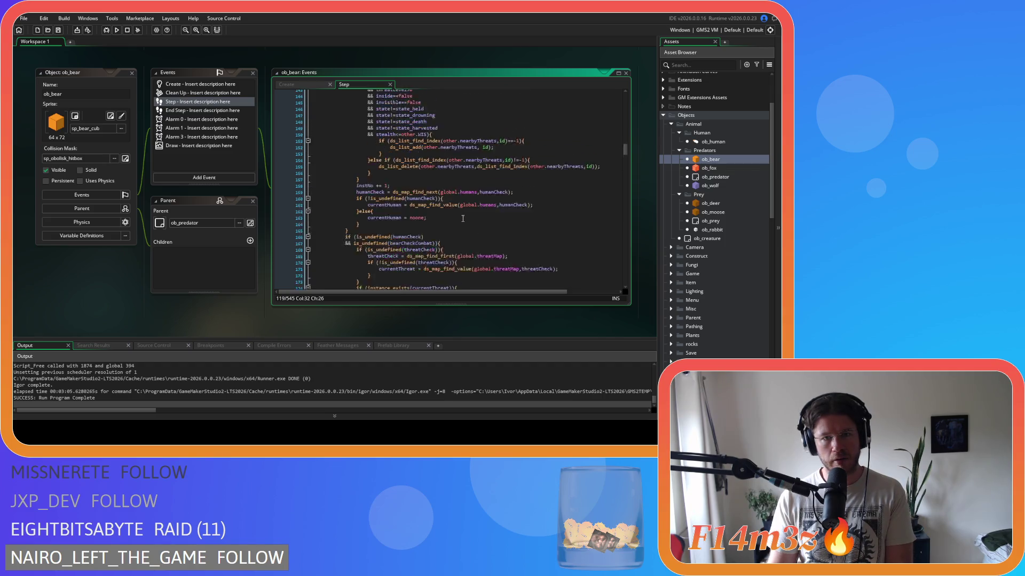
left_click(462, 189)
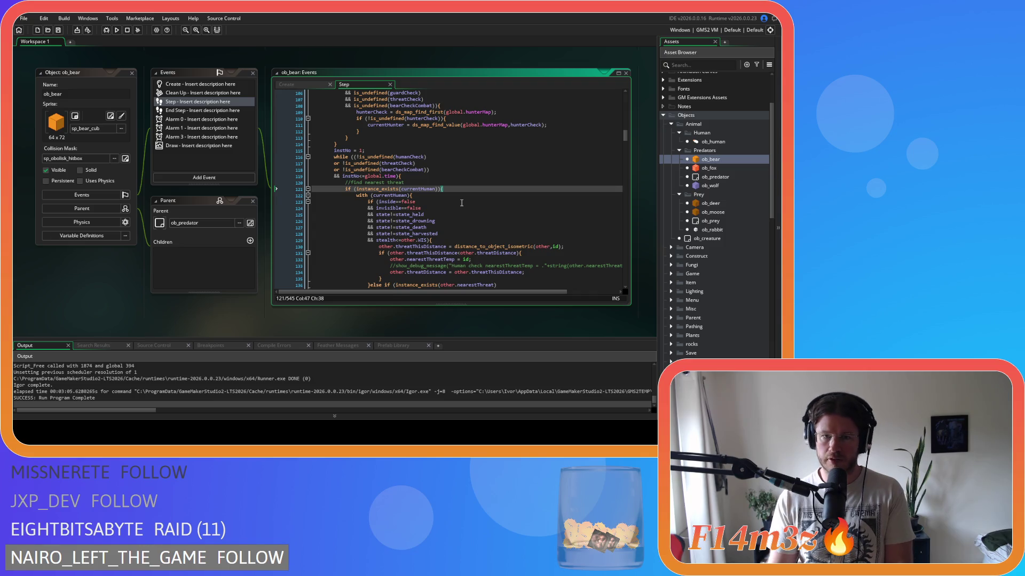
scroll(462, 203, "down", 4)
scroll(462, 203, "up", 2)
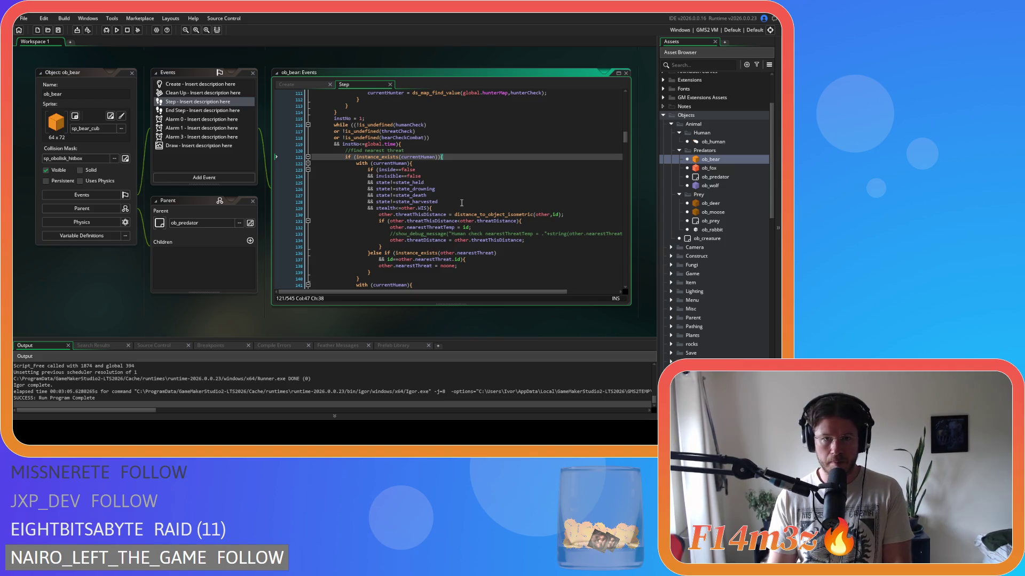
scroll(462, 203, "down", 4)
scroll(462, 202, "up", 3)
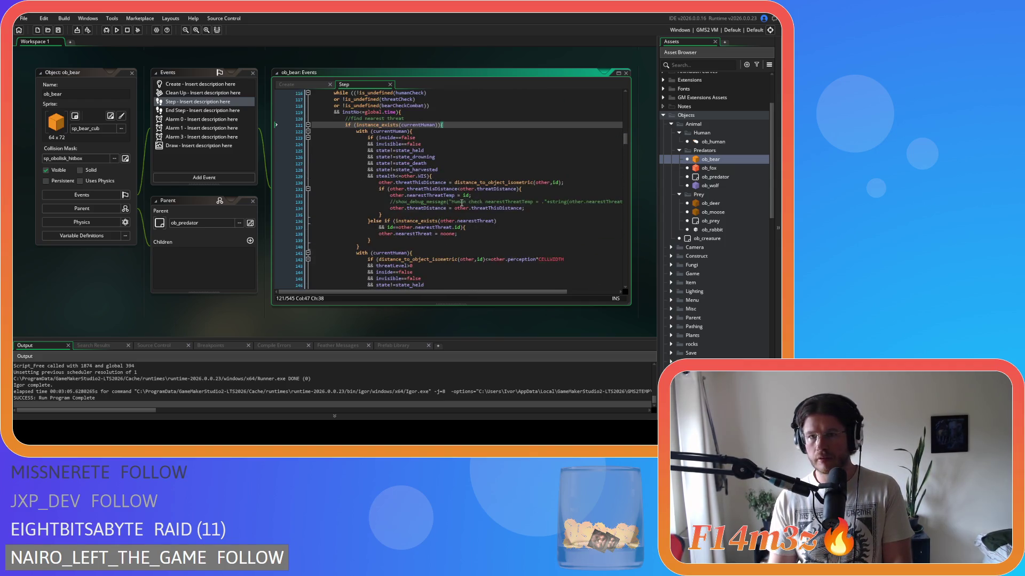
scroll(462, 203, "up", 3)
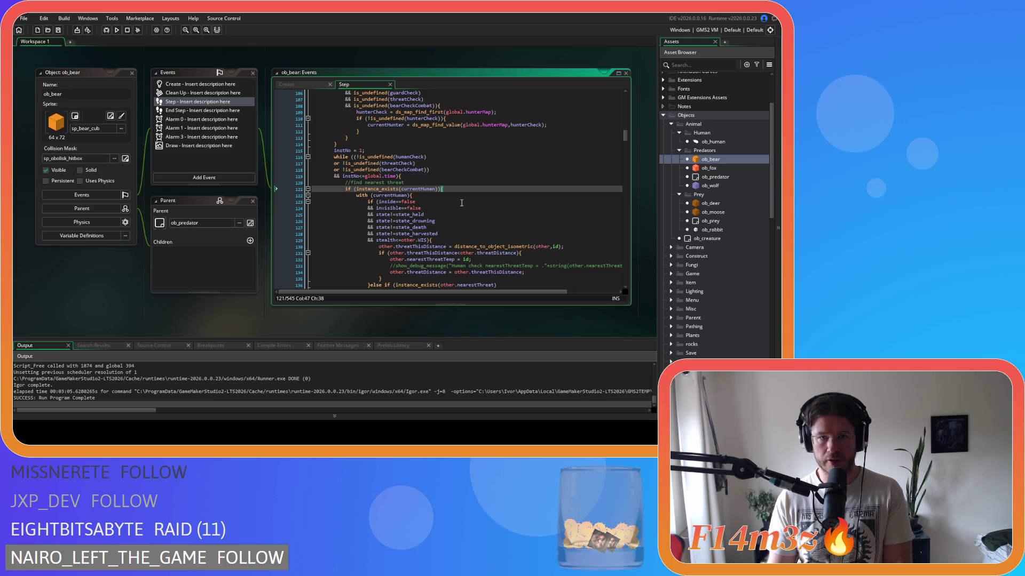
scroll(461, 203, "up", 6)
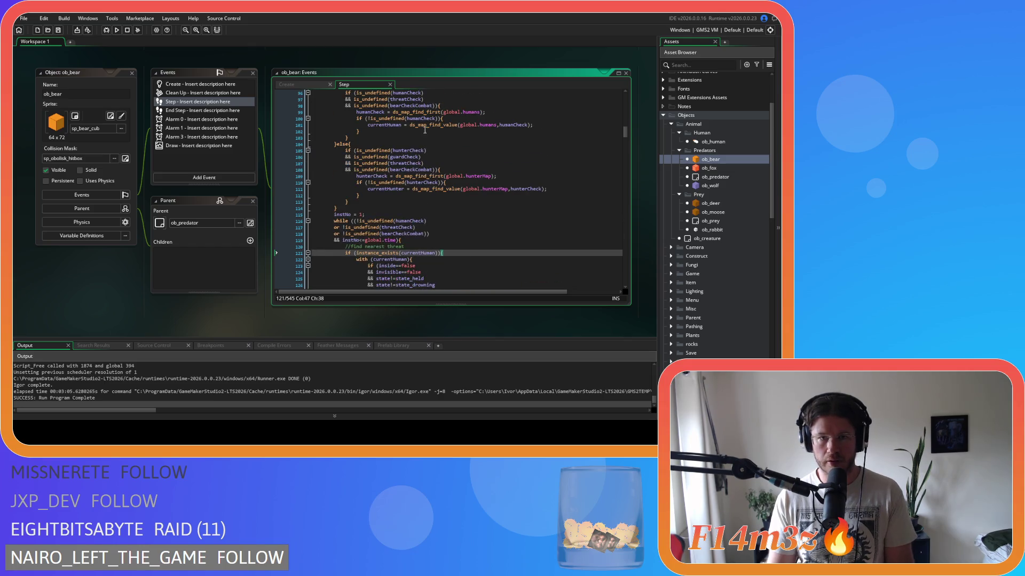
left_click(344, 151)
left_click(334, 151)
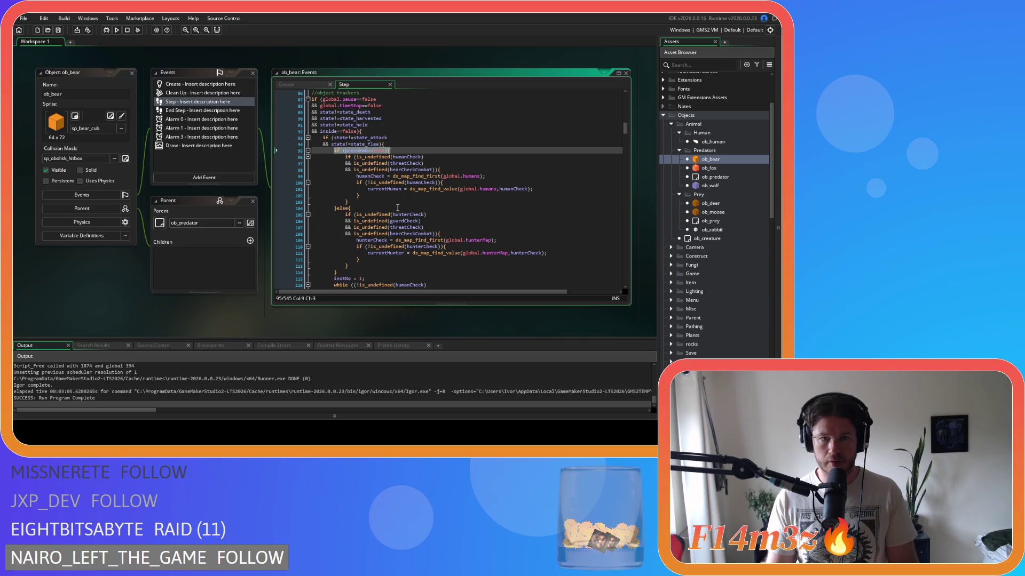
scroll(398, 208, "down", 4)
Add a blank line directly below the //find nearest threat comment.
left_click(458, 230)
scroll(469, 237, "down", 3)
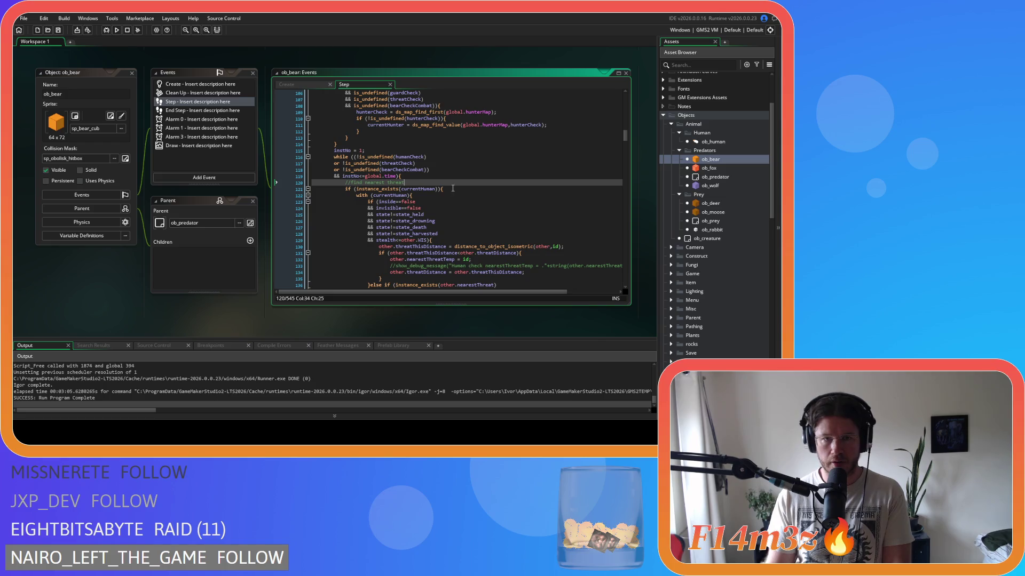
key("Return")
scroll(456, 195, "down", 3)
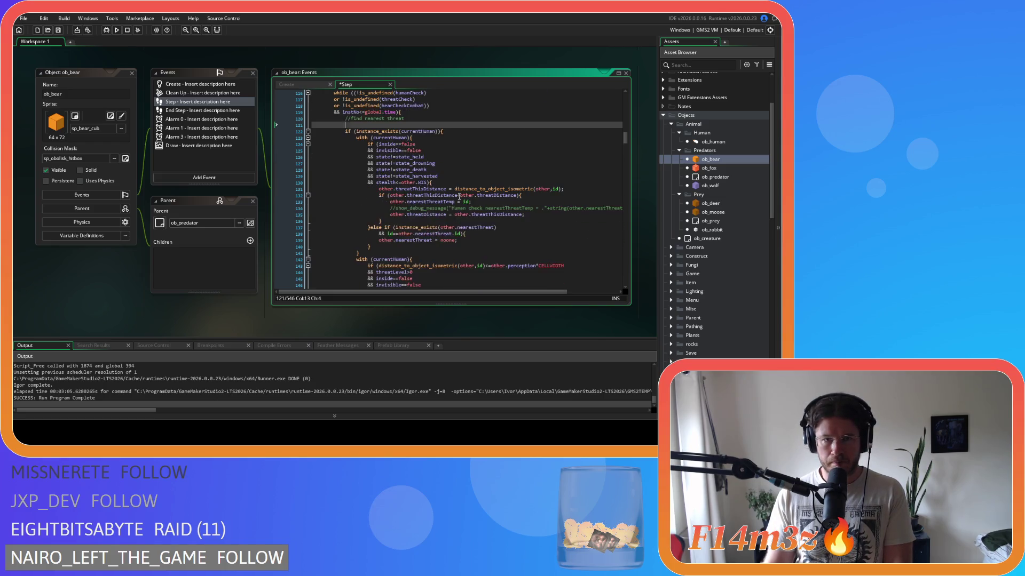
Indent lines 122–167, the nearest-threat search block, one level deeper, then deselect.
scroll(440, 177, "down", 9)
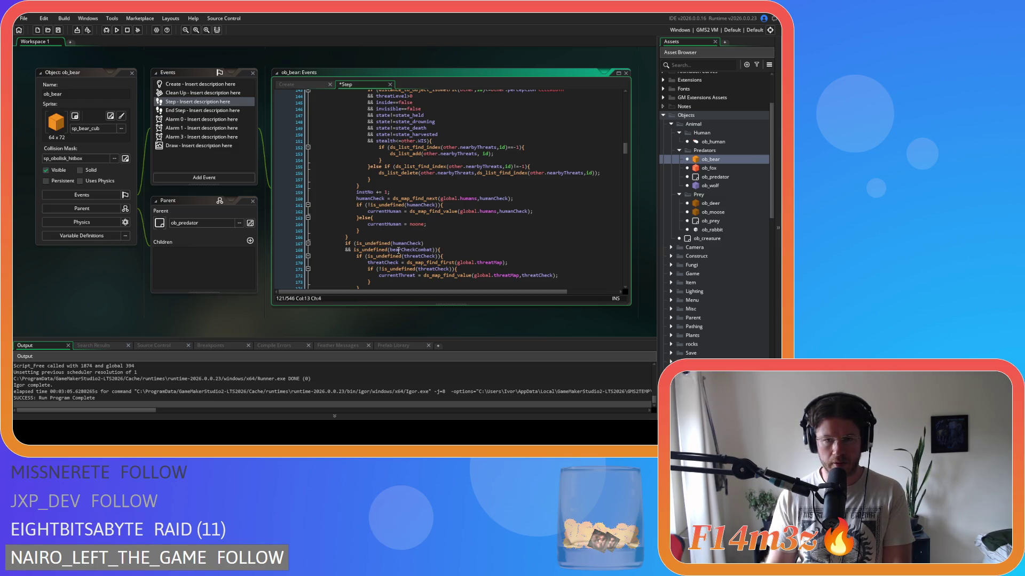
left_click_drag(360, 238, 343, 145)
scroll(344, 185, "up", 10)
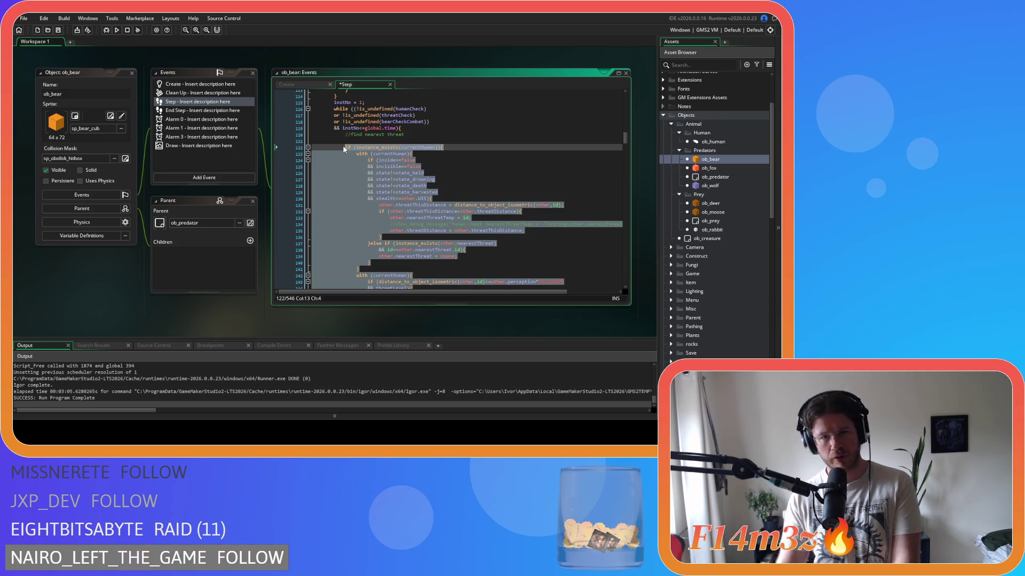
scroll(354, 168, "down", 2)
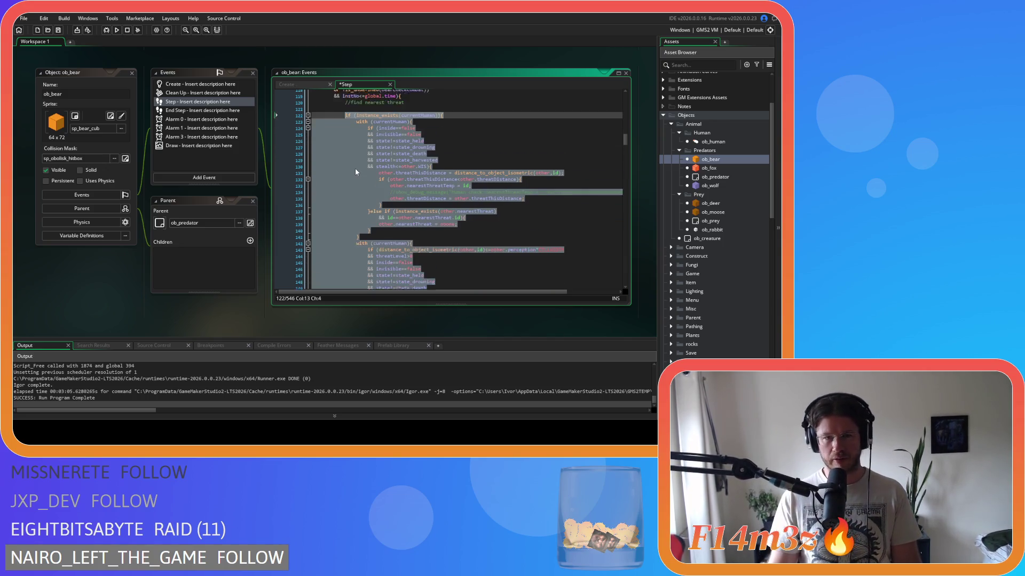
scroll(354, 168, "down", 12)
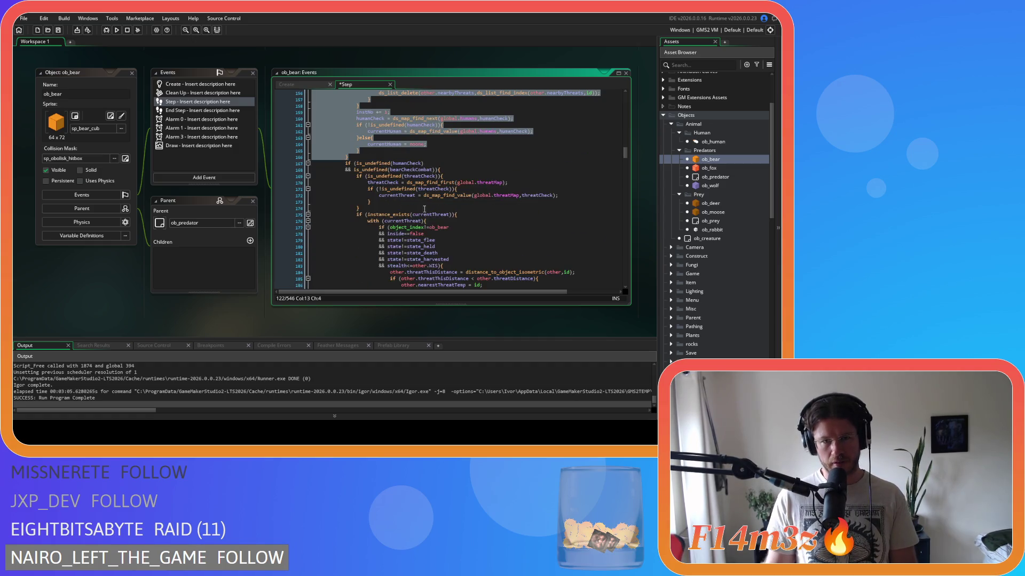
scroll(462, 214, "up", 2)
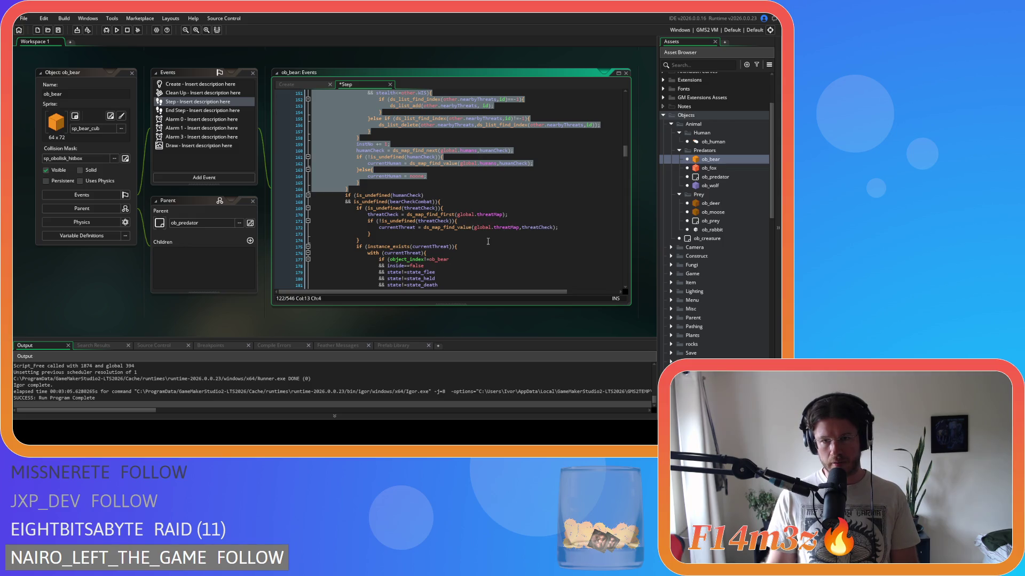
scroll(488, 241, "up", 13)
left_click(373, 155)
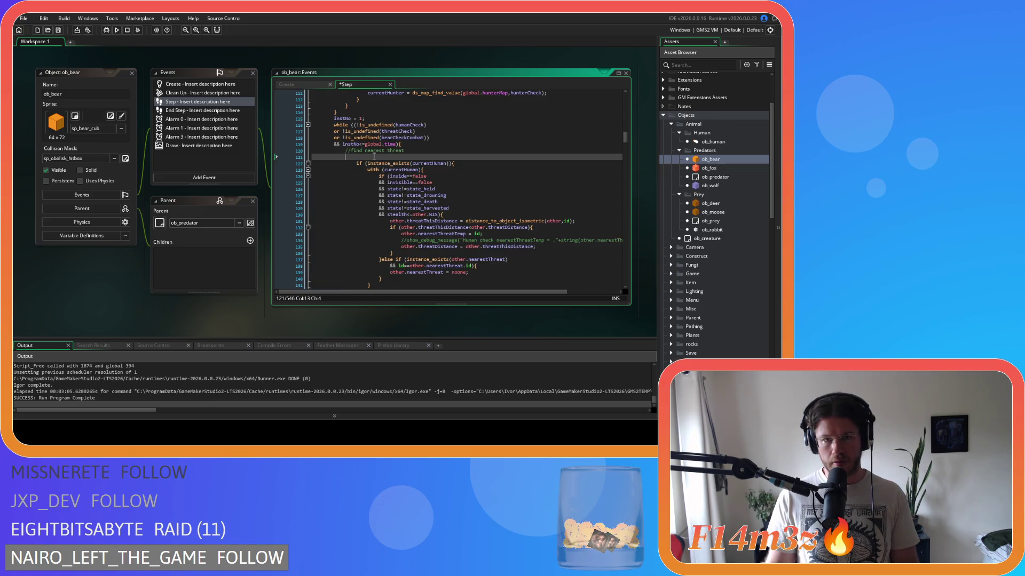
Paste a condition line onto line 121 and add a brace block after line 166 with an //unprovoked comment.
type("if (provoked==true){")
scroll(379, 221, "down", 10)
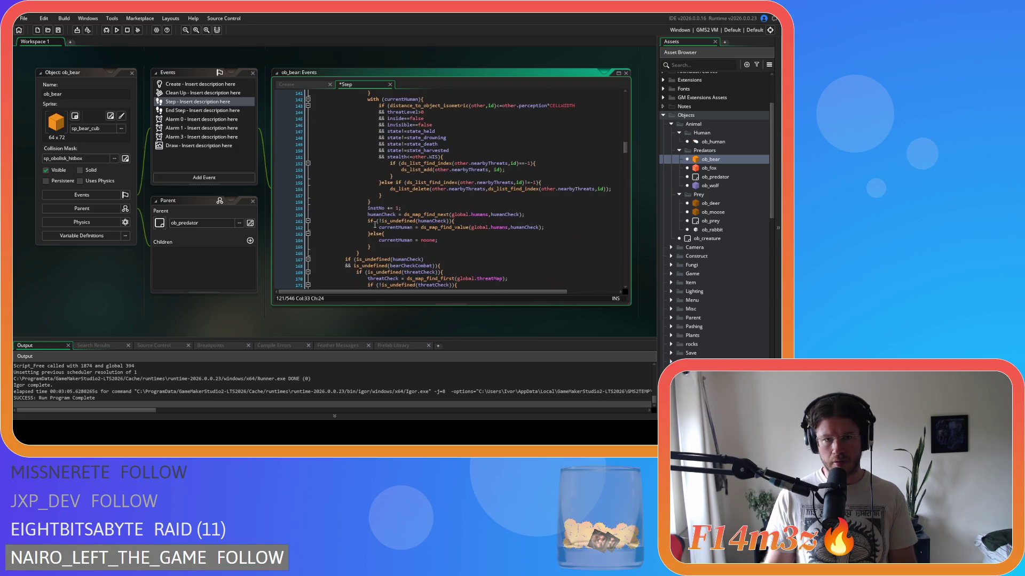
left_click(368, 252)
key("Return")
type("}else")
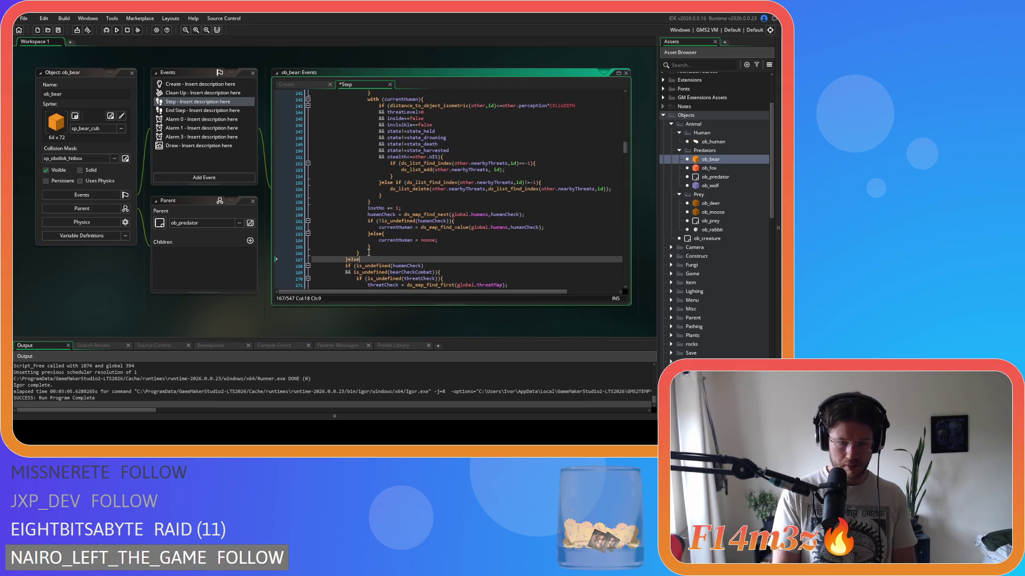
type("{")
key("Return")
type("/")
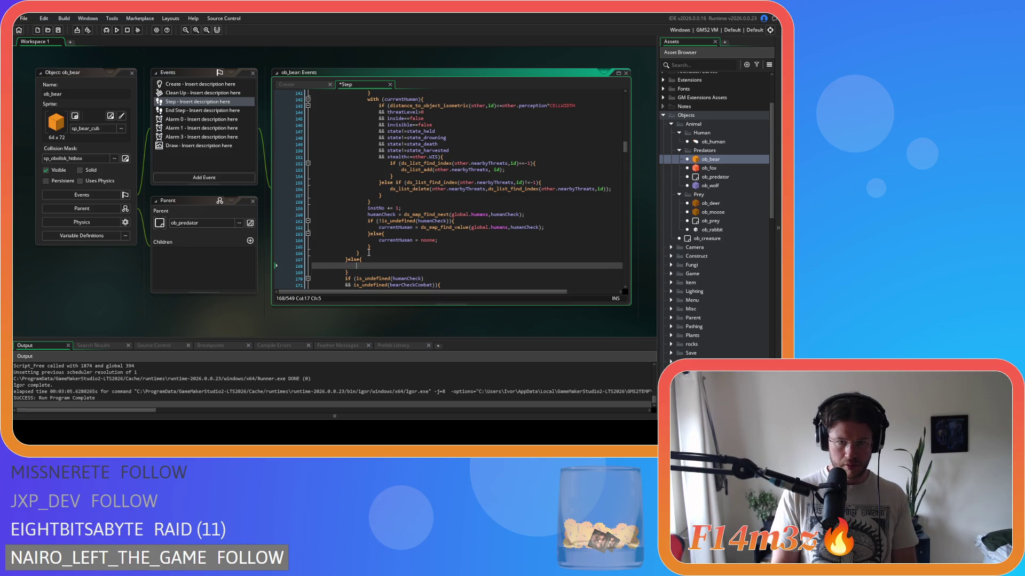
type("/unprove")
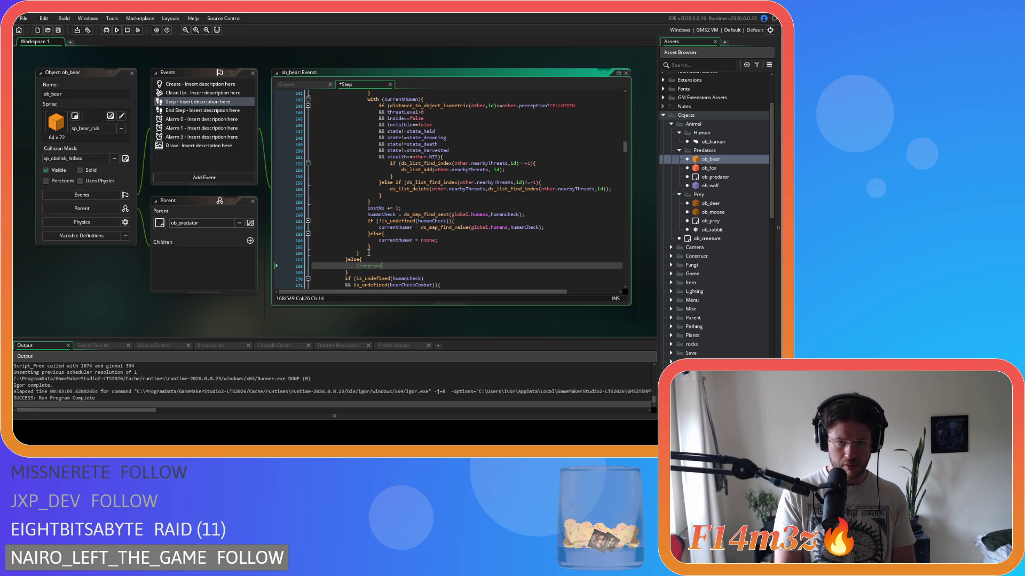
type("ked")
key("Return")
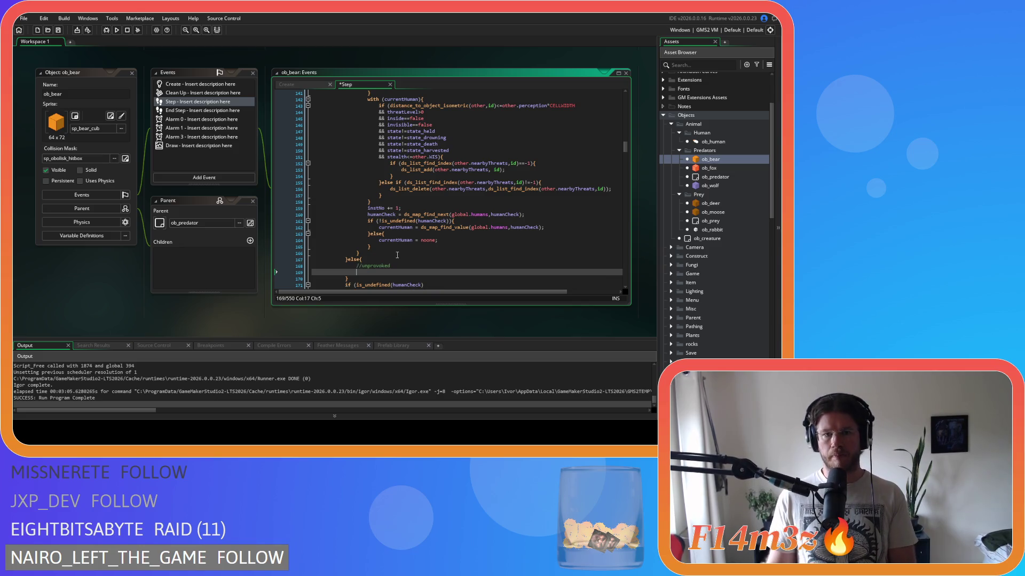
Scroll the workspace up to bring ob_moose's code windows into view.
scroll(422, 257, "down", 2)
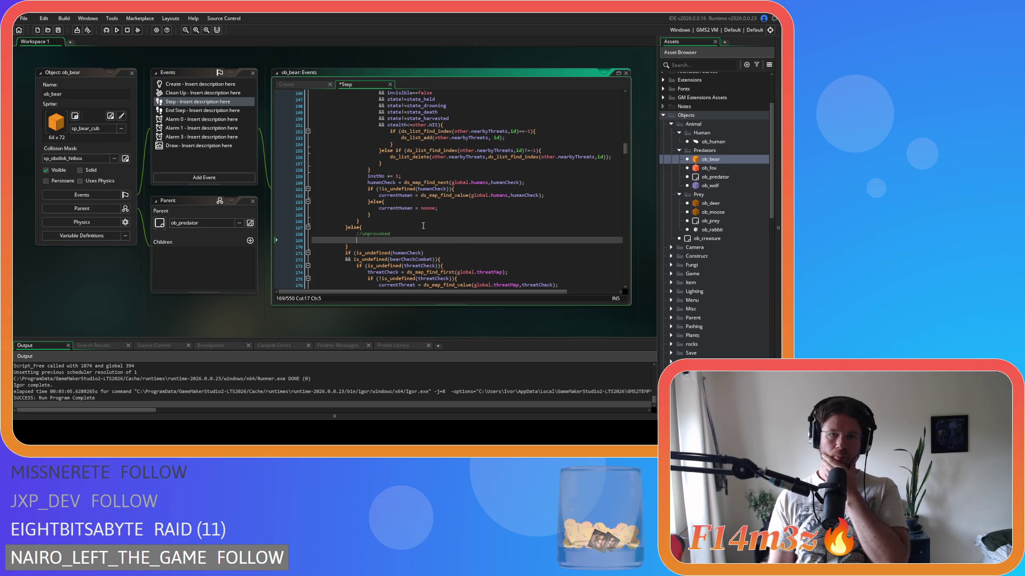
scroll(423, 226, "up", 10)
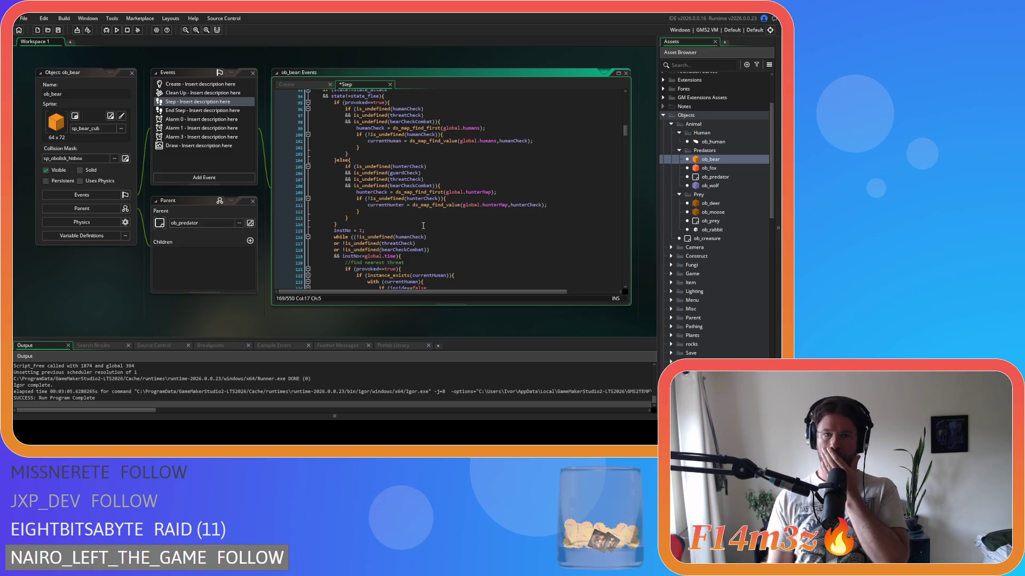
scroll(226, 234, "up", 5)
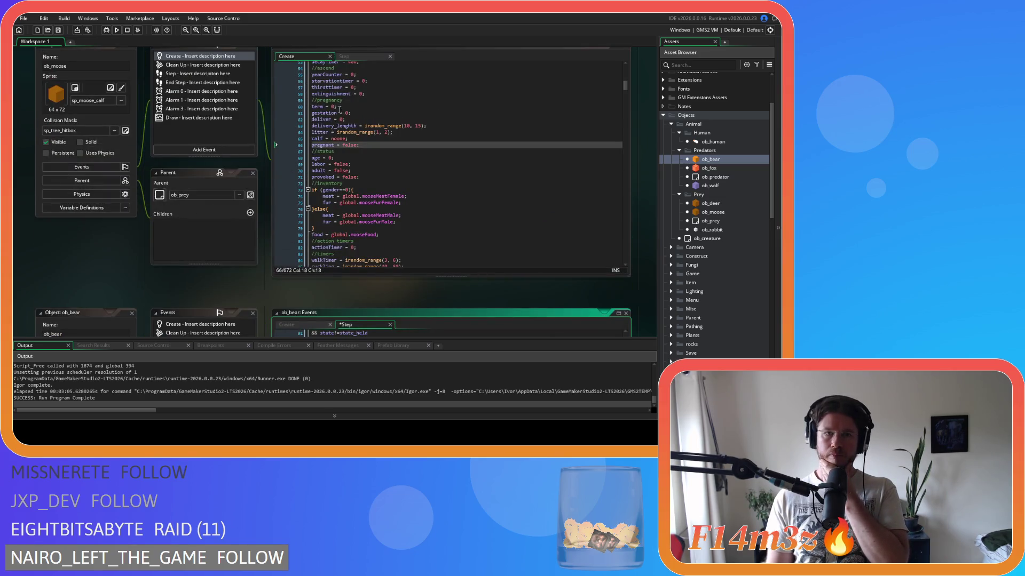
Read ob_moose's Step code: its instNo loop condition, hunter else branch and guardCheck condition.
left_click(343, 56)
scroll(498, 167, "down", 3)
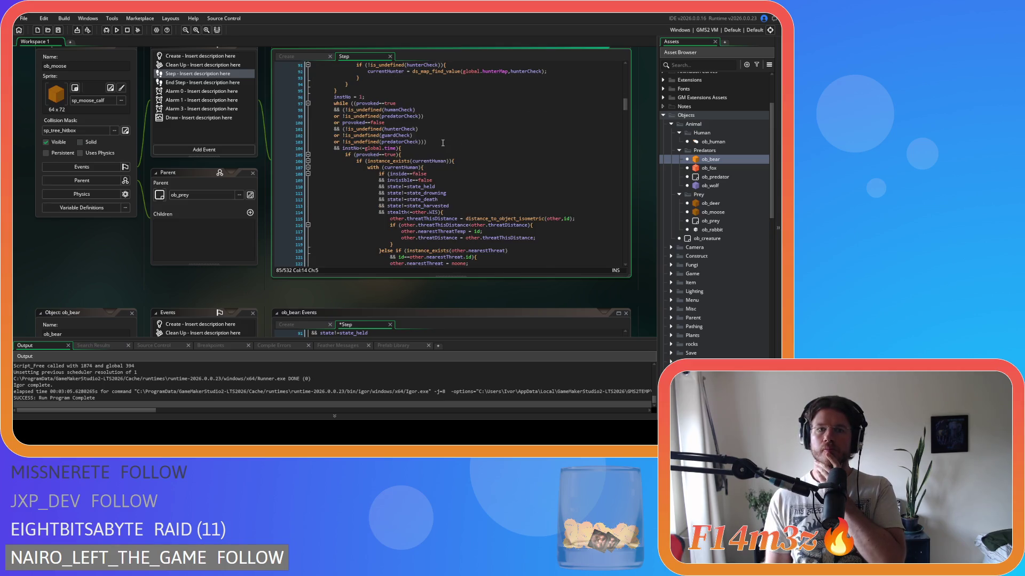
left_click(417, 149)
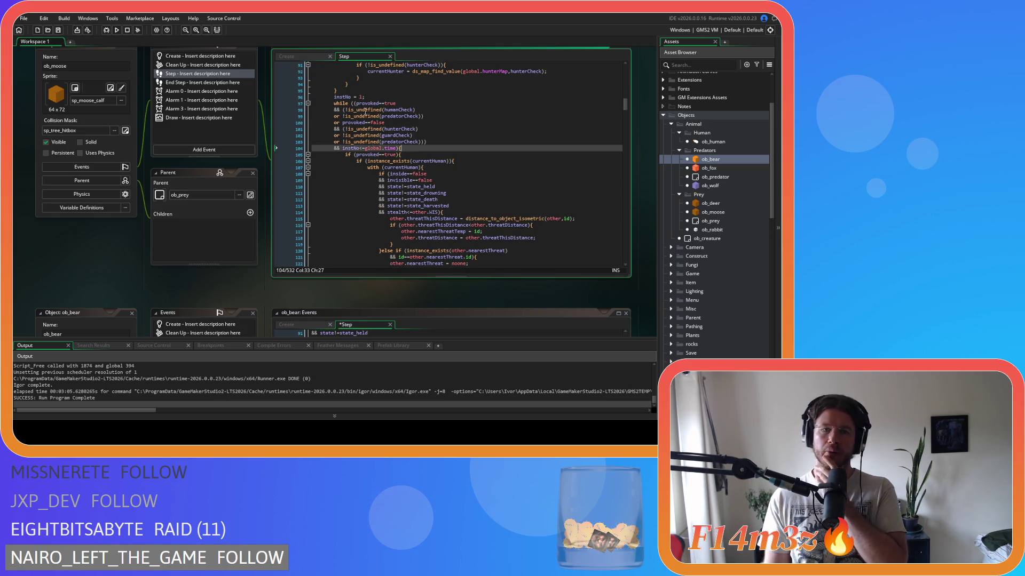
key("Left")
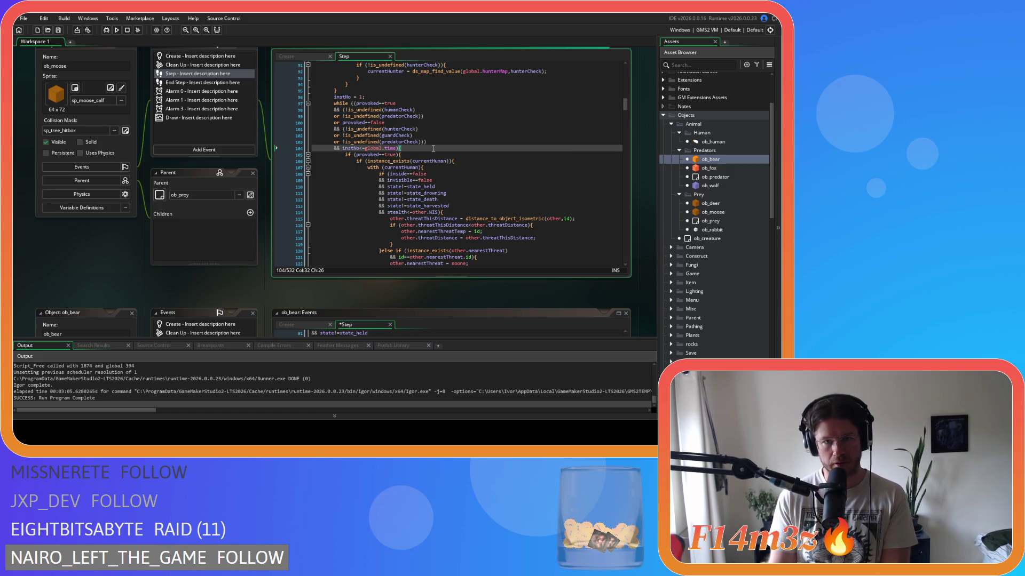
scroll(406, 203, "down", 10)
left_click(394, 226)
key("Left")
scroll(393, 226, "down", 13)
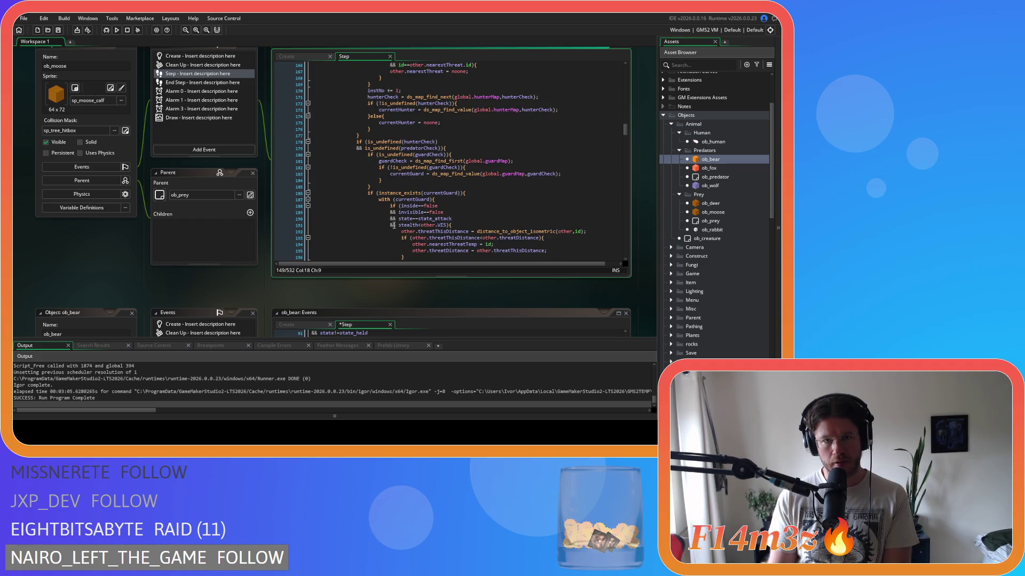
scroll(394, 226, "up", 3)
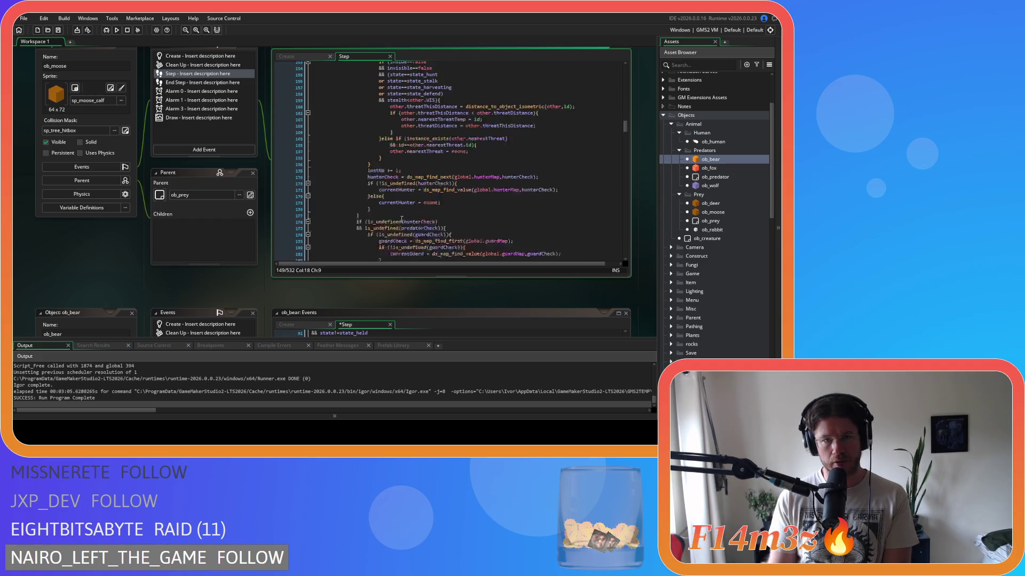
scroll(436, 210, "down", 2)
scroll(454, 205, "down", 10)
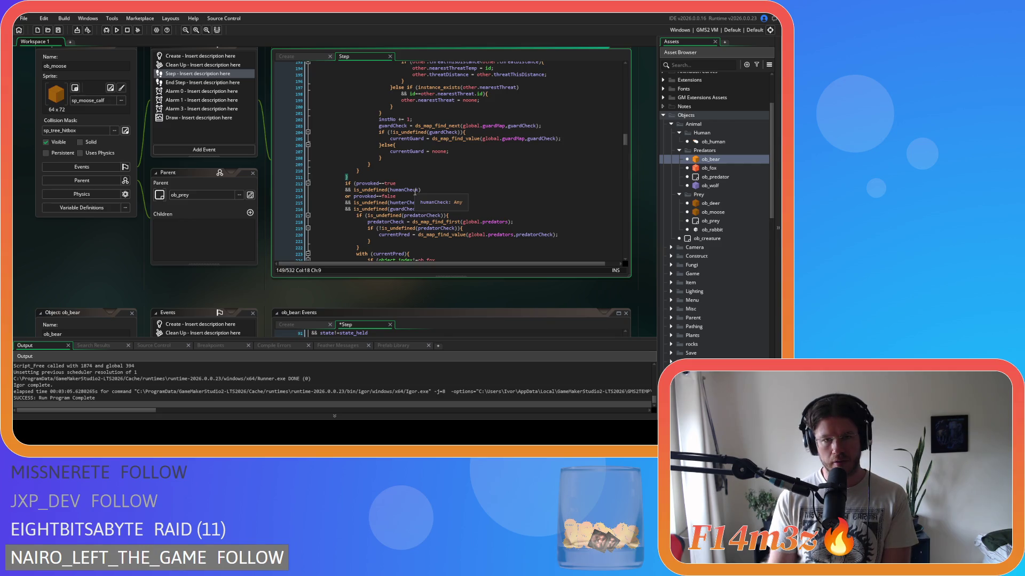
left_click(446, 209)
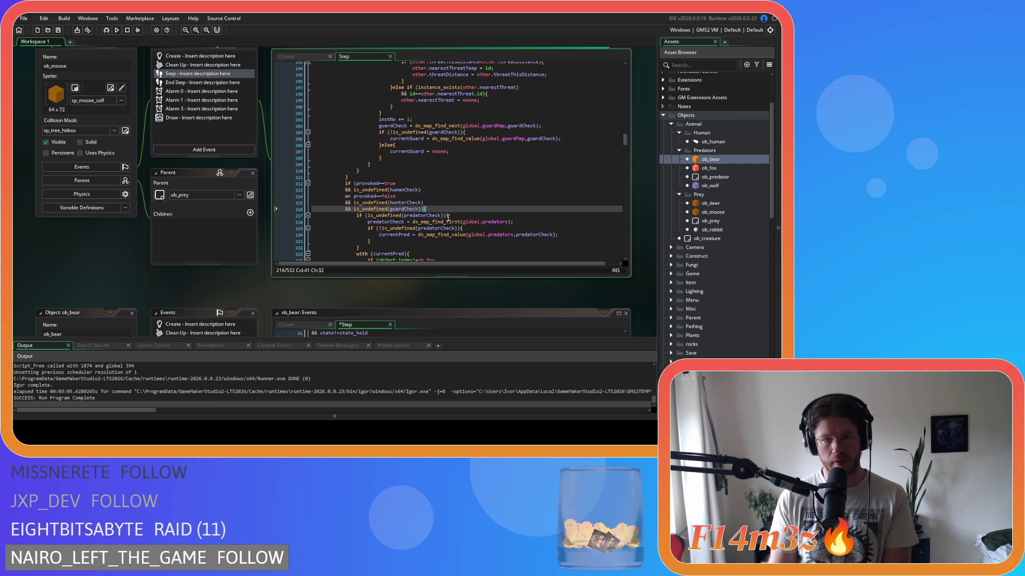
scroll(264, 250, "down", 5)
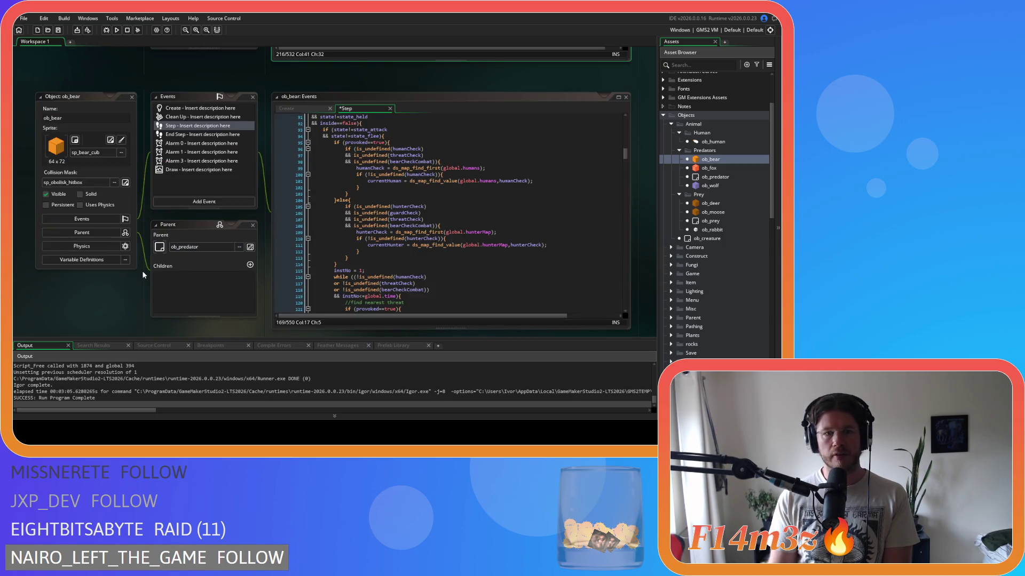
left_click(374, 251)
scroll(373, 263, "down", 3)
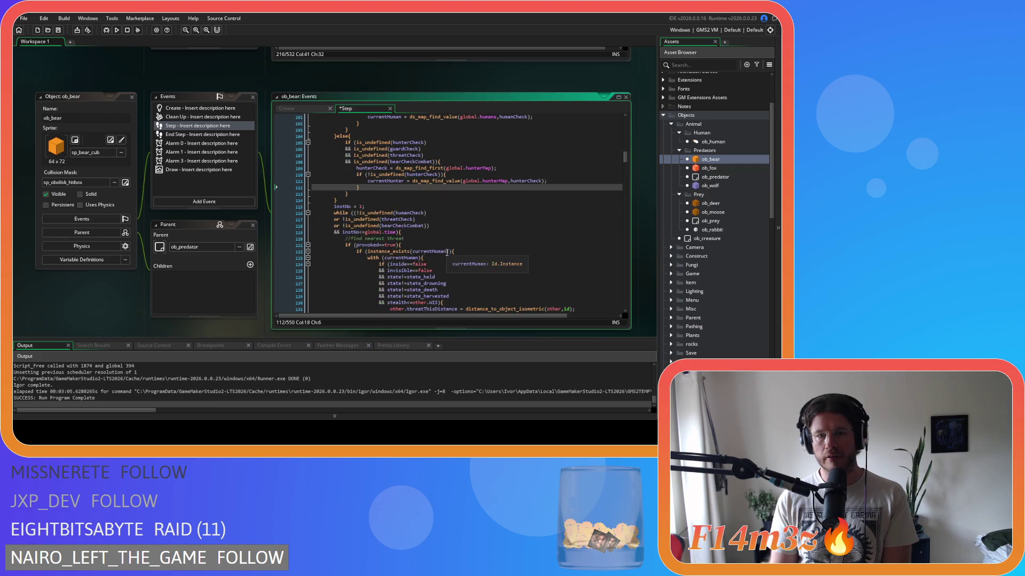
scroll(372, 262, "down", 2)
left_click(425, 187)
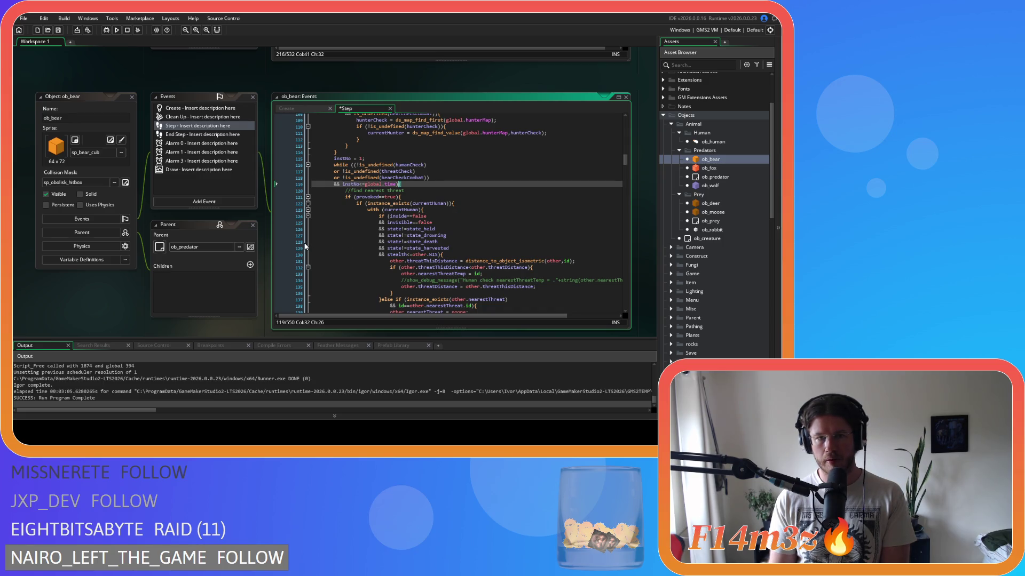
scroll(381, 249, "up", 1)
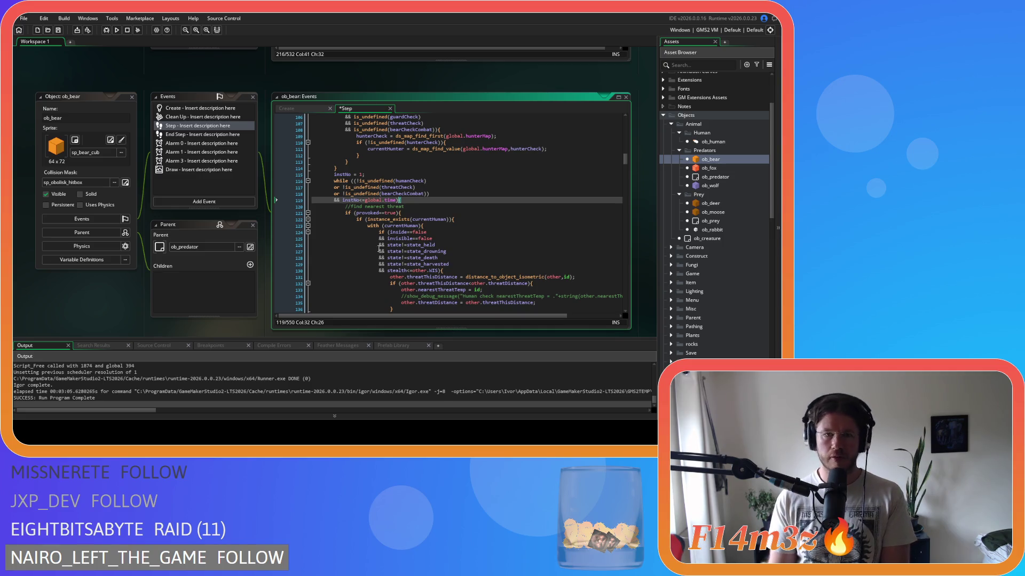
left_click(354, 181)
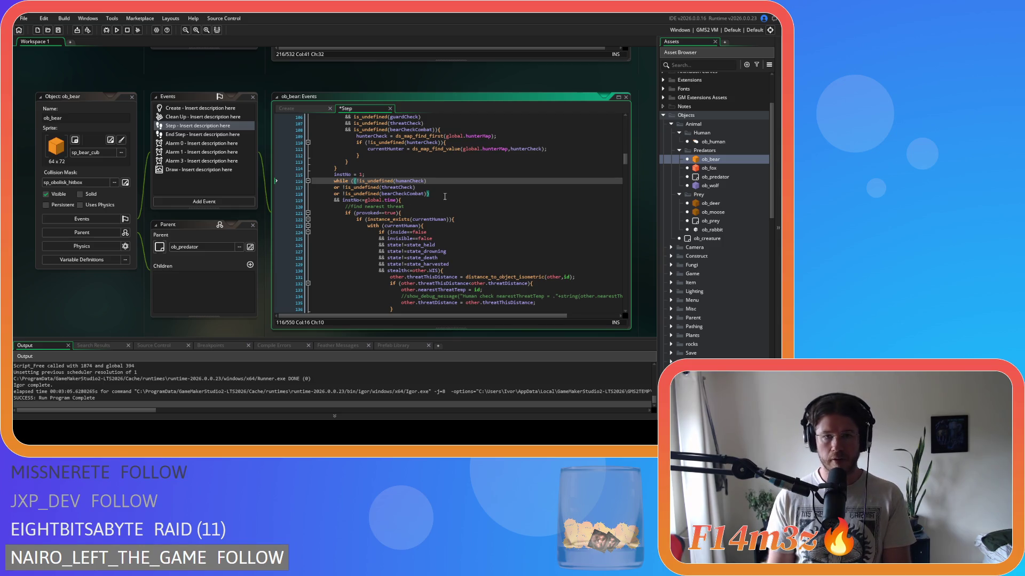
Wrap the while condition's threat checks in brackets and start an 'or' line before the final bracket.
type("(")
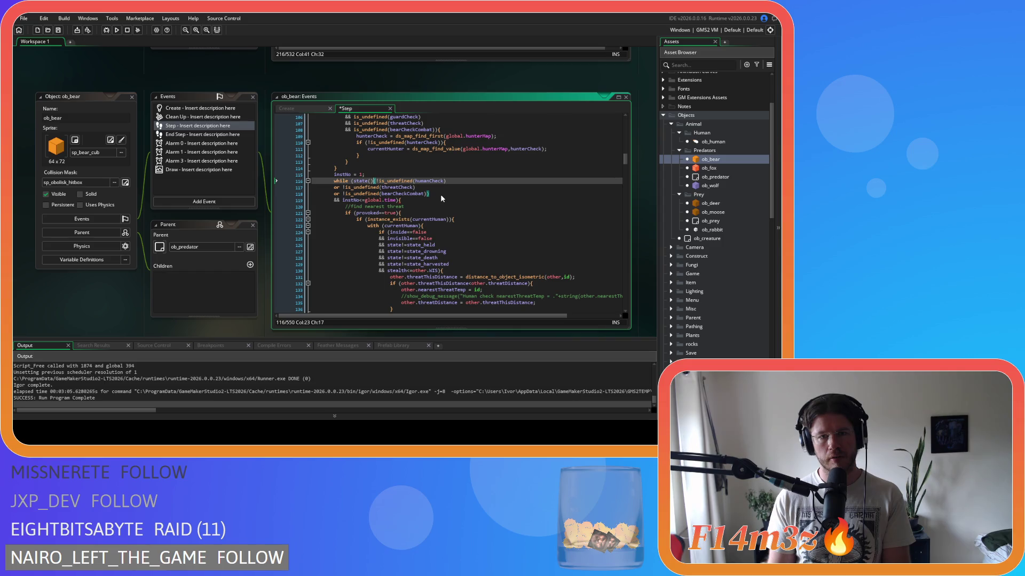
key("BackSpace")
type("(")
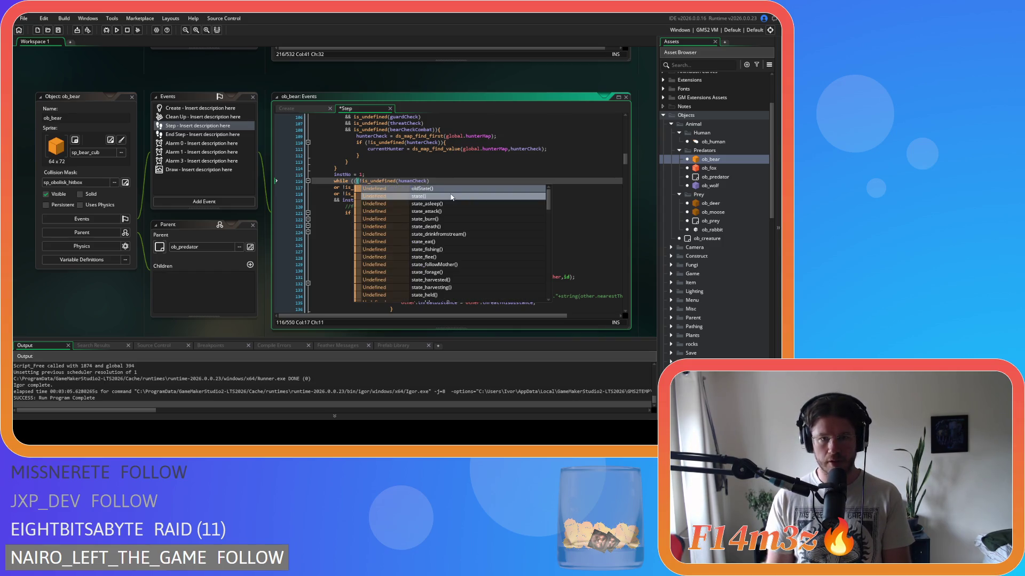
left_click(566, 192)
type(")")
key("Left")
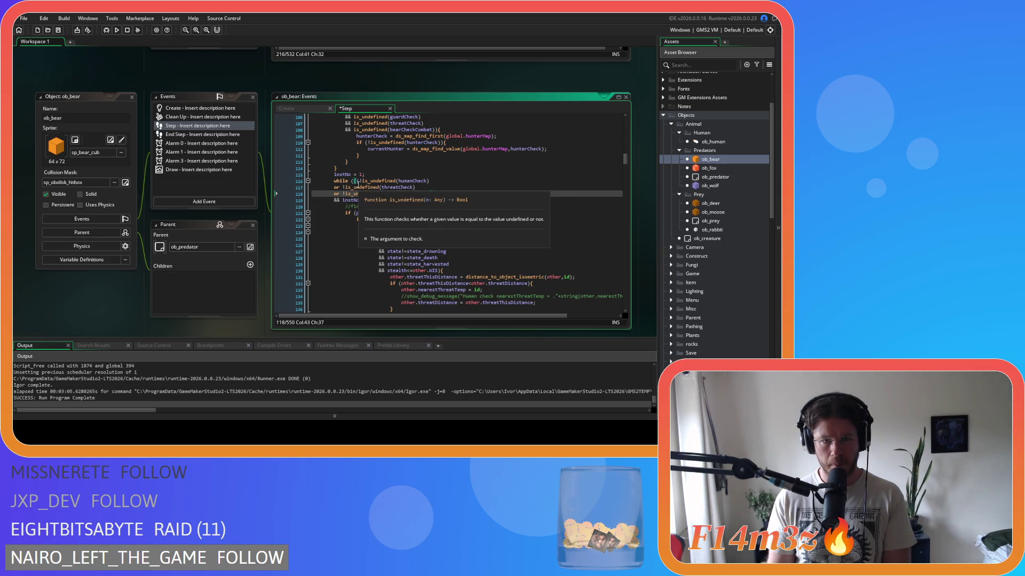
left_click(379, 181)
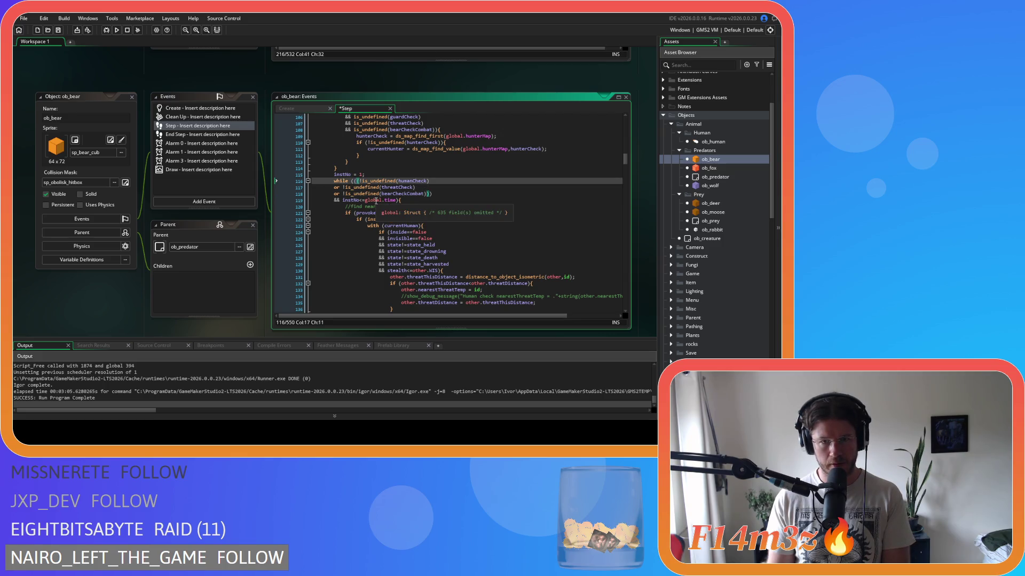
key("Left")
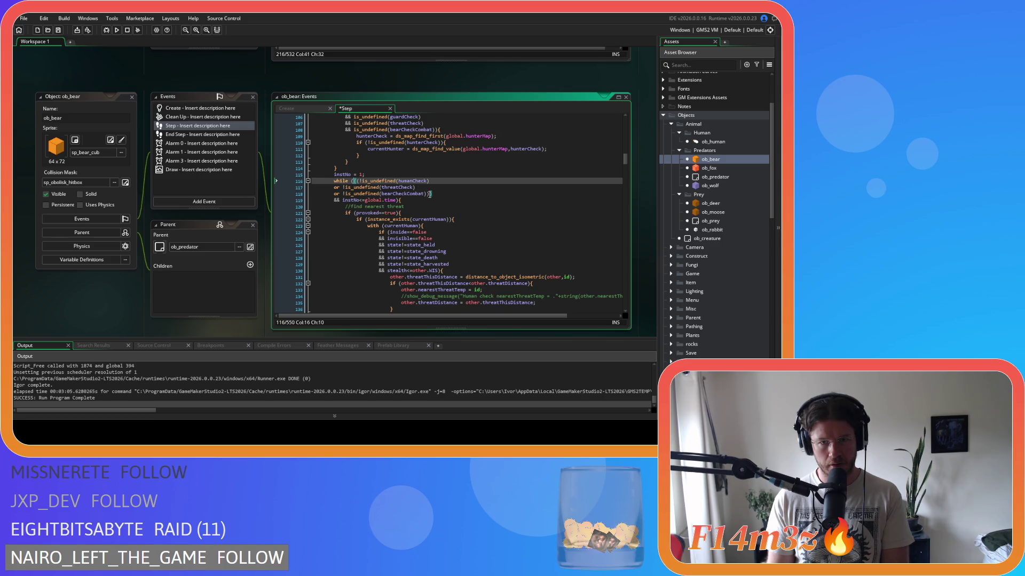
left_click(429, 194)
key("Return")
type("or (")
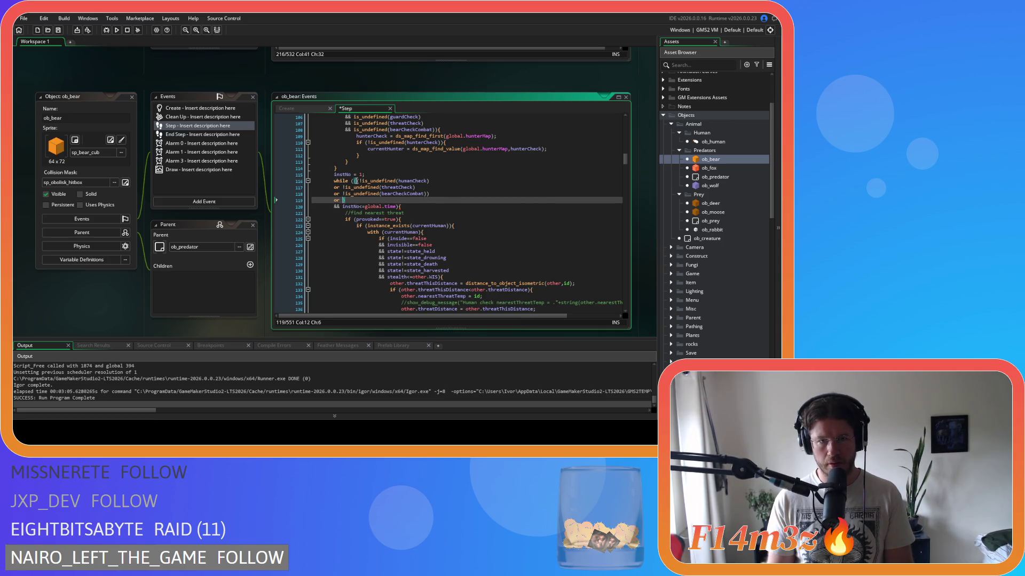
Group the existing checks as '(provoked==true && (…threat checks))' at the start of the condition.
left_click(351, 180)
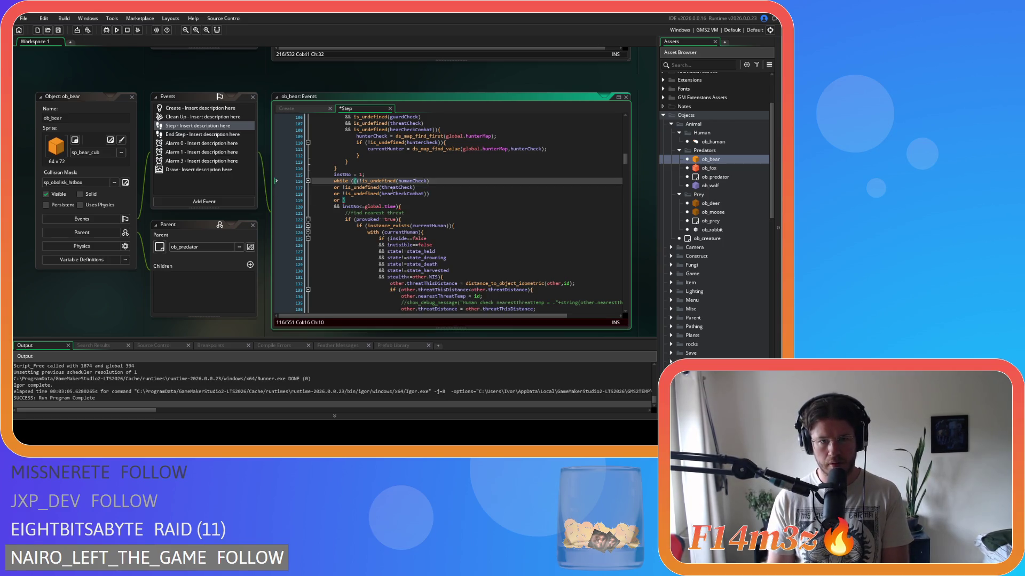
type("(")
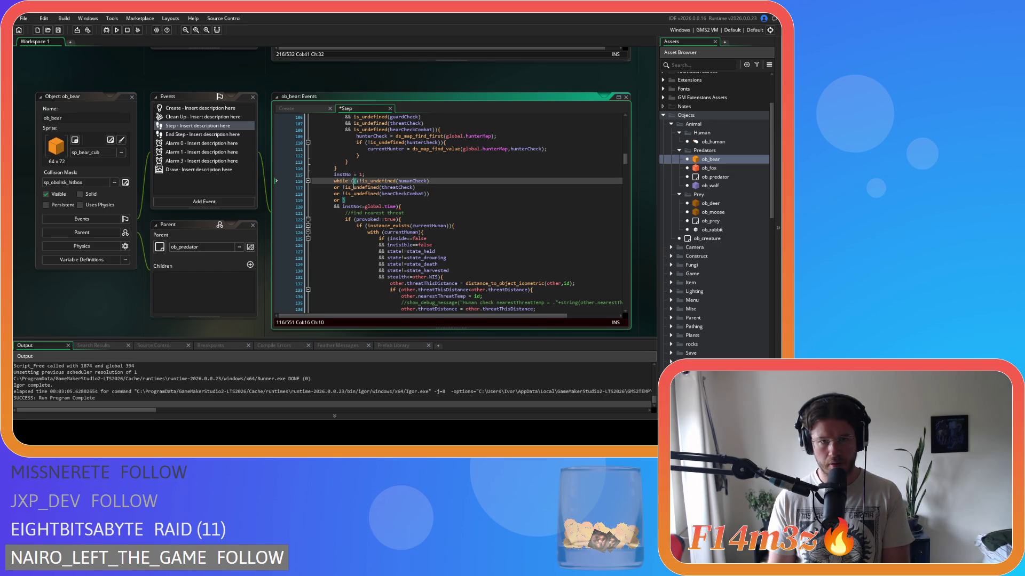
type("(")
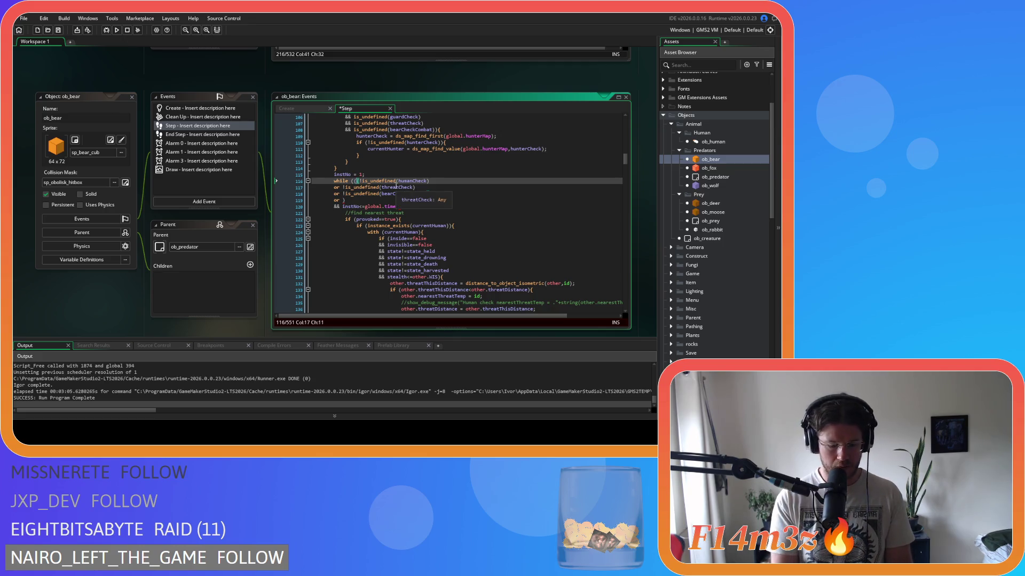
type("provo")
key("Down")
key("Return")
type("==true")
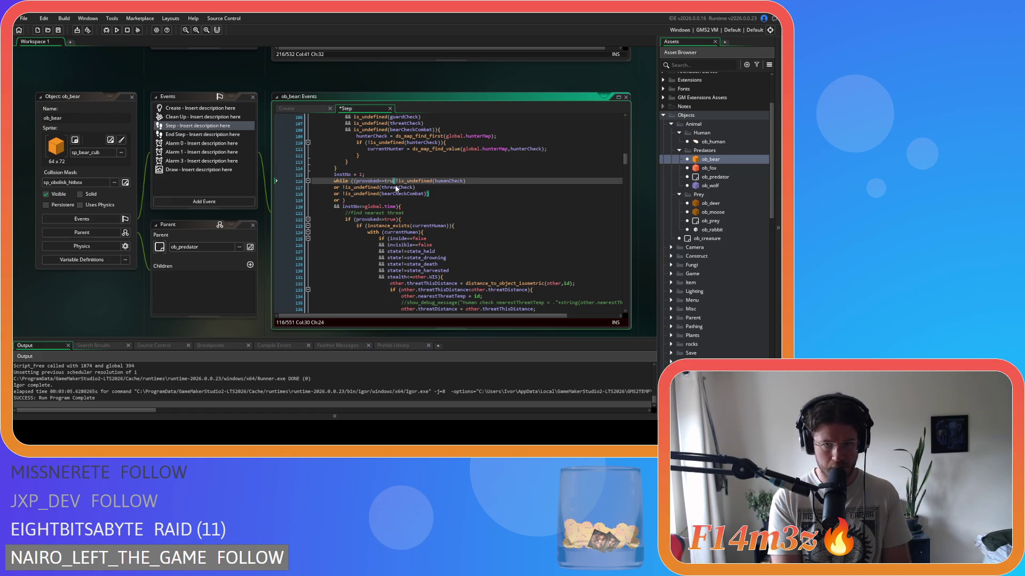
key("Return")
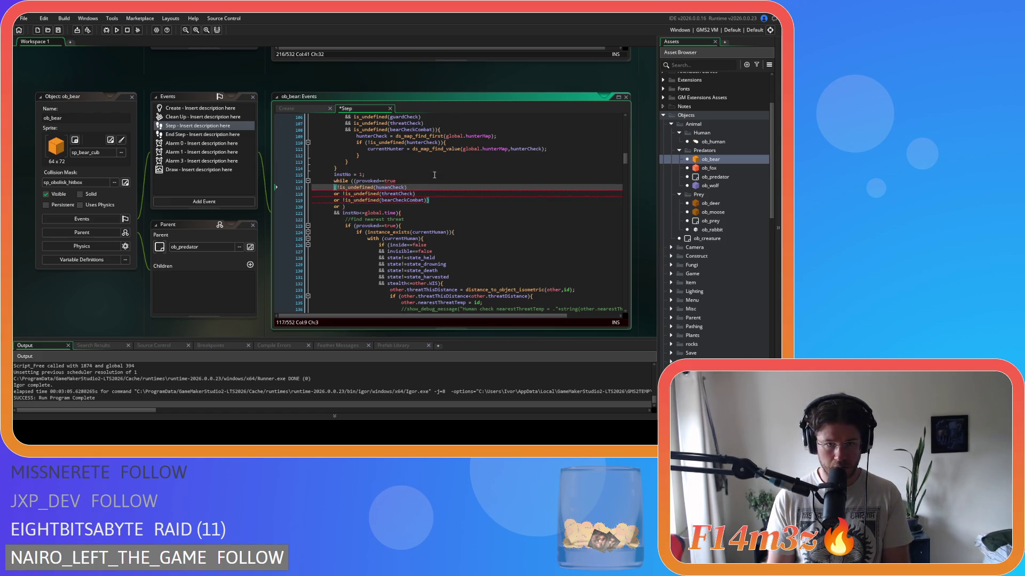
type("&&")
left_click(422, 181)
left_click(412, 193)
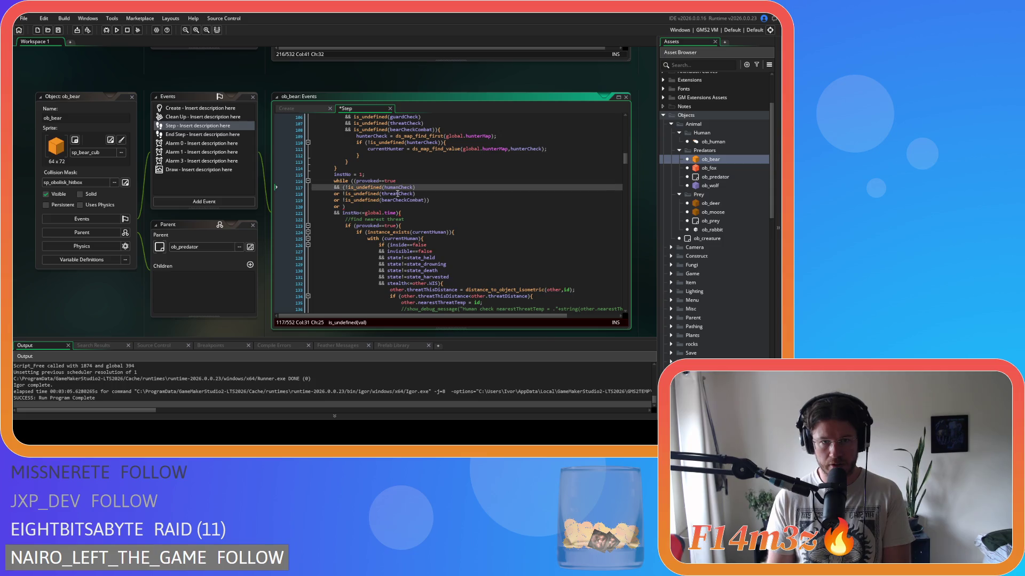
left_click(399, 200)
left_click(445, 199)
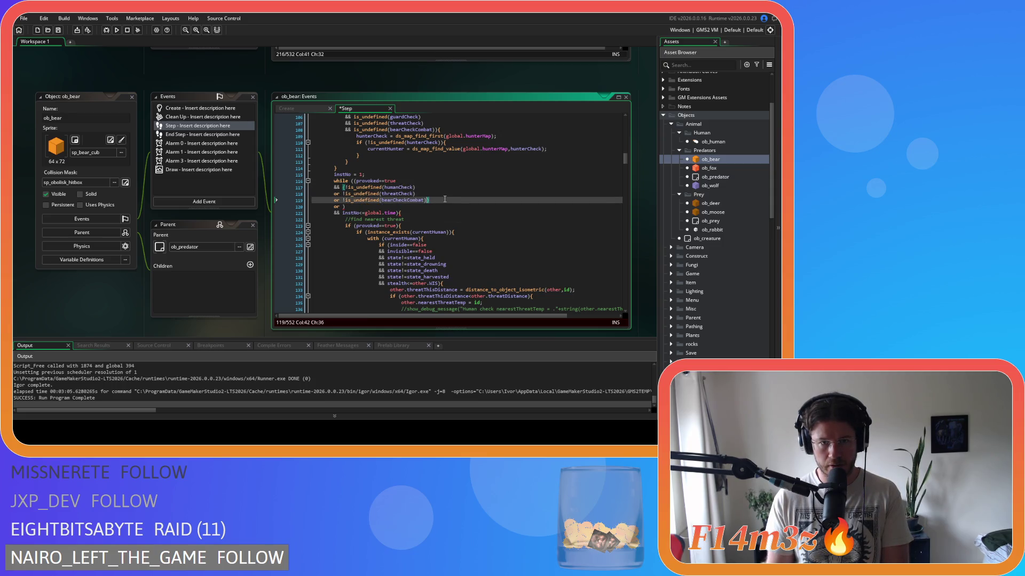
type(")")
key("Down")
key("BackSpace")
type("(")
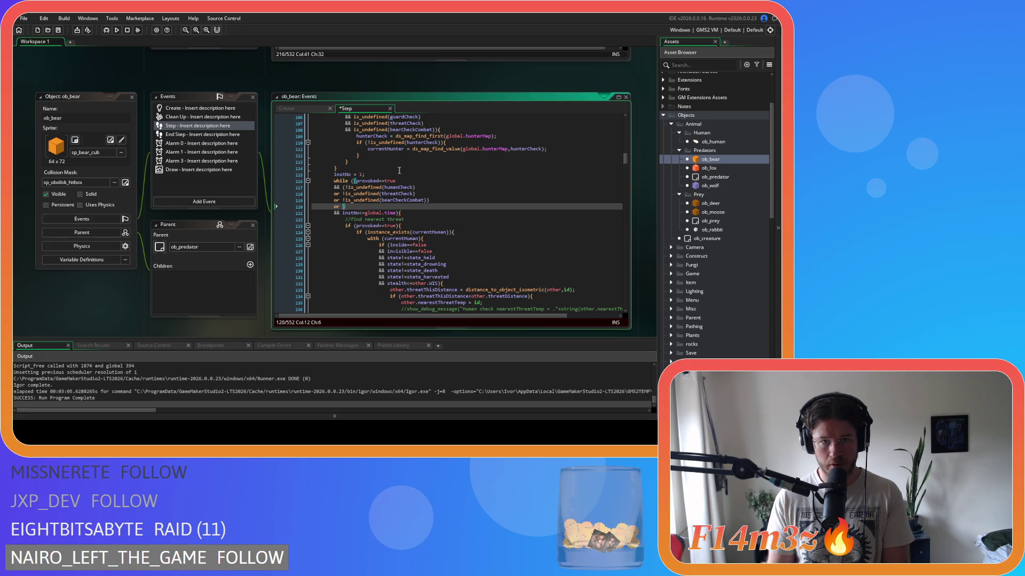
Add 'provoked==false && (' with two empty 'or' lines for the unprovoked case.
left_click(408, 182)
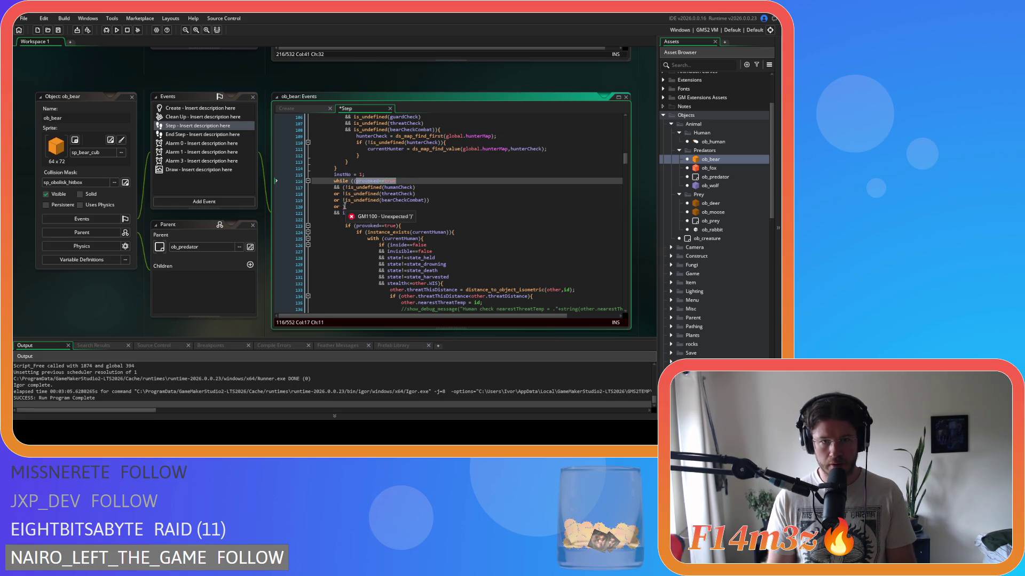
key("Down")
key("Down")
key("Down")
type("provoked==true")
double_click(372, 207)
type("false")
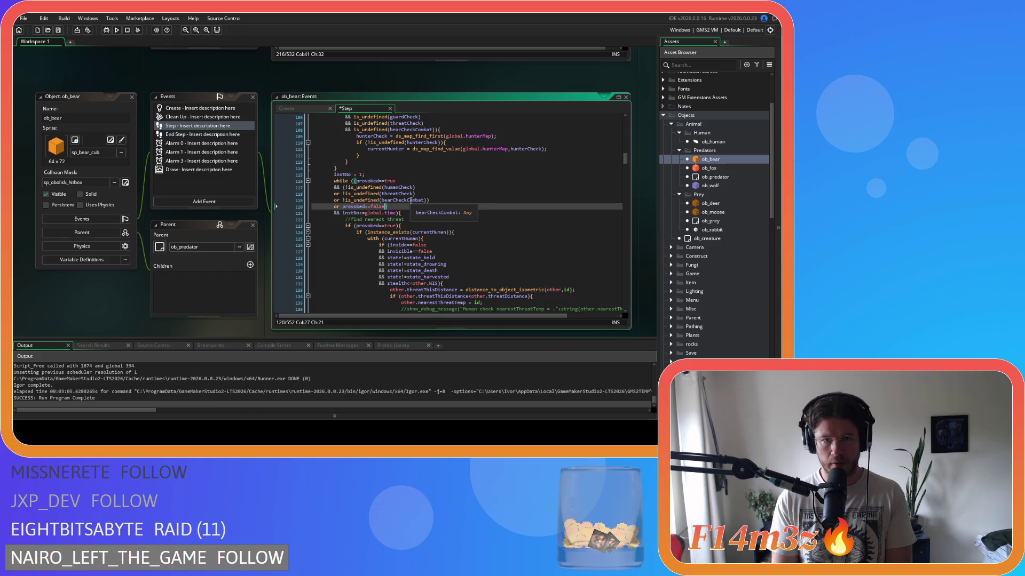
key("Return")
type("&& (")
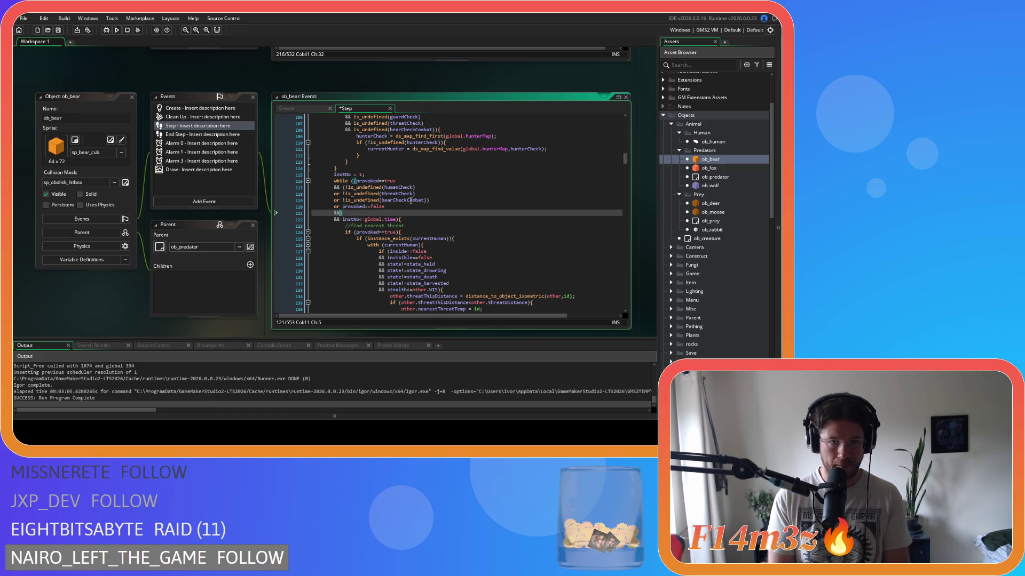
key("Return")
type("or")
key("Return")
type("or")
Copy is_undefined(hunterCheck) from line 105 and paste it negated as the first unprovoked test.
left_click(411, 200)
scroll(410, 201, "up", 1)
scroll(410, 200, "up", 1)
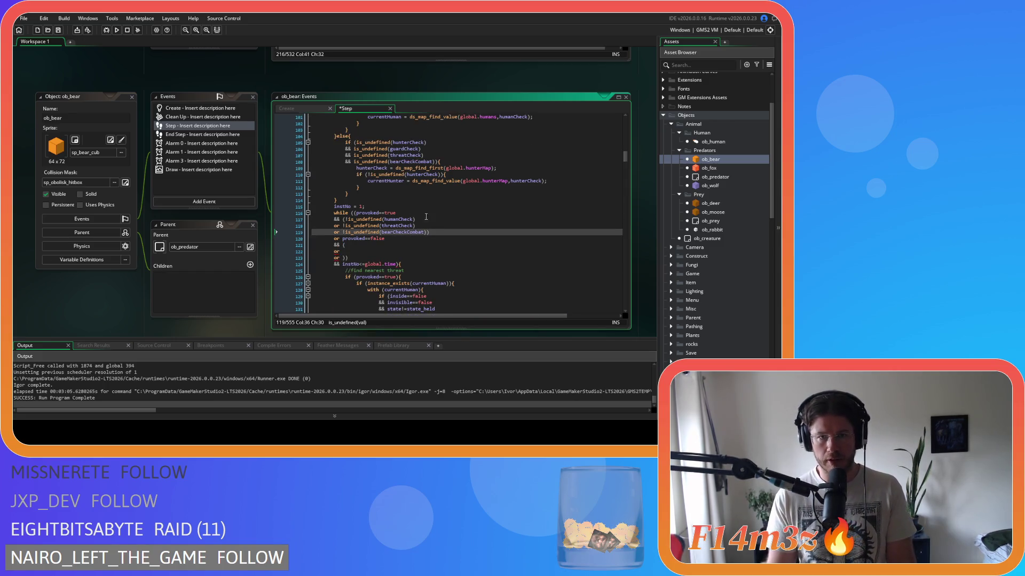
left_click(421, 219)
key("Left")
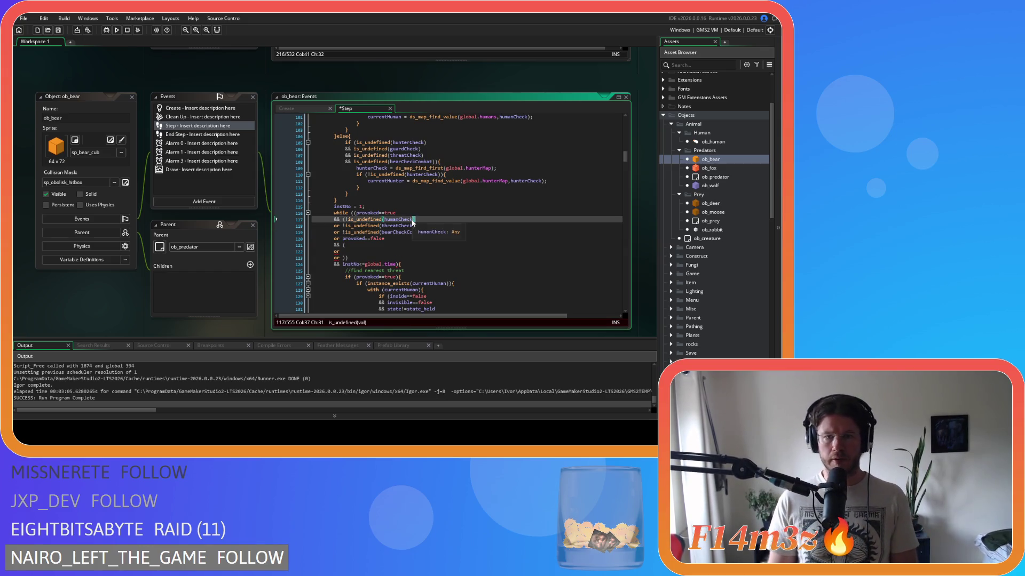
left_click(356, 142)
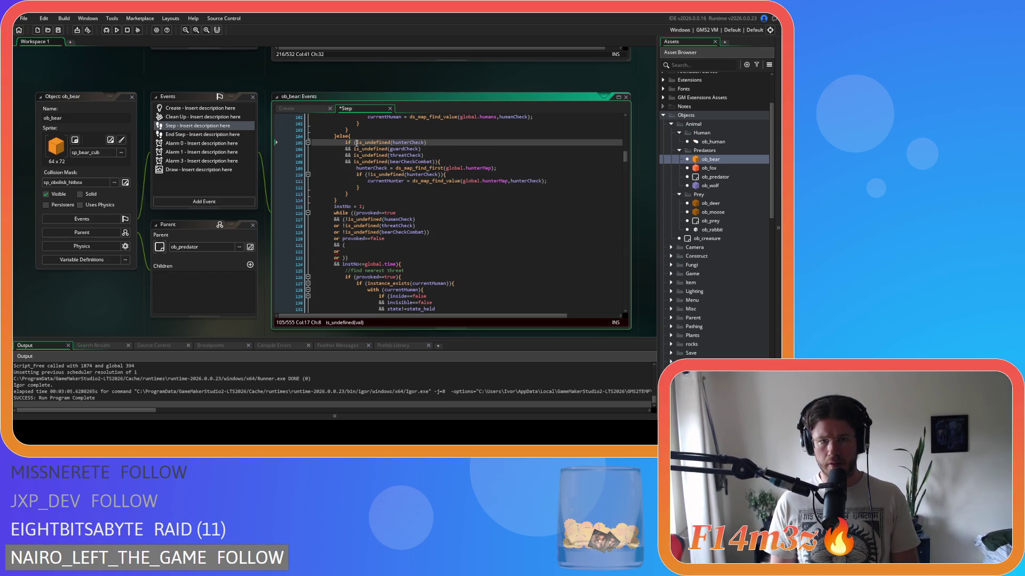
left_click_drag(358, 143, 435, 145)
key("ctrl+c")
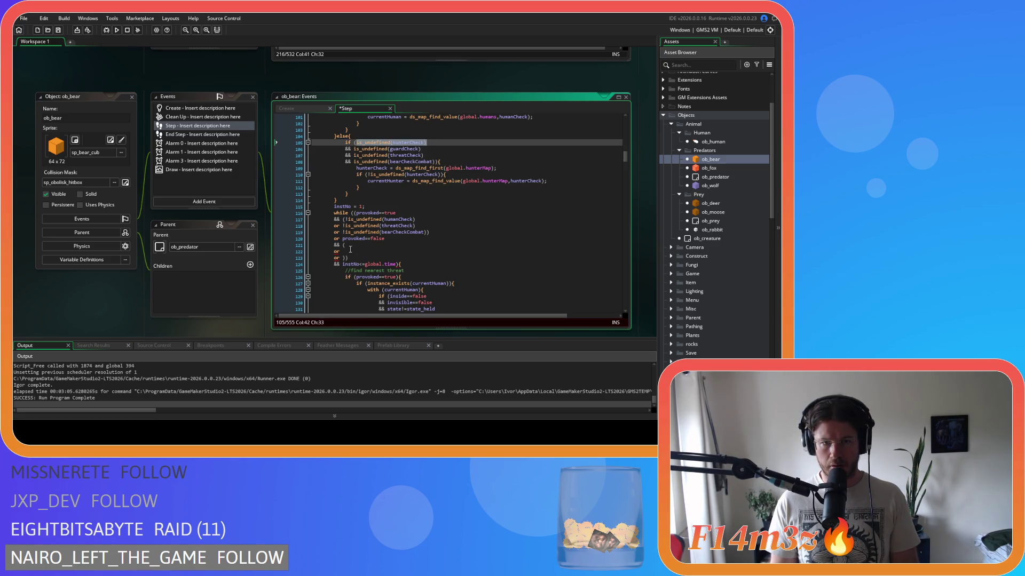
left_click(350, 245)
type("!")
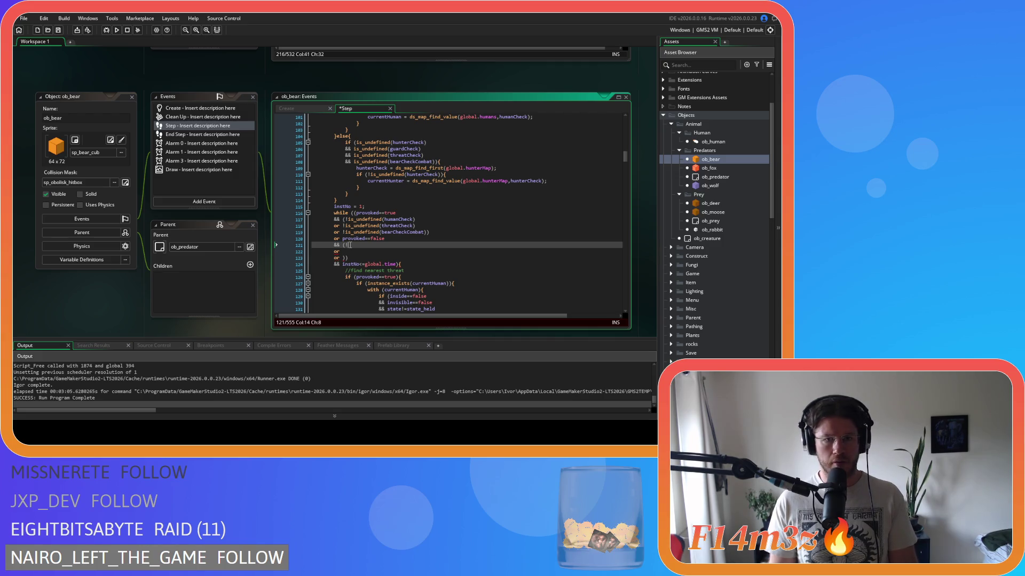
key("ctrl+v")
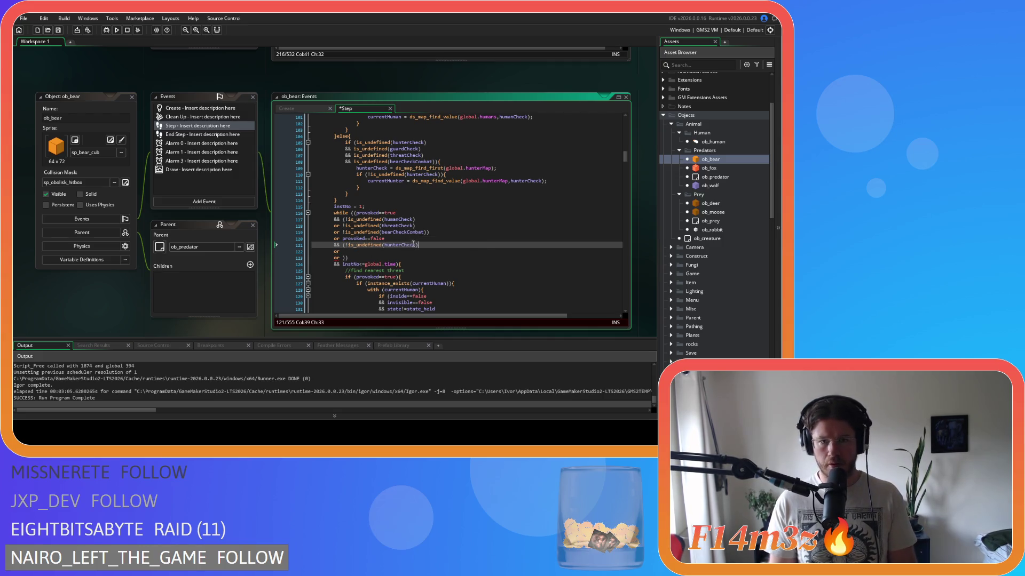
Duplicate the negated hunterCheck test onto lines 122–123 and change line 122 to guardCheck.
left_click_drag(419, 245, 347, 245)
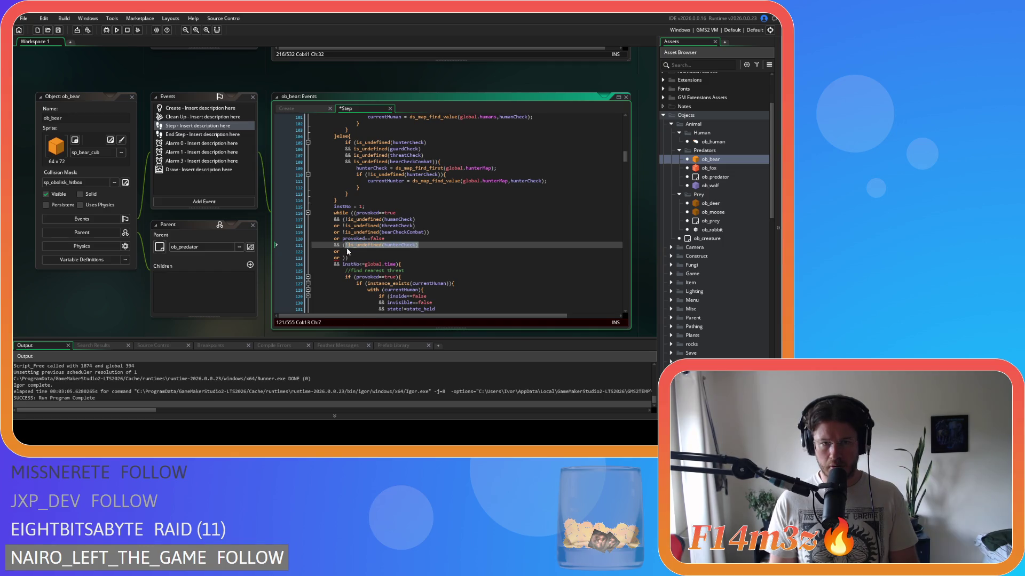
key("ctrl+c")
left_click(347, 251)
key("ctrl+v")
left_click(342, 257)
key("ctrl+v")
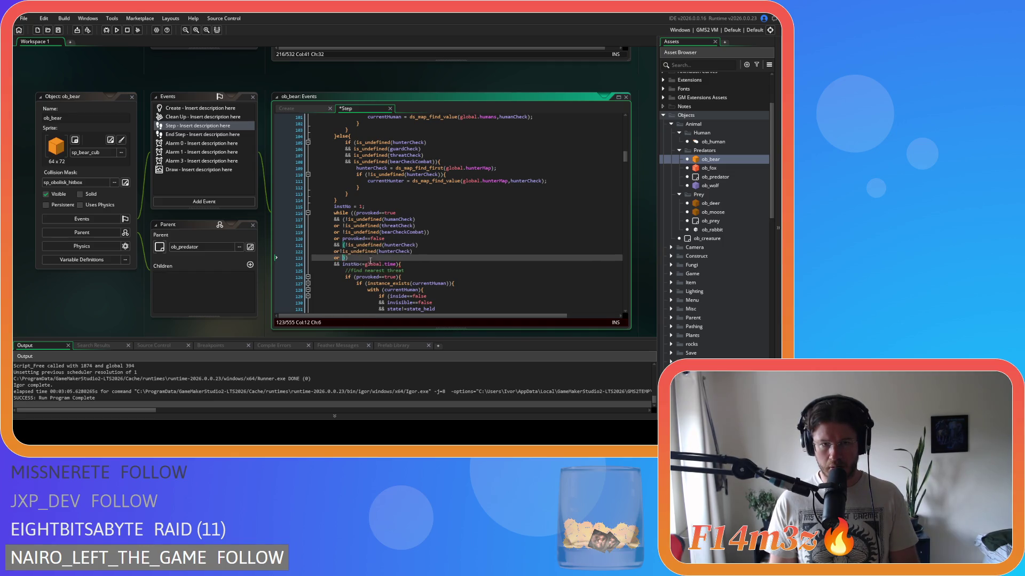
left_click(342, 251)
key("End")
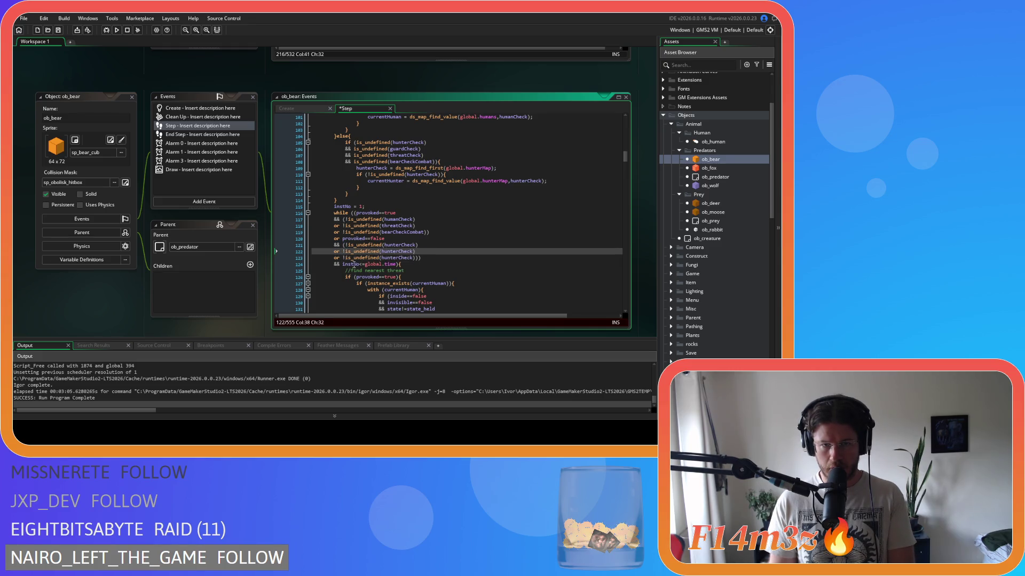
left_click(399, 252)
left_click_drag(399, 251, 382, 252)
type("guard")
type("d")
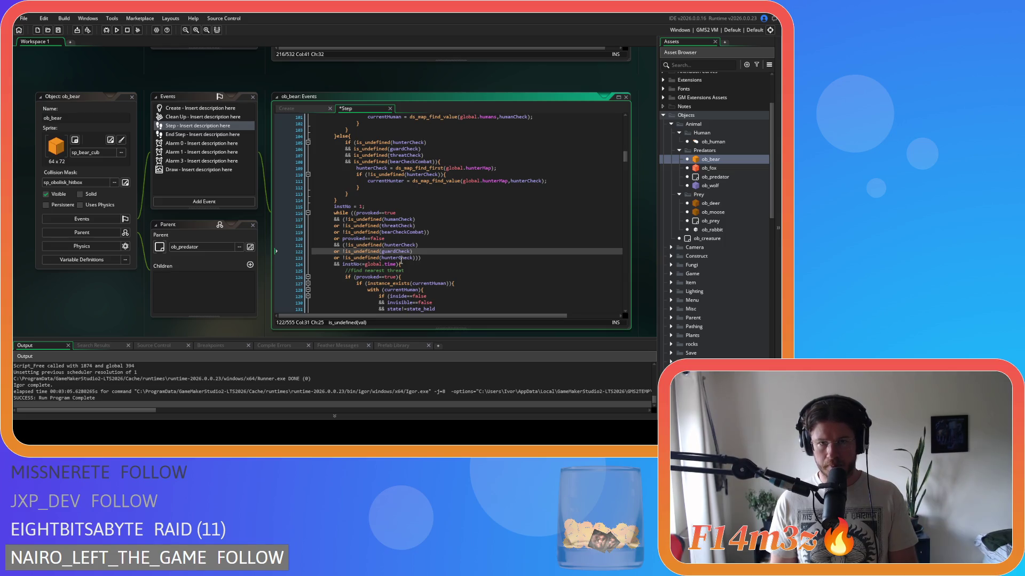
Make line 123 test threatCheck and duplicate that test onto a new line 124.
double_click(405, 155)
key("ctrl+c")
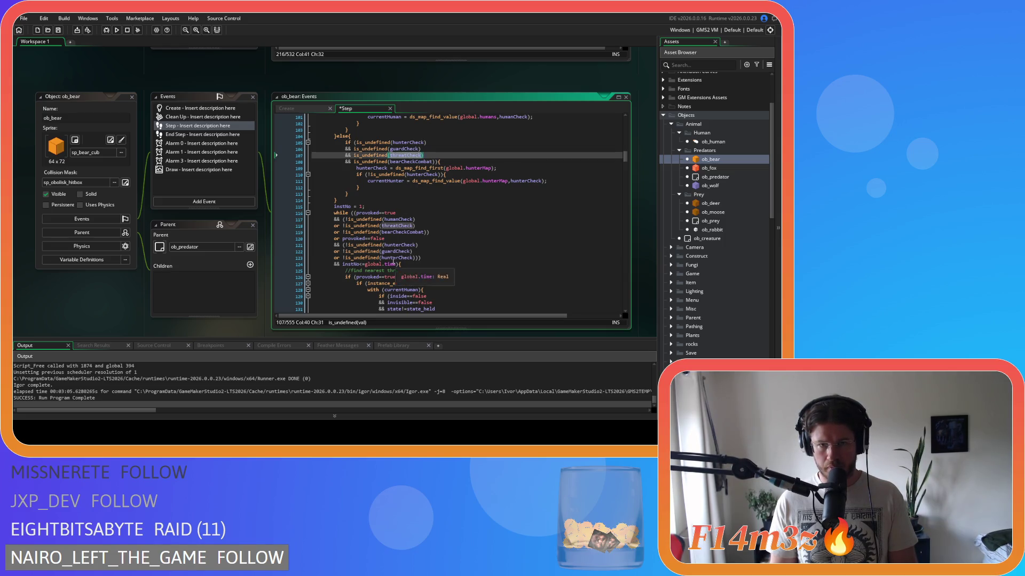
double_click(398, 258)
key("ctrl+v")
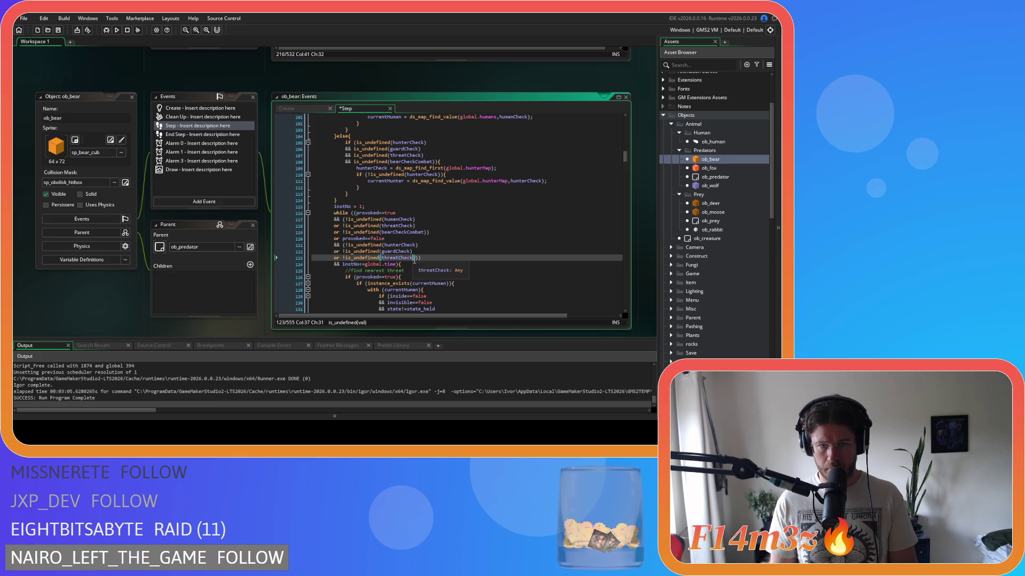
left_click_drag(414, 259, 333, 259)
key("ctrl+c")
left_click(416, 258)
key("Return")
key("ctrl+v")
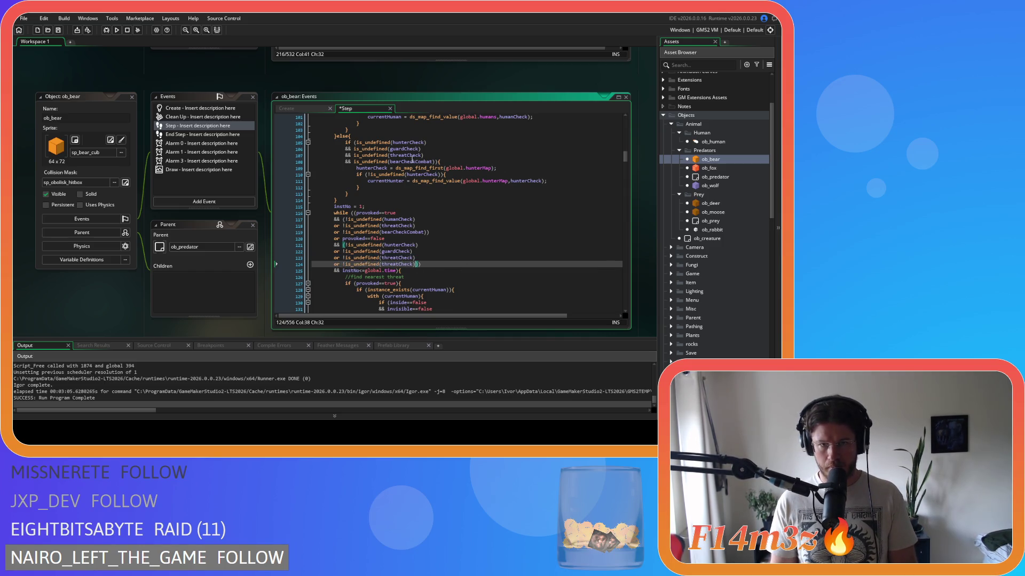
Change line 124 to bearCheckCombat, save the Step event, and check the bracket pairing.
double_click(414, 161)
key("ctrl+c")
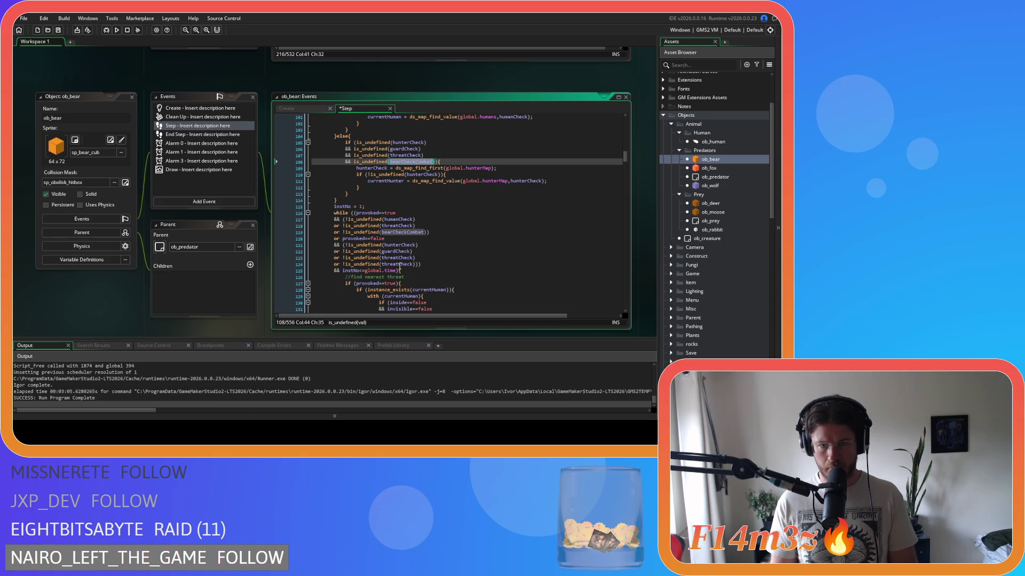
double_click(397, 264)
key("ctrl+v")
key("ctrl+s")
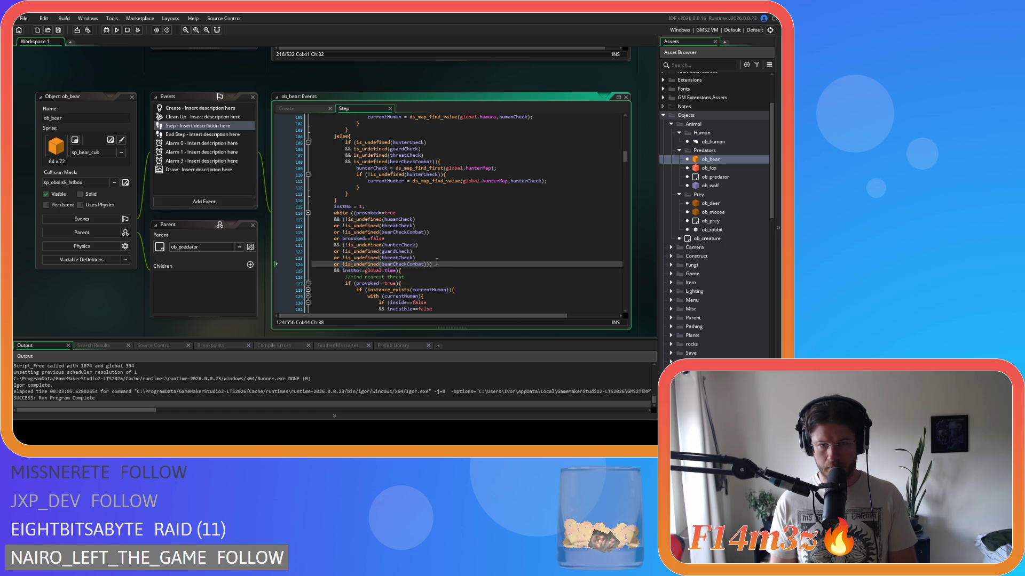
key("Left")
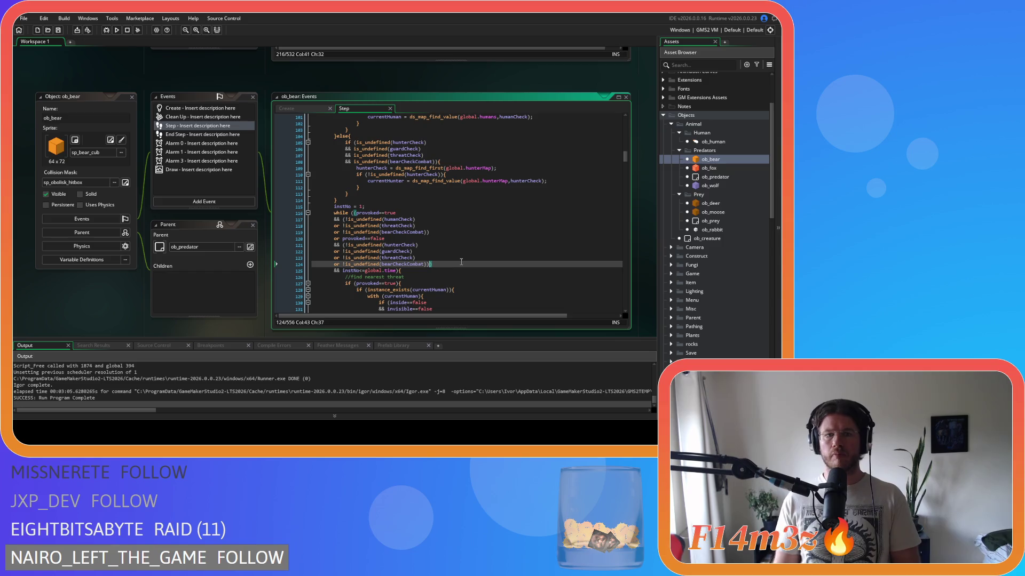
key("Left")
key("Up")
key("Up")
key("Up")
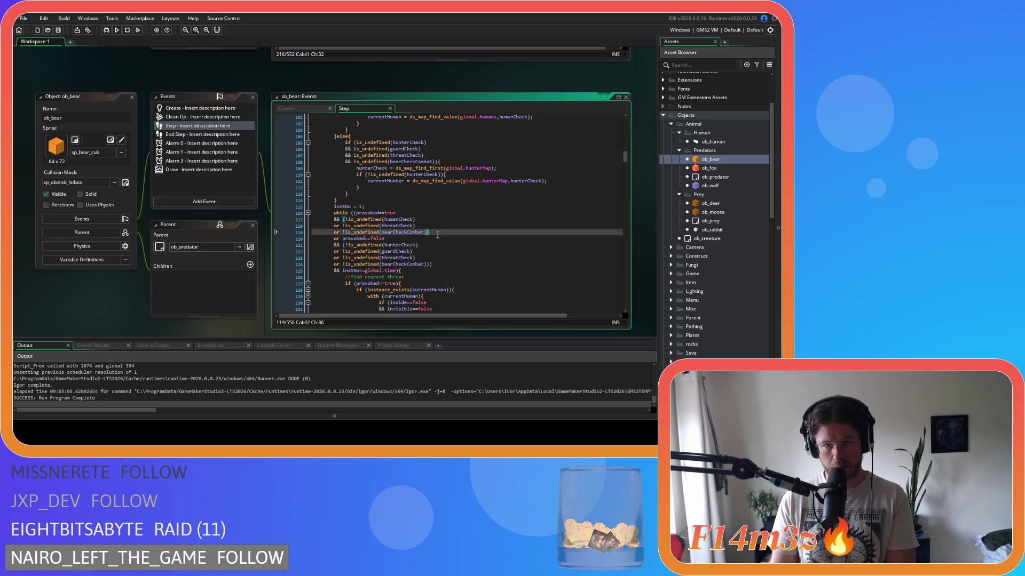
left_click(438, 264)
left_click(462, 255)
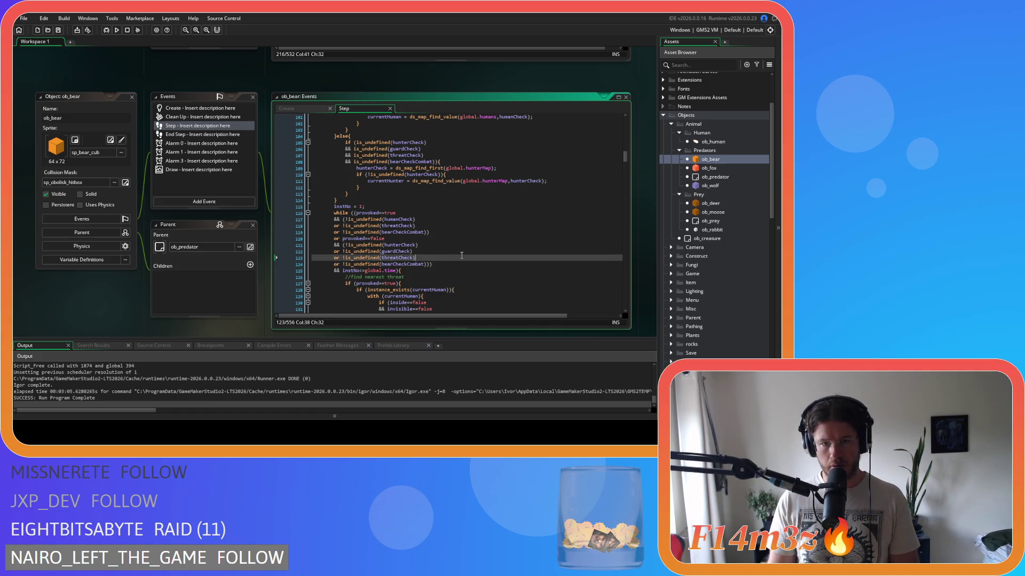
scroll(462, 256, "down", 3)
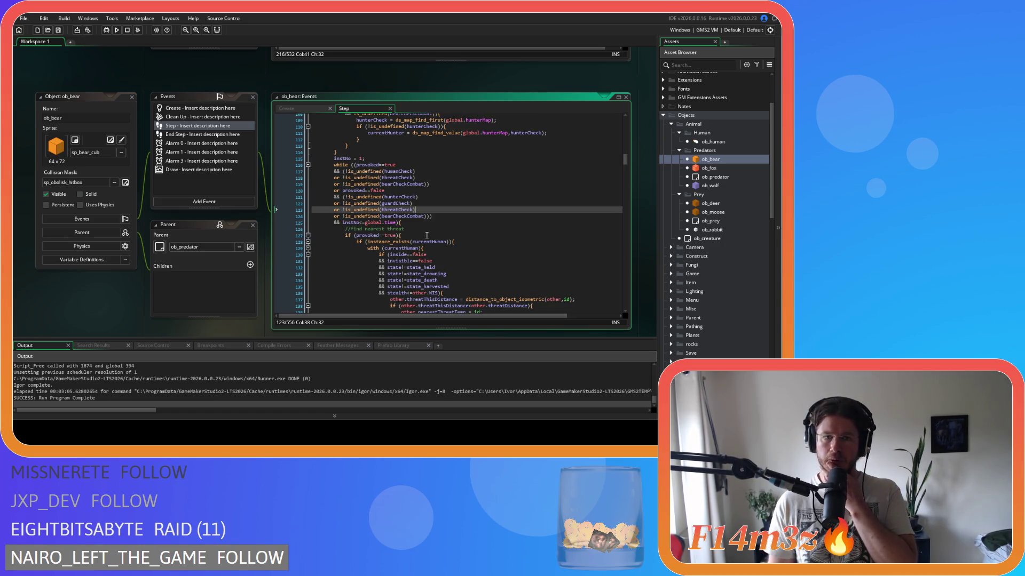
scroll(427, 235, "down", 3)
left_click(421, 187)
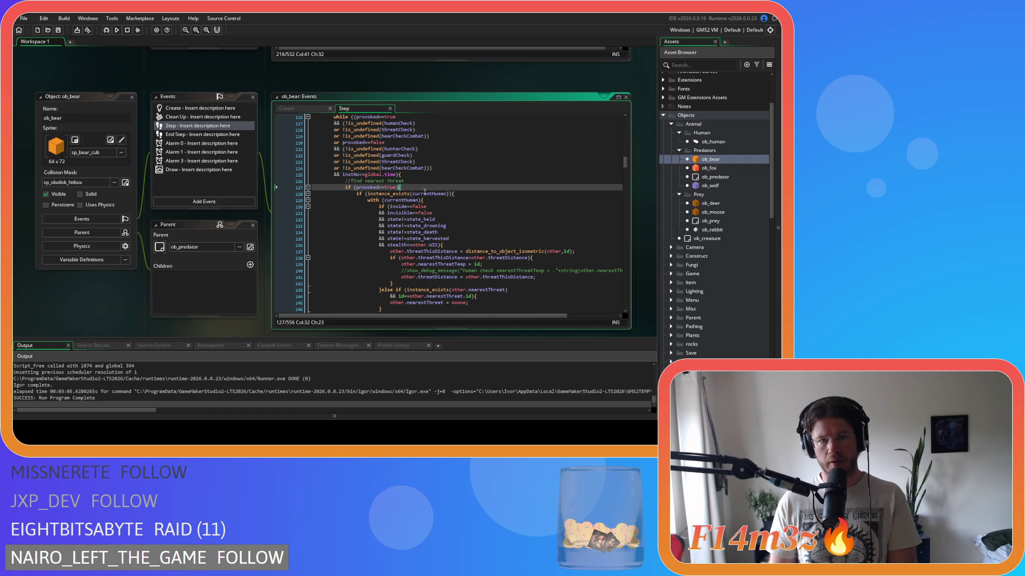
scroll(423, 190, "up", 8)
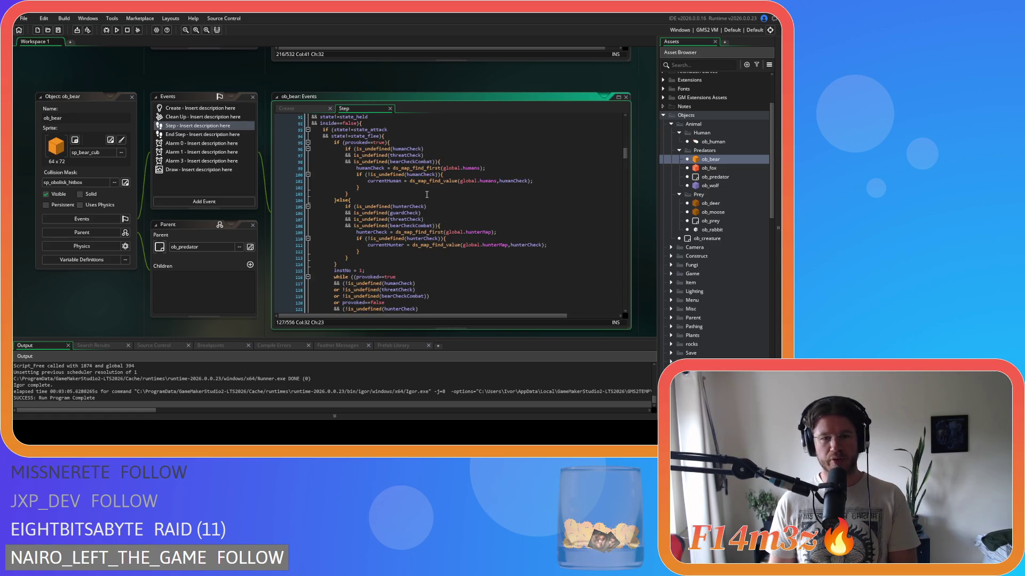
left_click(405, 142)
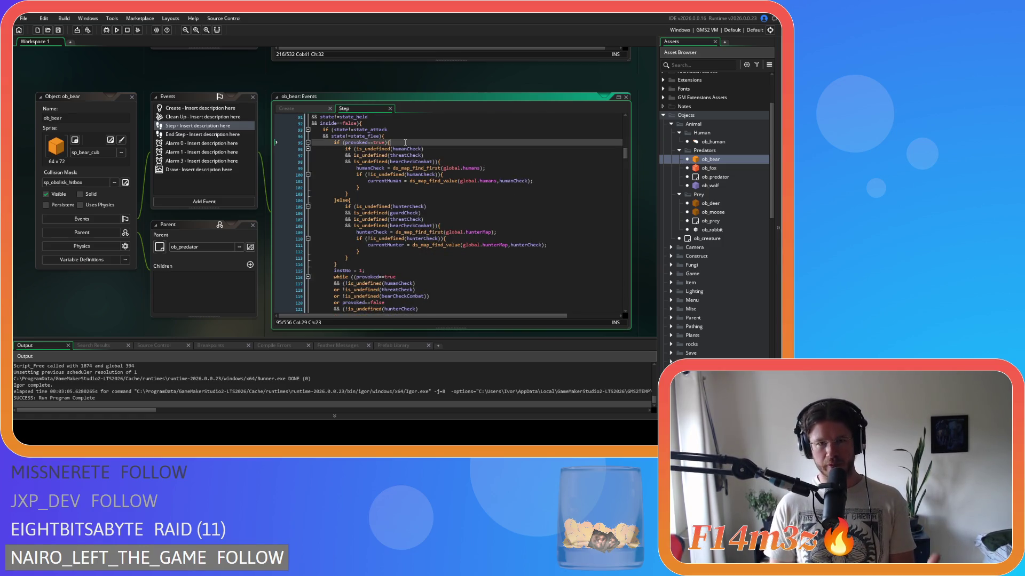
scroll(349, 223, "down", 7)
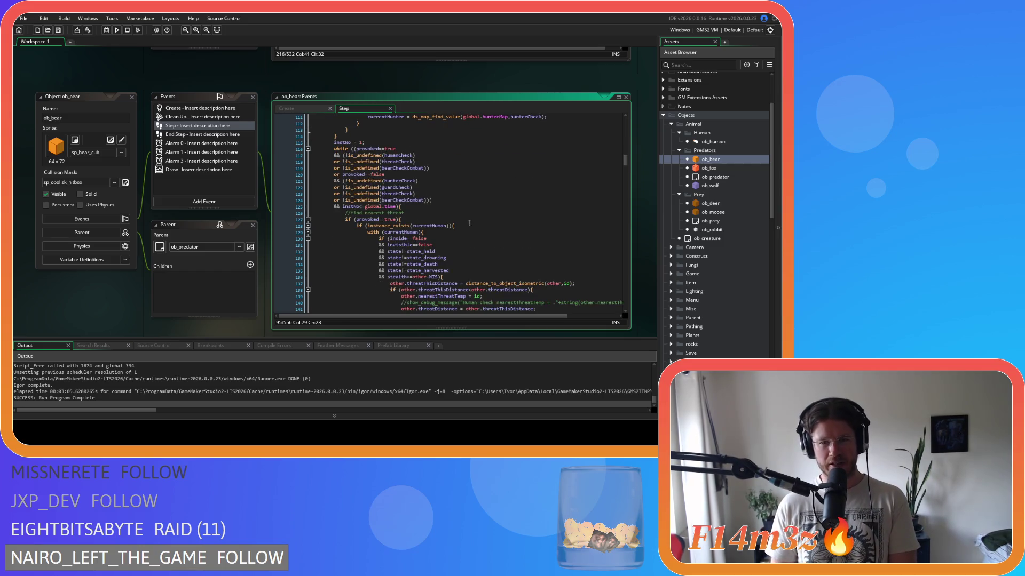
left_click(426, 219)
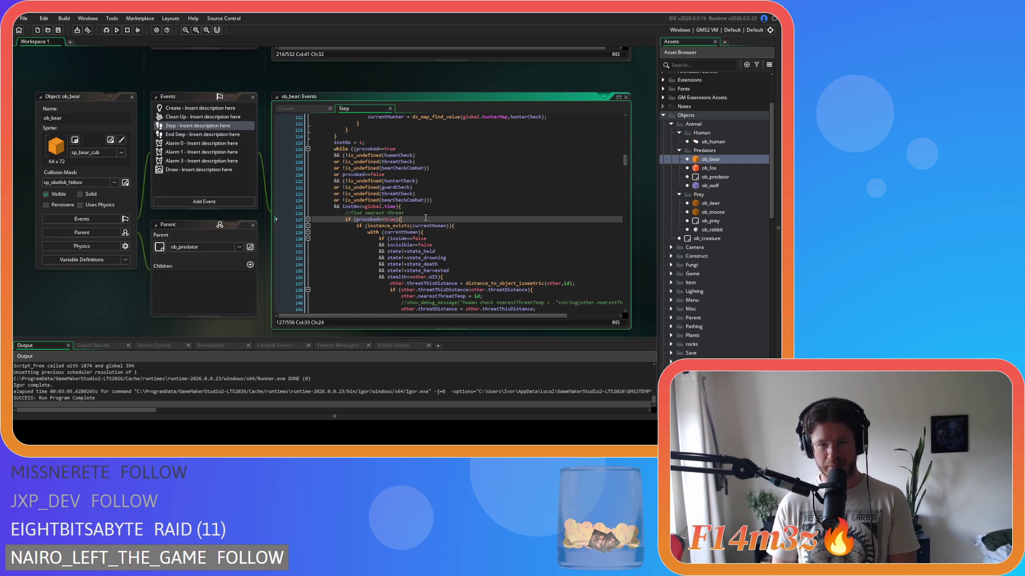
scroll(471, 233, "down", 3)
scroll(471, 232, "up", 4)
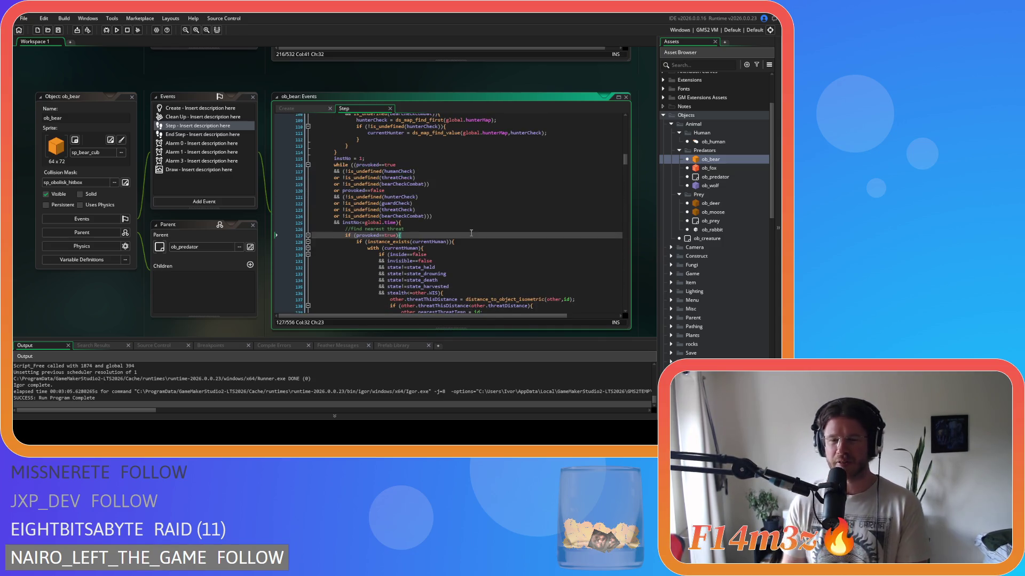
scroll(470, 233, "up", 7)
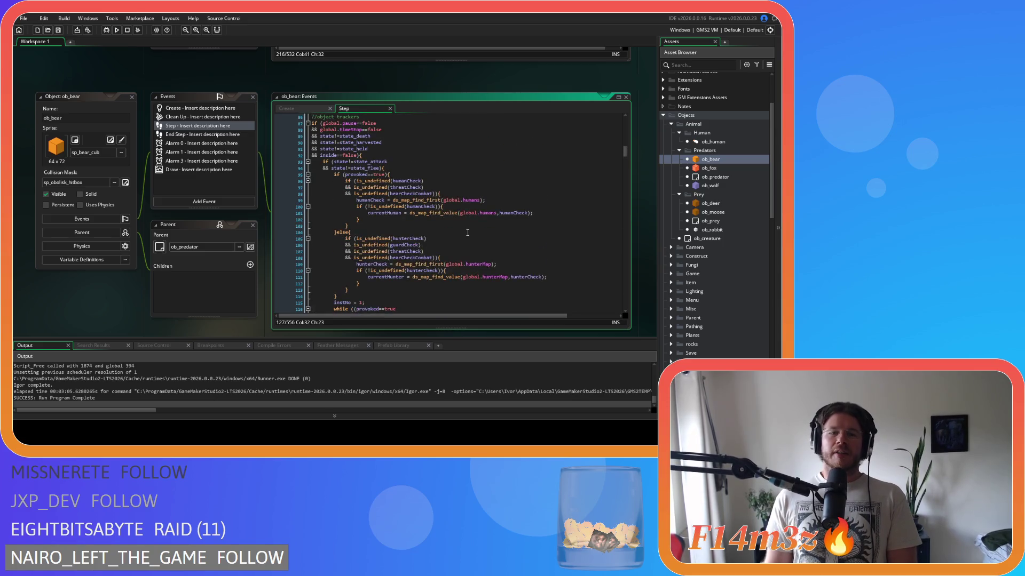
scroll(410, 217, "down", 3)
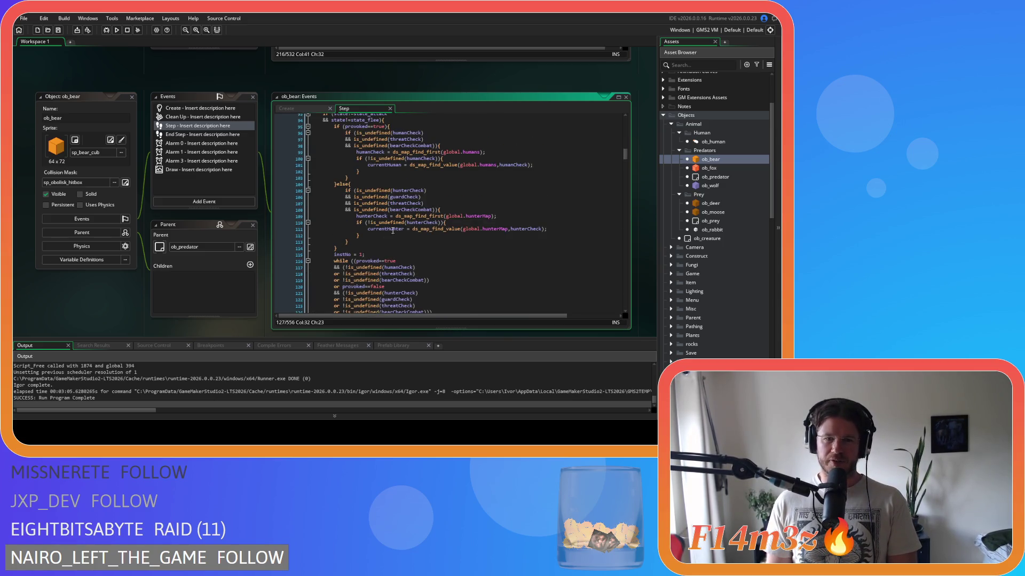
scroll(386, 157, "up", 4)
left_click(411, 206)
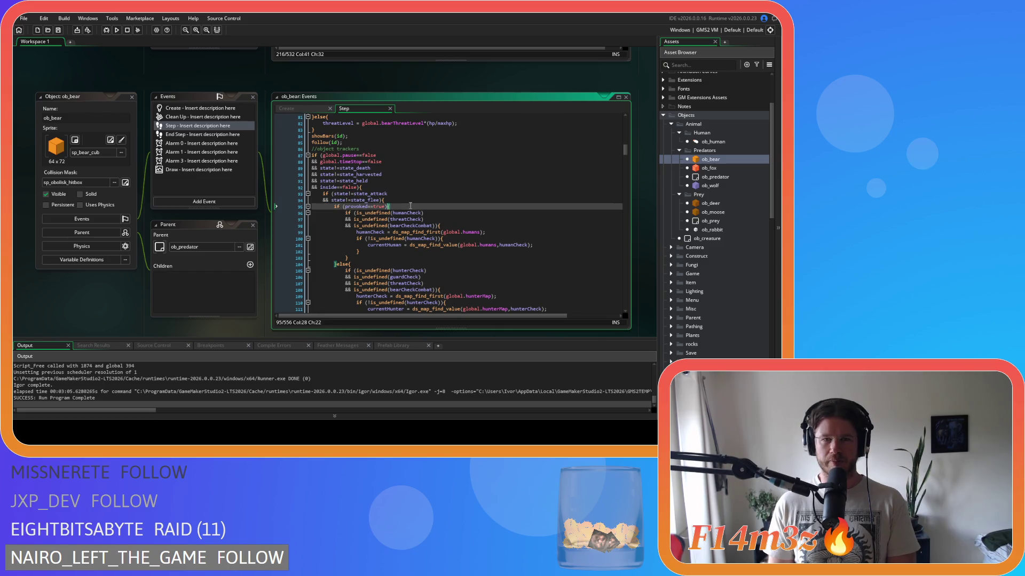
left_click(401, 251)
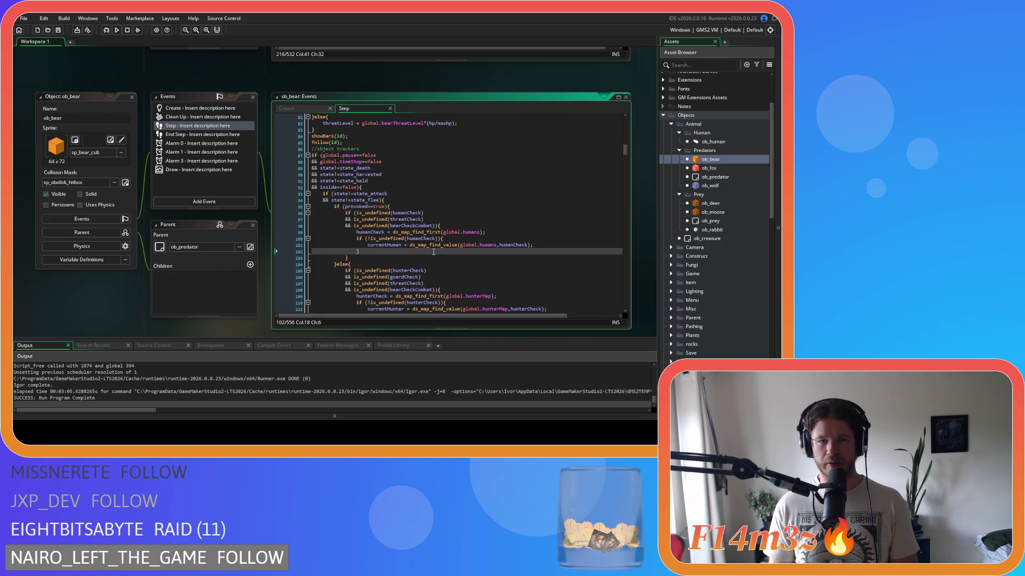
scroll(401, 198, "down", 3)
left_click(411, 158)
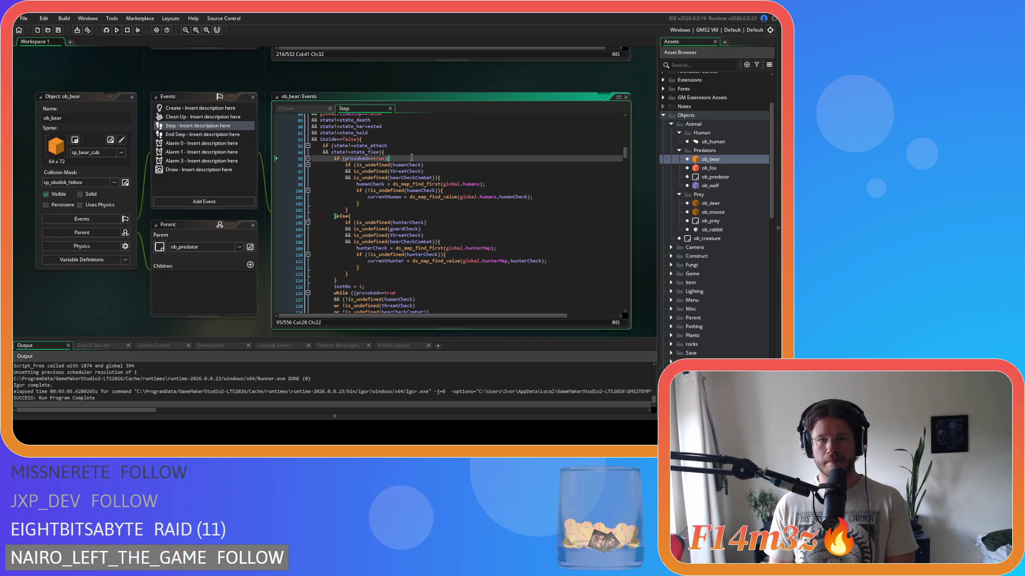
scroll(411, 158, "down", 3)
scroll(409, 176, "down", 2)
scroll(408, 204, "down", 2)
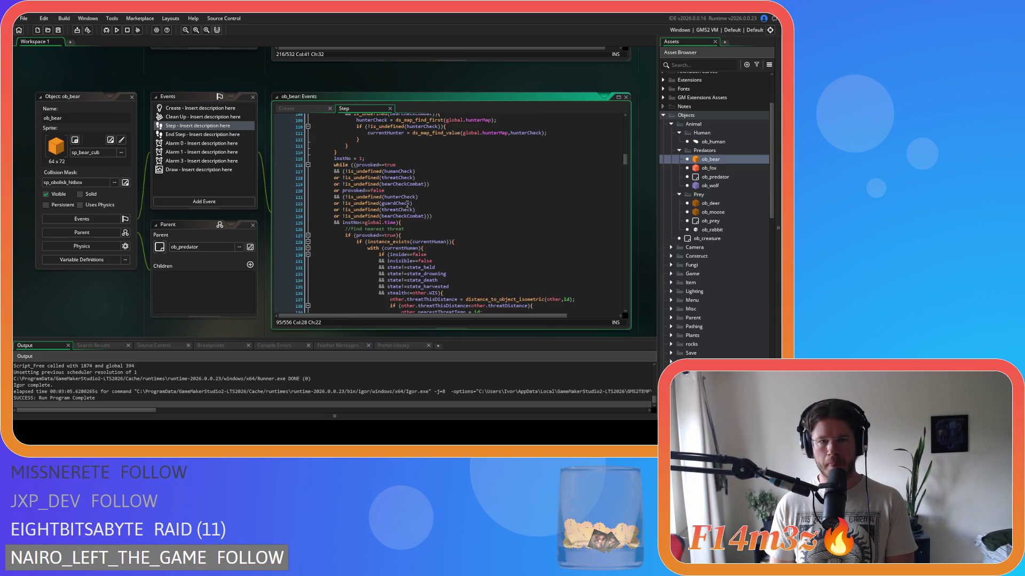
left_click(428, 219)
left_click(436, 235)
scroll(434, 236, "down", 4)
scroll(433, 236, "down", 10)
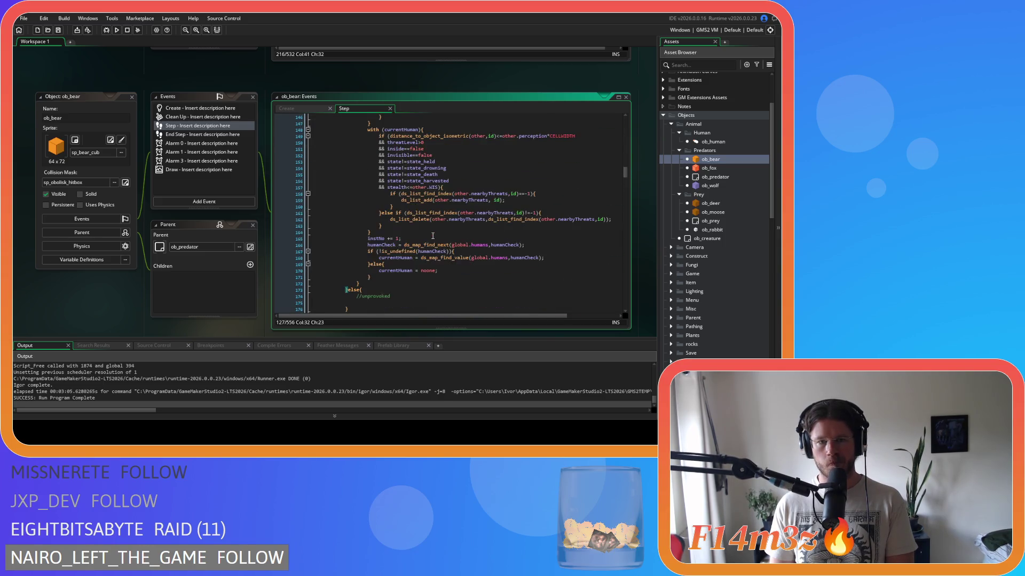
left_click(422, 255)
scroll(423, 252, "up", 9)
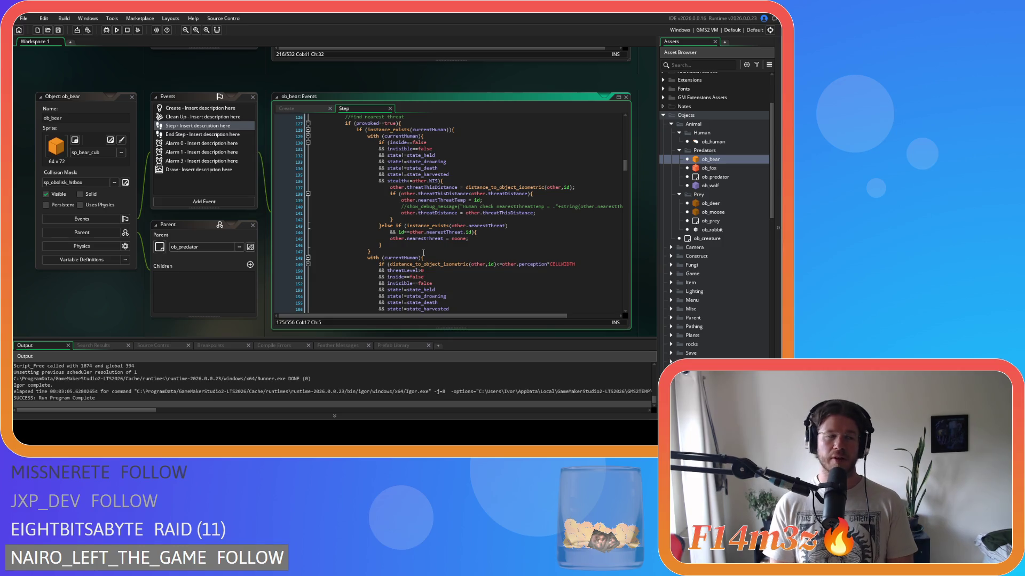
scroll(423, 252, "up", 4)
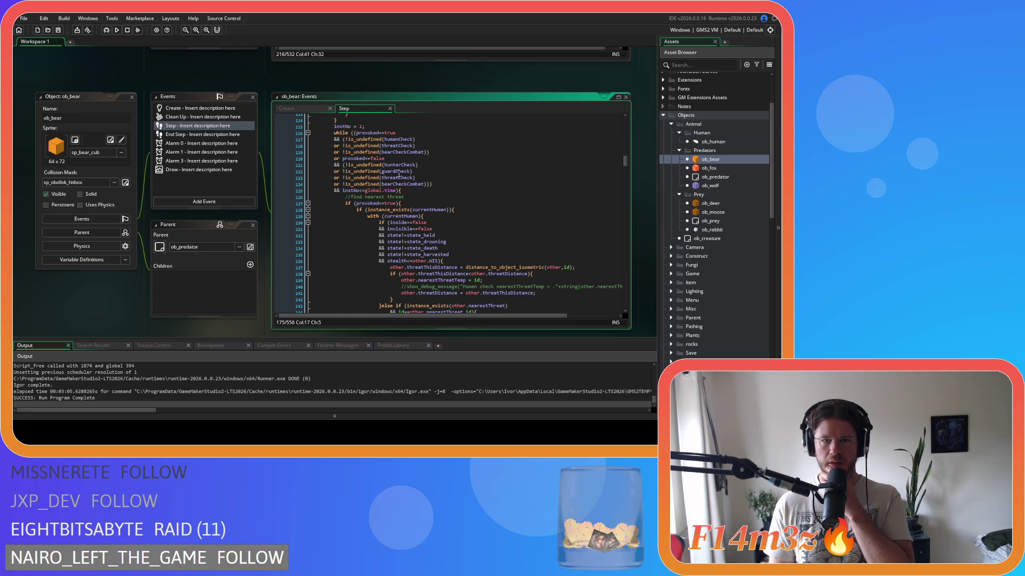
mouse_move(347, 172)
left_mouse_down()
mouse_move(369, 166)
mouse_move(346, 169)
left_mouse_up()
Delete the hunterCheck and guardCheck lines from the unprovoked while condition and save.
left_click(346, 169)
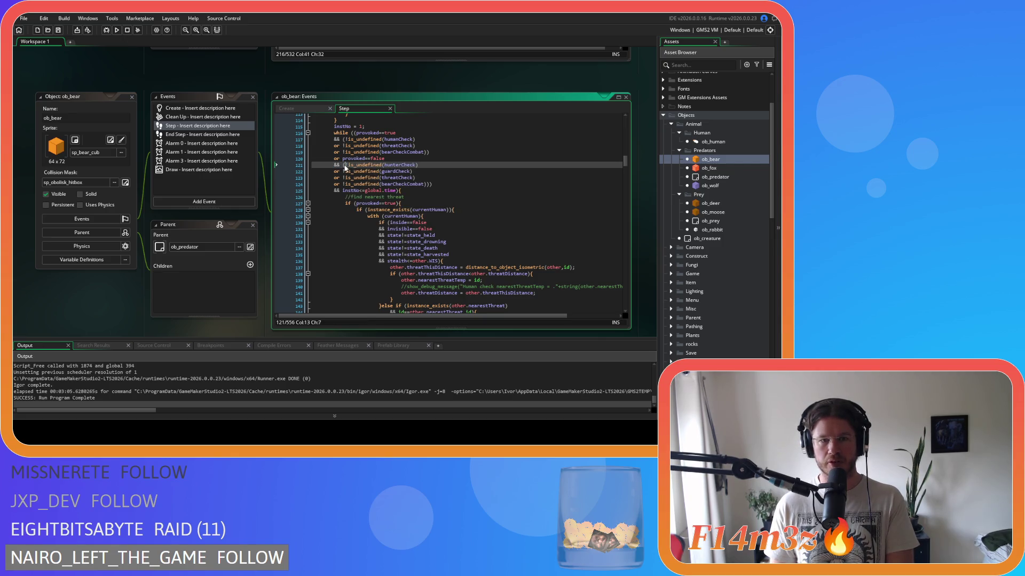
left_click(341, 178, "shift")
key("Delete")
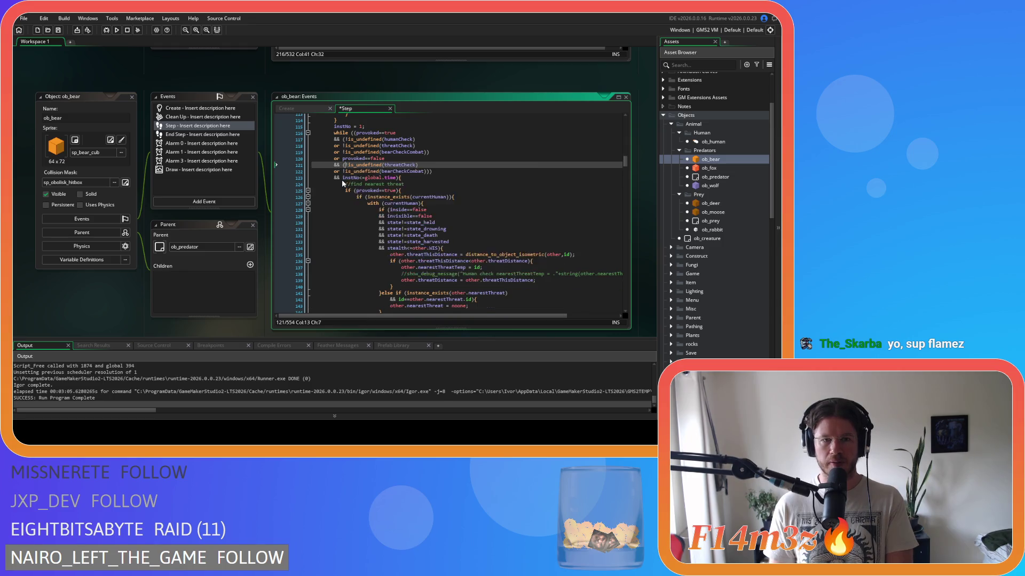
key("ctrl+space")
key("ctrl+s")
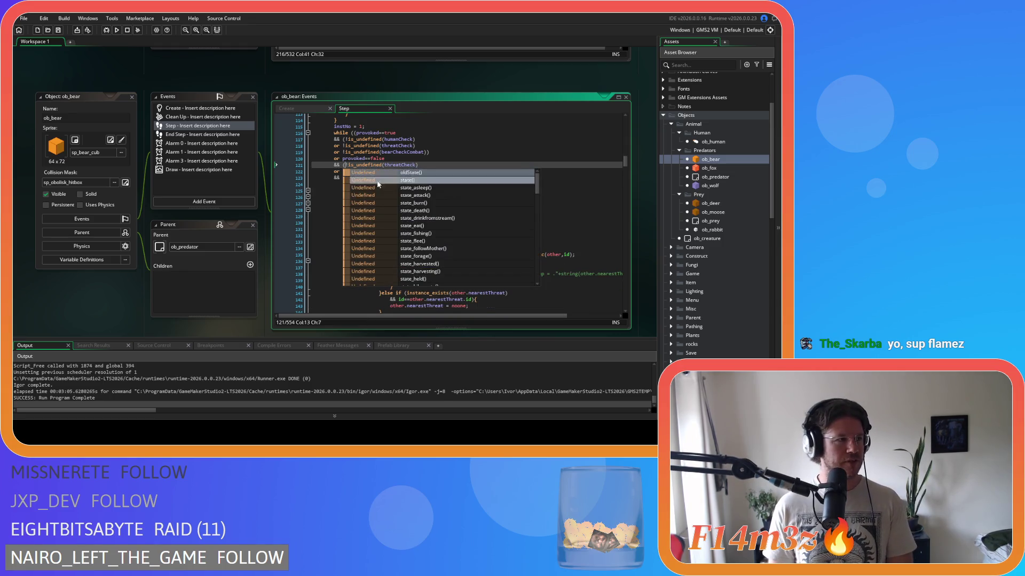
Check how the shortened while condition closes before its opening brace.
left_click(417, 160)
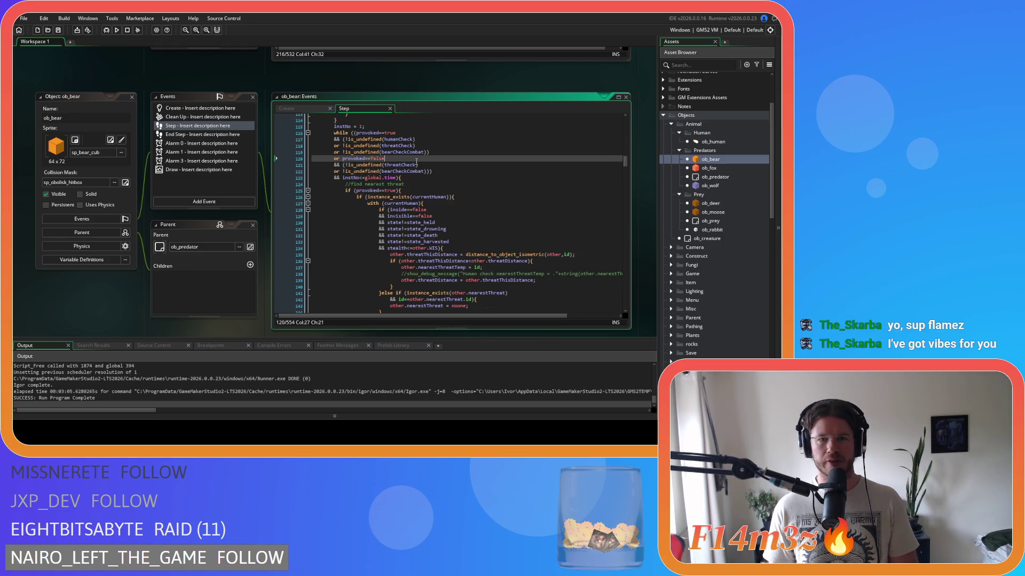
left_click(453, 178)
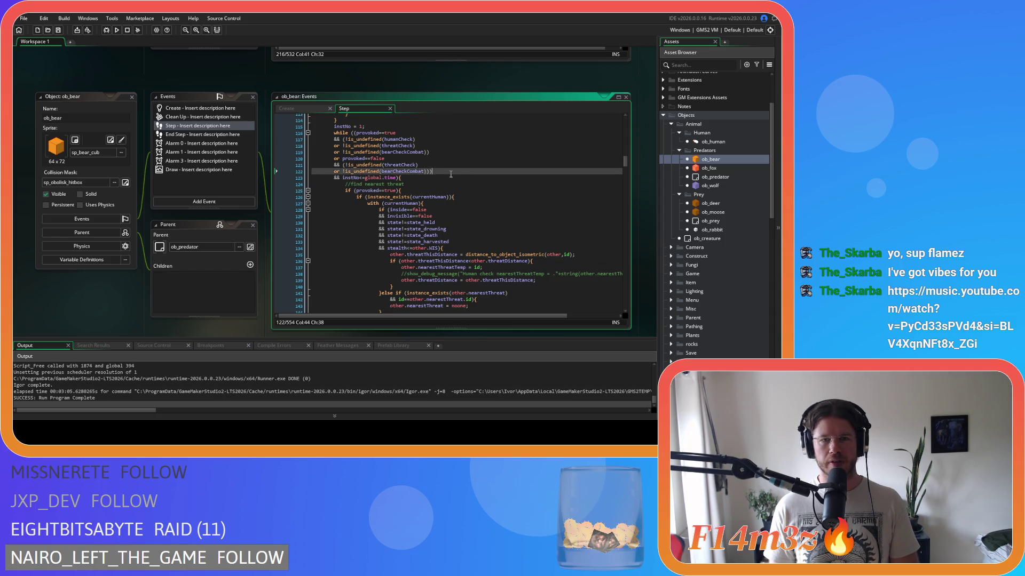
key("Left")
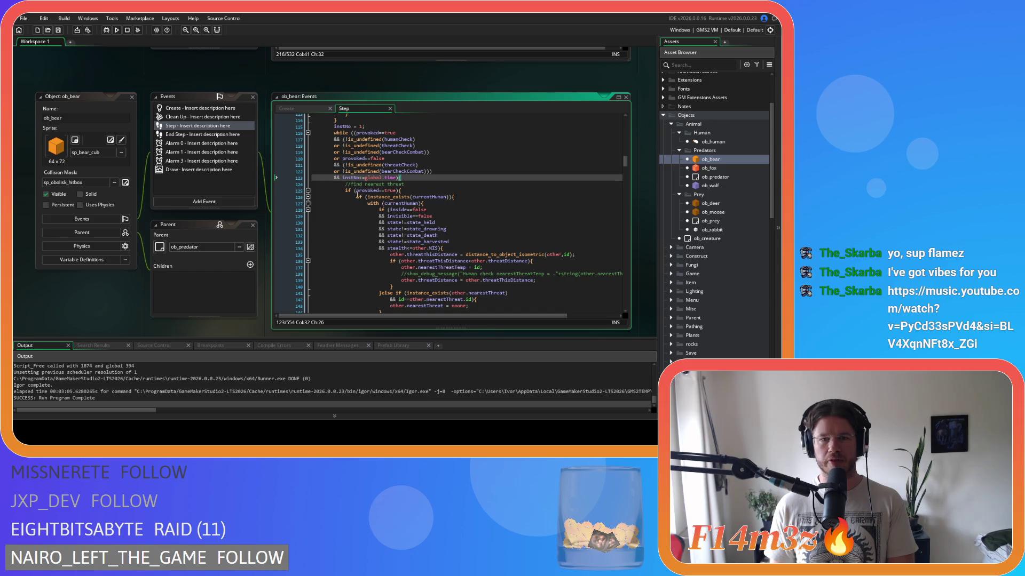
left_click(425, 177)
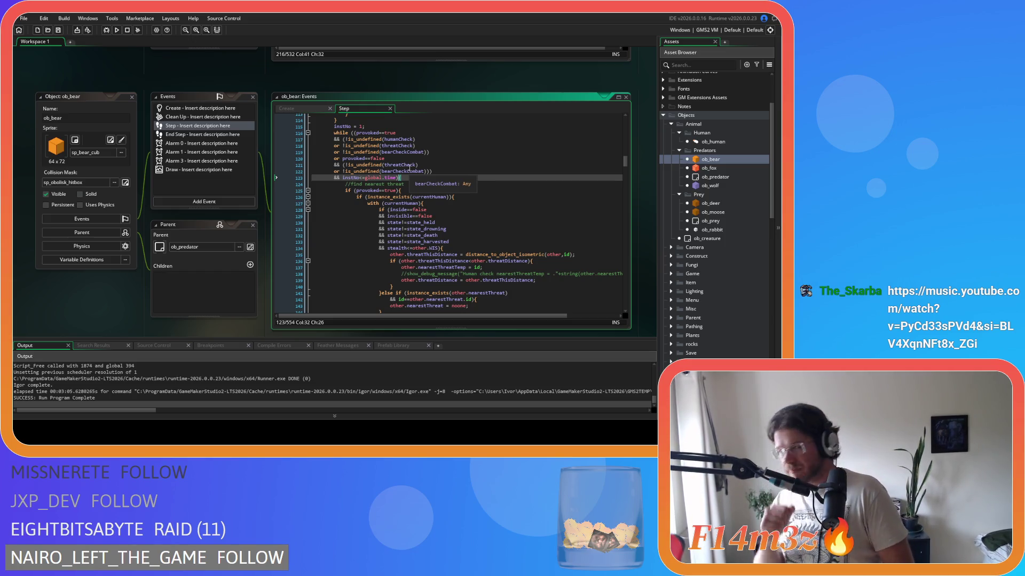
left_click(417, 165)
key("Down")
key("Down")
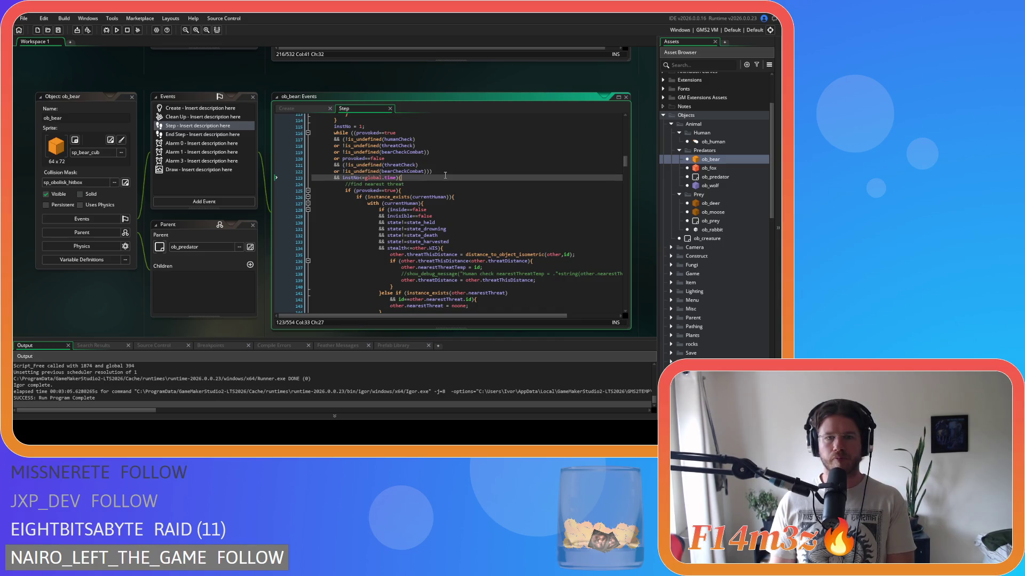
key("Right")
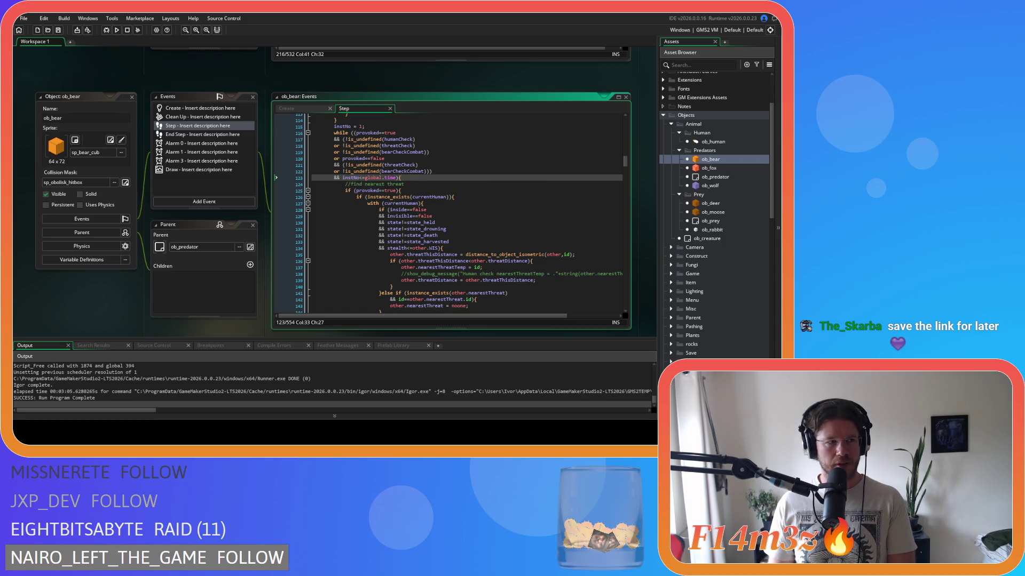
Trace the bracket matching the end of line 123's condition.
key("Left")
left_click(410, 176)
left_click(409, 177)
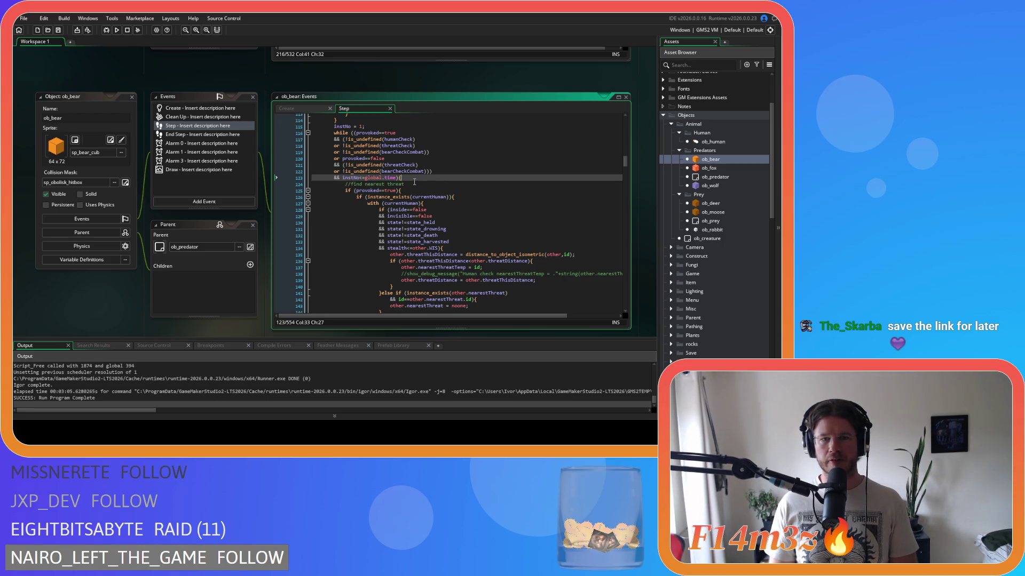
key("Left")
key("Left")
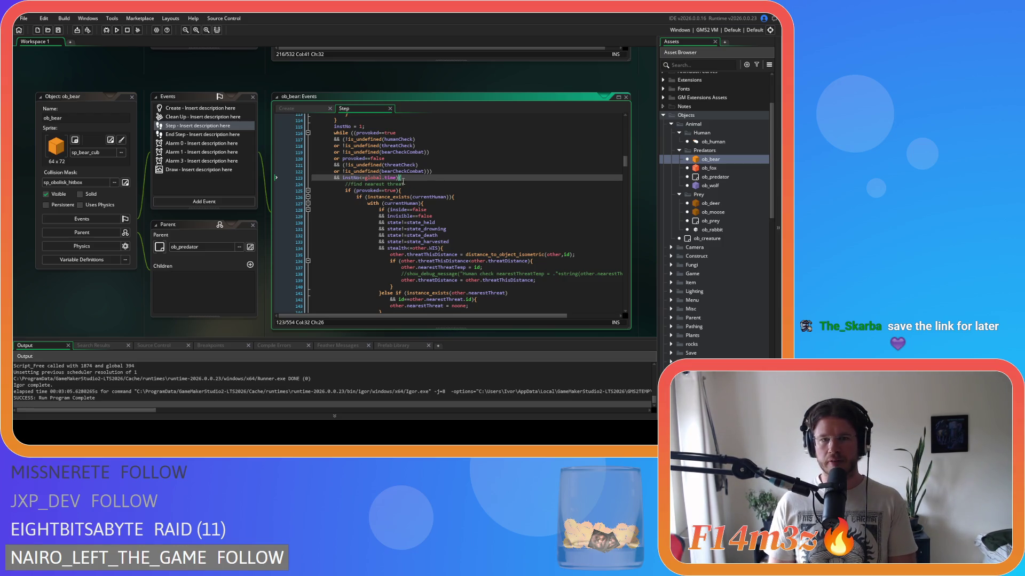
key("Right")
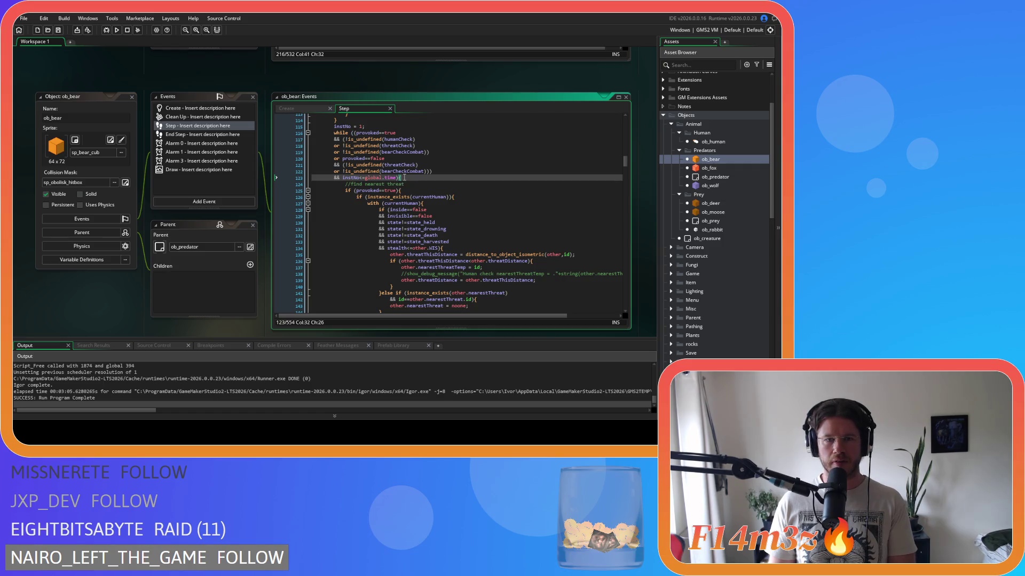
key("Right")
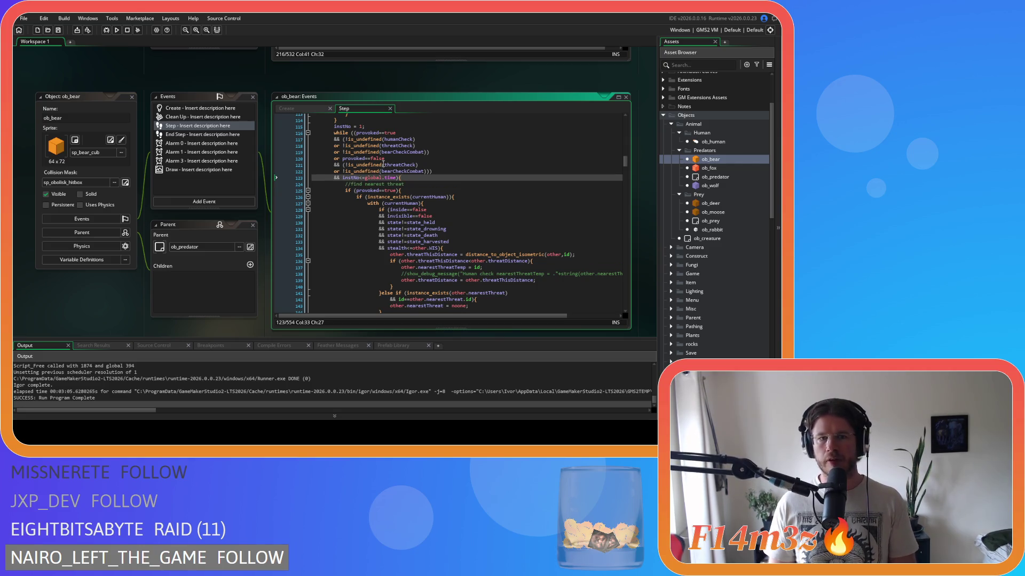
Close the while condition by adding ')' after bearCheckCombat.
left_click(414, 166)
key("ctrl+Left")
key("ctrl+Left")
left_click(439, 173)
type(")")
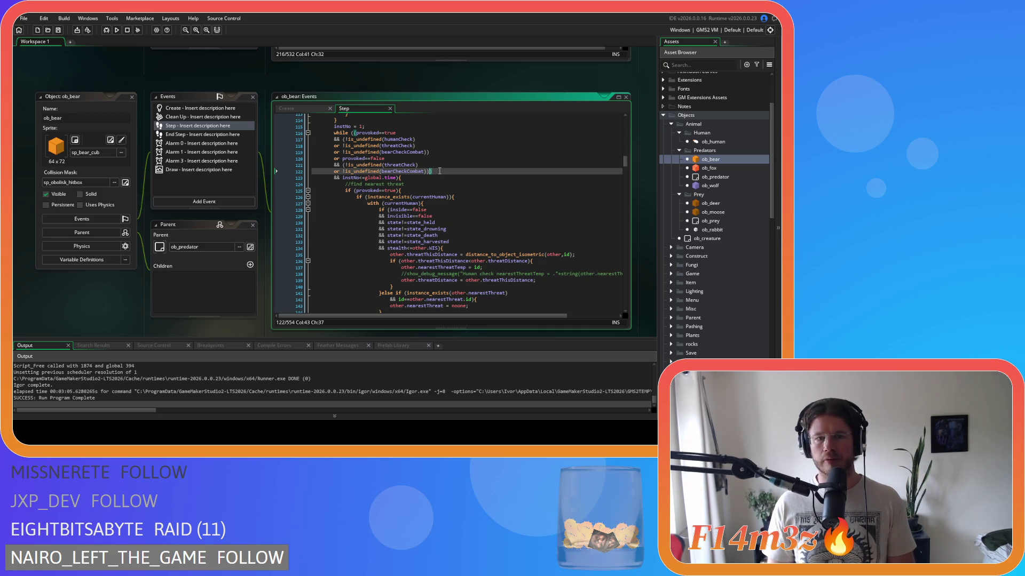
key("Up")
scroll(437, 202, "down", 14)
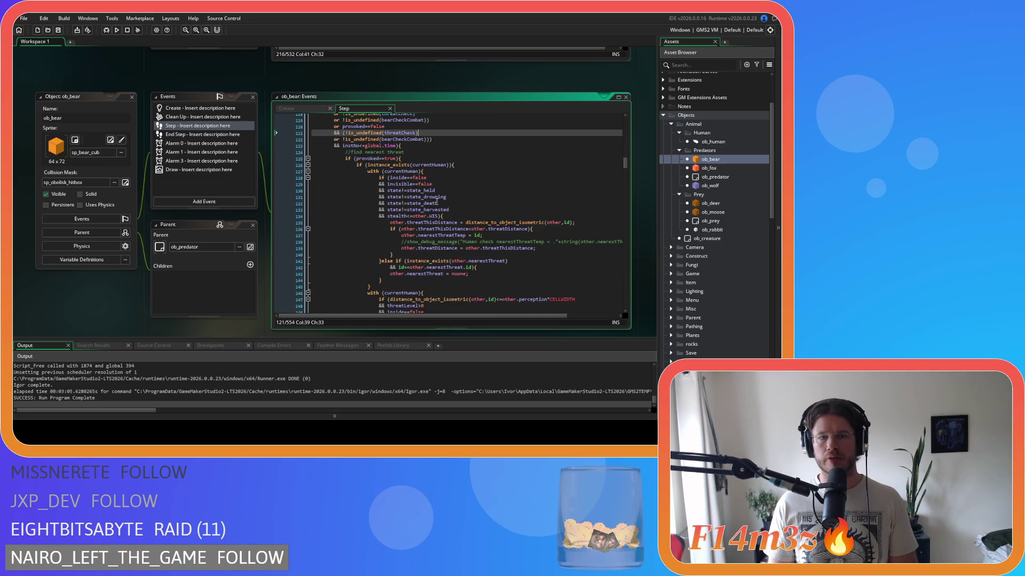
Remove the empty unprovoked else block.
left_click(350, 232)
key("shift+Up")
key("shift+Up")
key("shift+Up")
key("Delete")
scroll(448, 211, "up", 10)
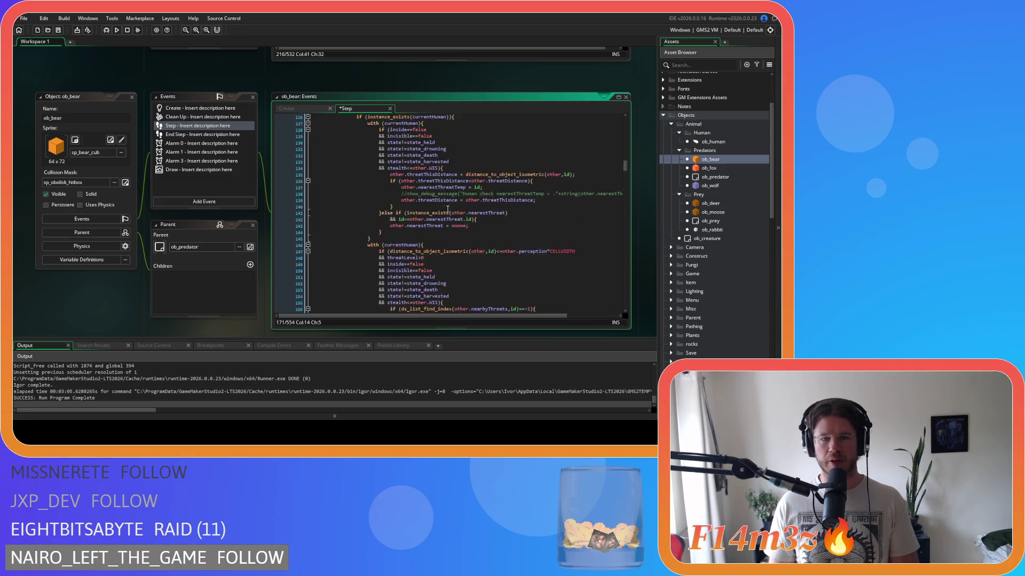
scroll(445, 204, "up", 4)
scroll(487, 244, "down", 15)
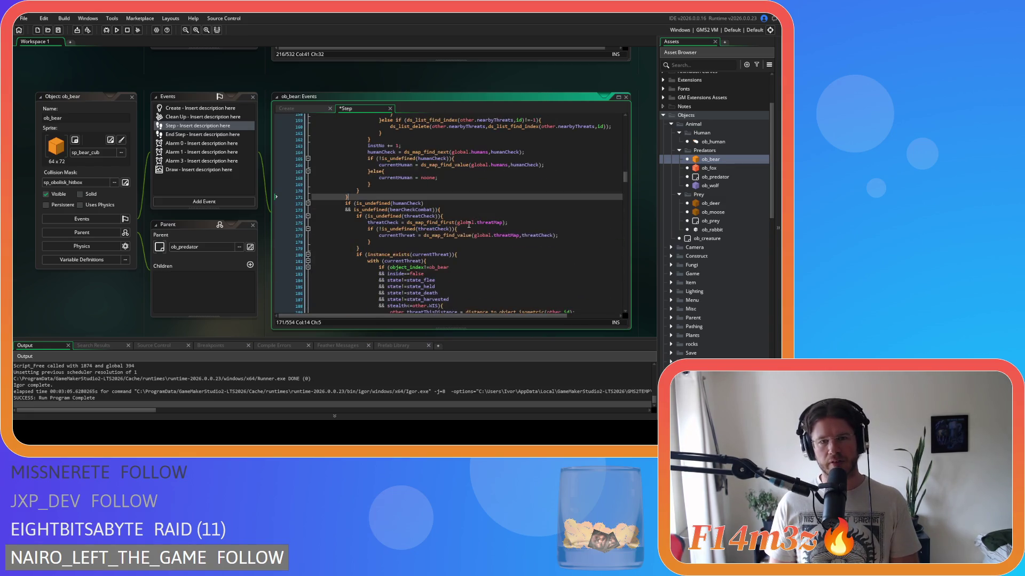
Move humanCheck onto its own line and add a provoked==true && condition before it.
left_click(466, 210)
scroll(458, 216, "up", 3)
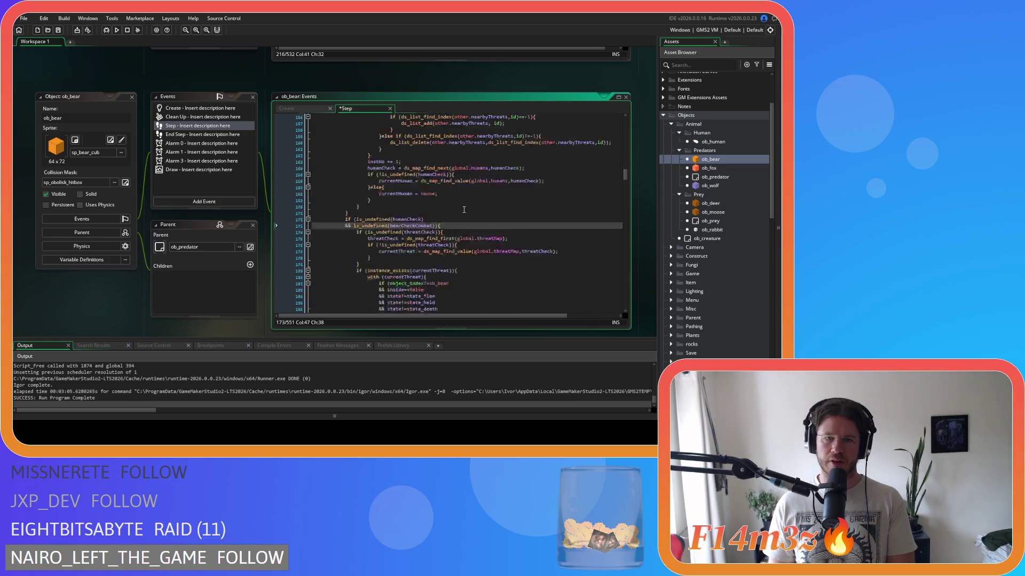
scroll(443, 227, "down", 4)
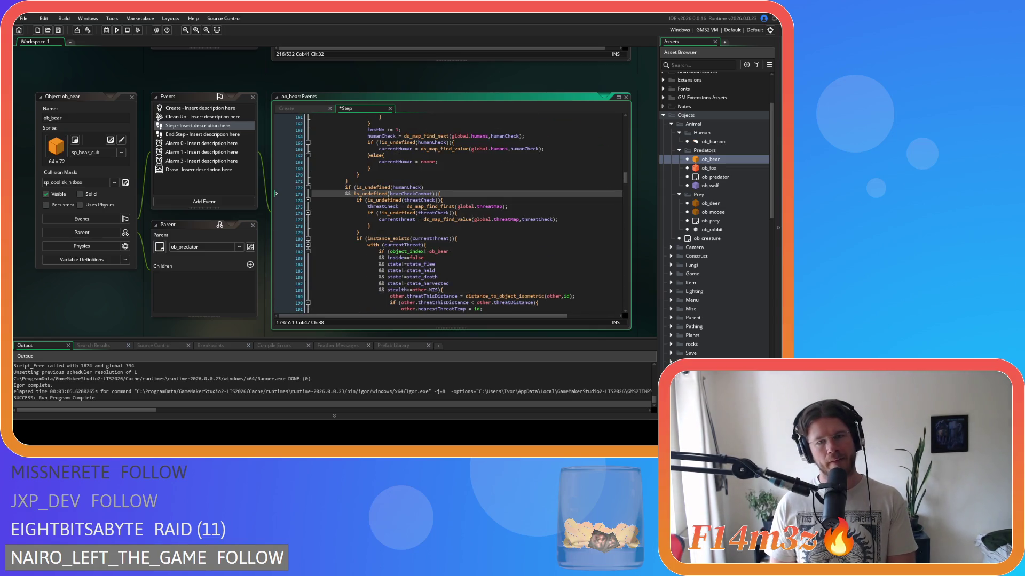
left_click(359, 187)
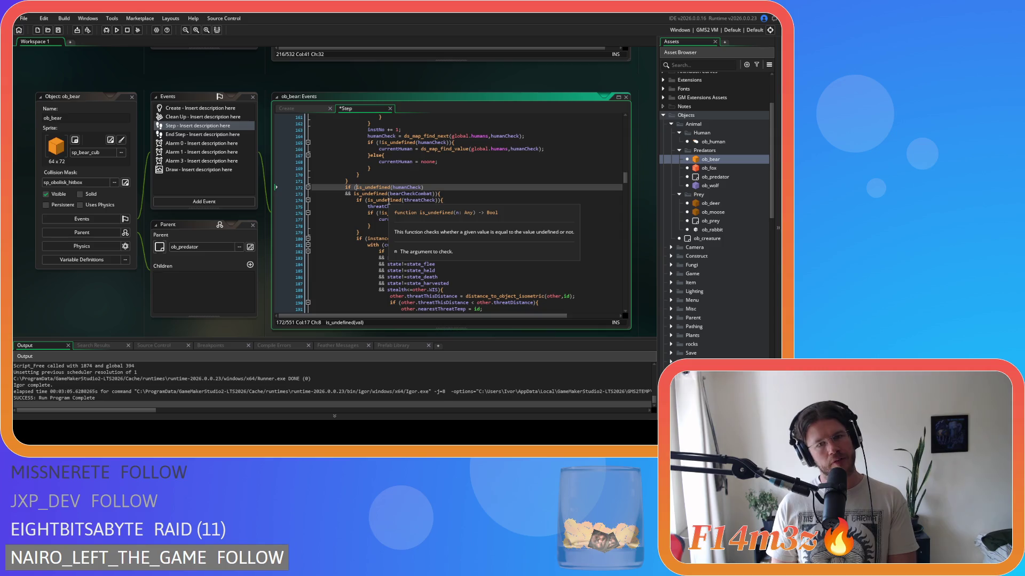
key("Return")
type("&&")
left_click(375, 186)
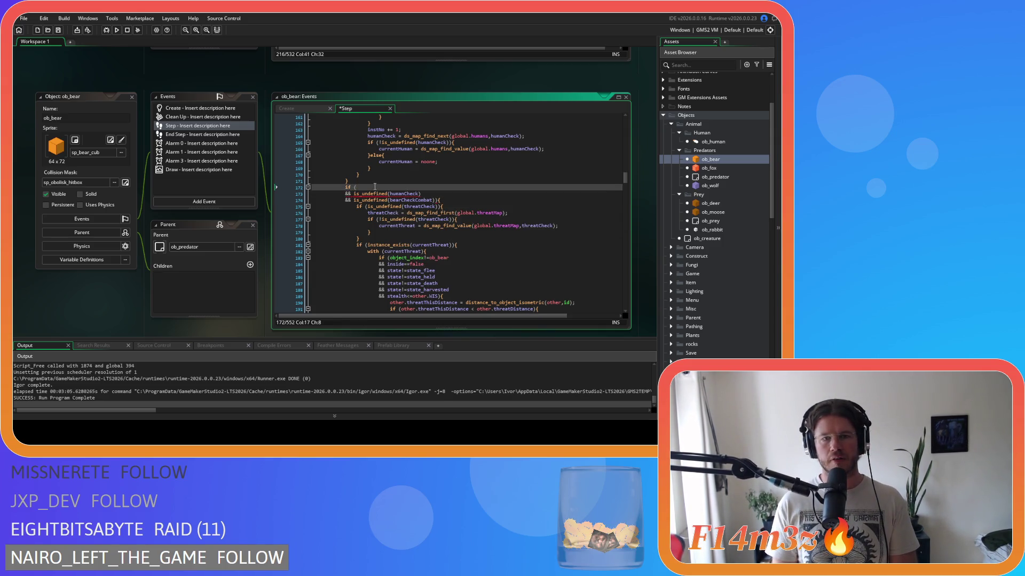
type("provo")
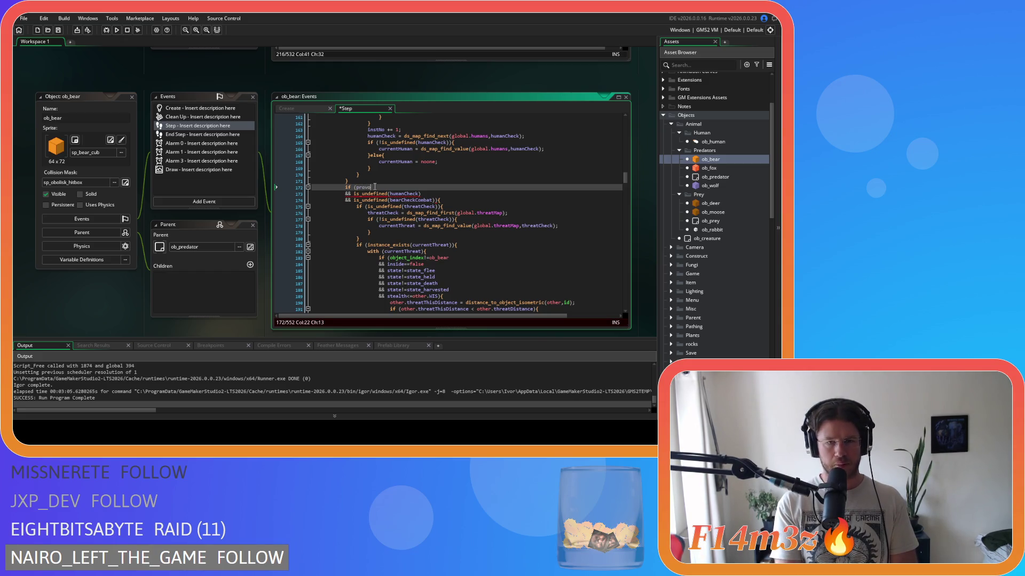
type("ked==true")
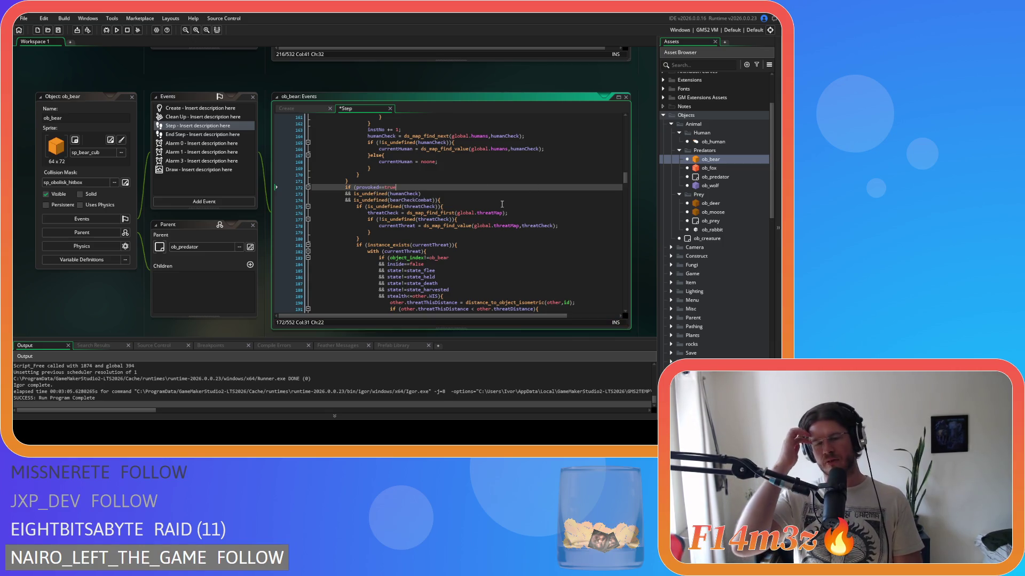
Start an extra 'or pro…' condition after bearCheckCombat, then delete the unfinished line.
left_click(434, 200)
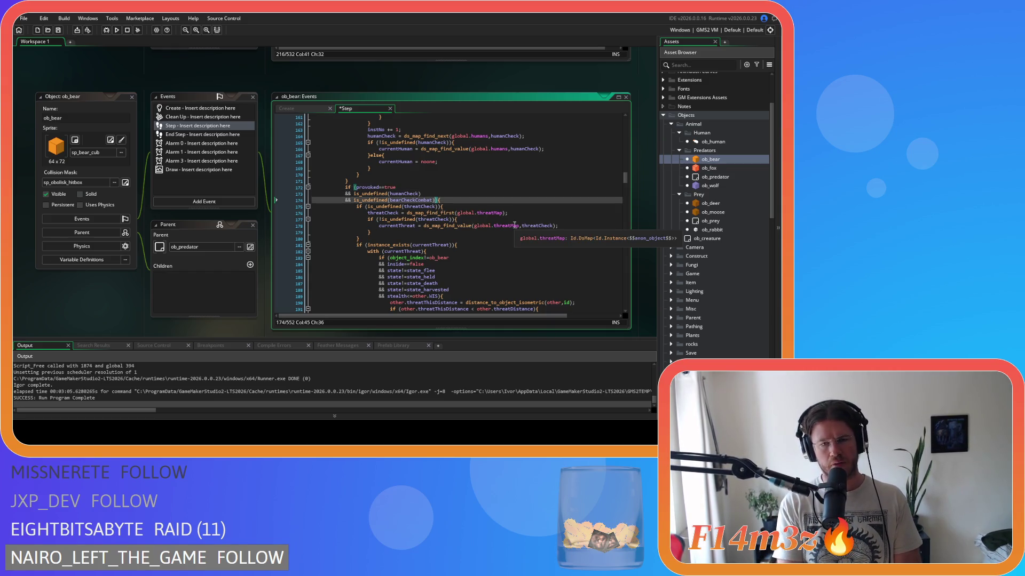
key("Return")
type("or ){")
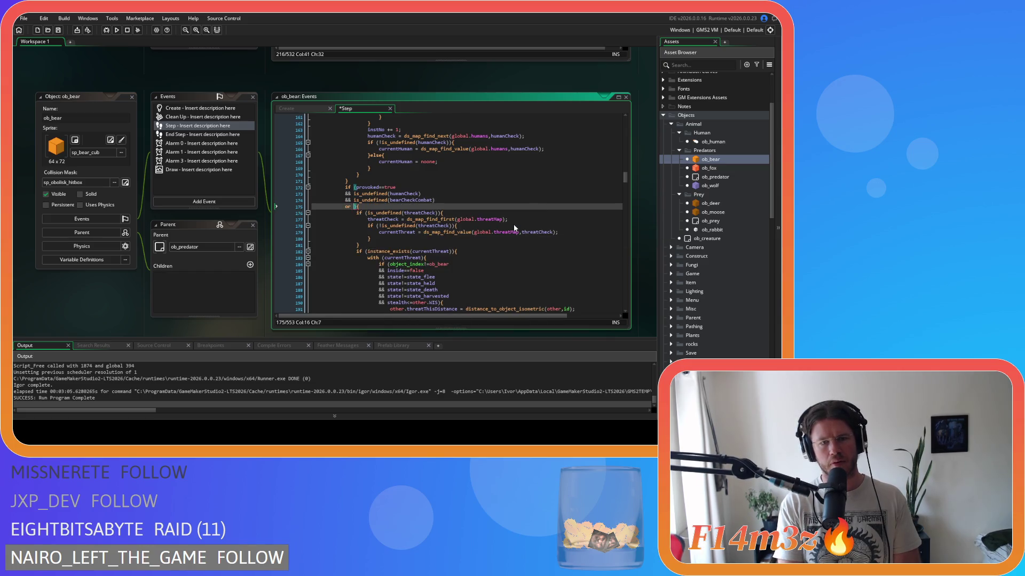
type("pro")
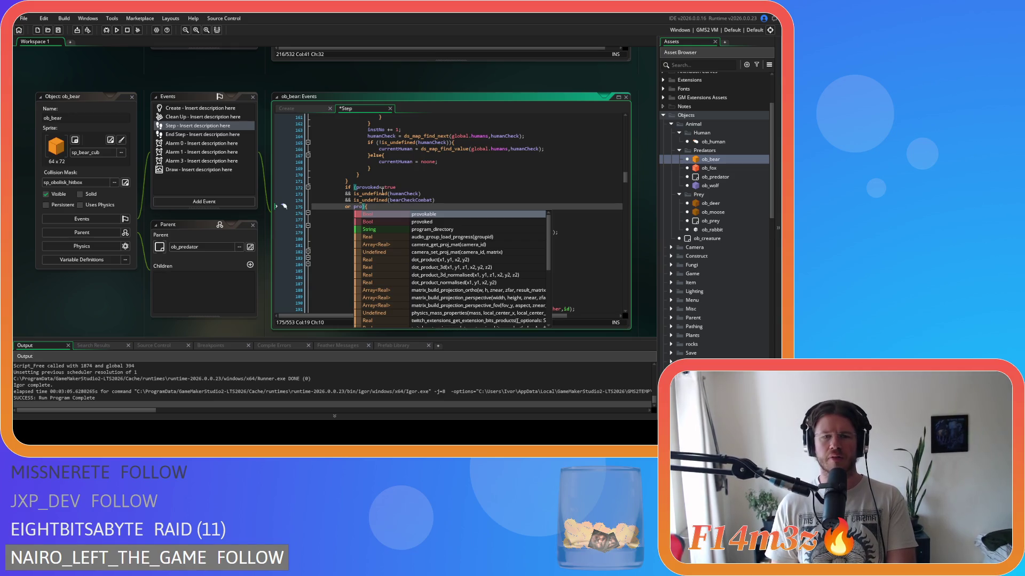
scroll(398, 184, "up", 3)
left_click(422, 198)
scroll(426, 200, "down", 1)
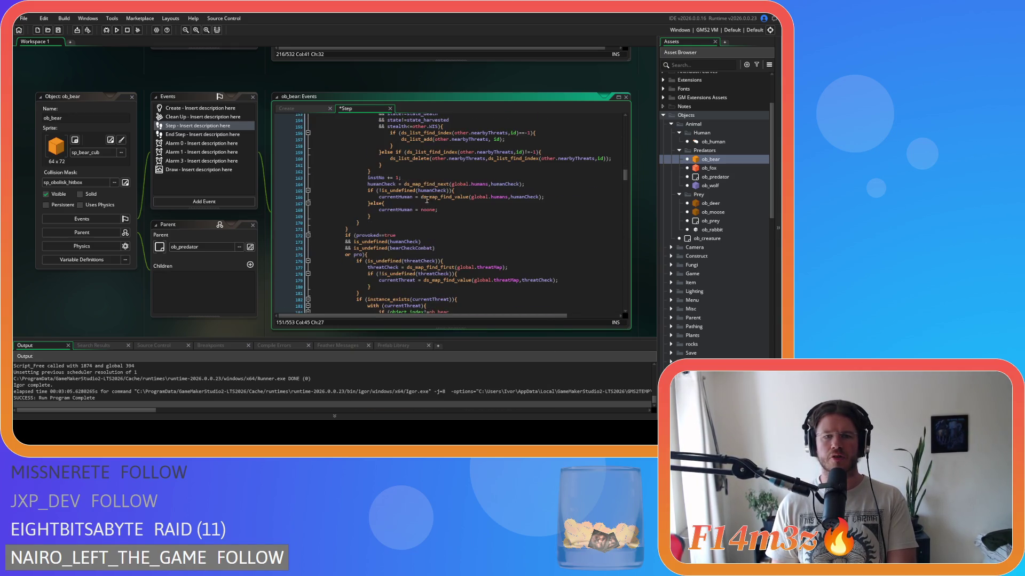
left_click(307, 255)
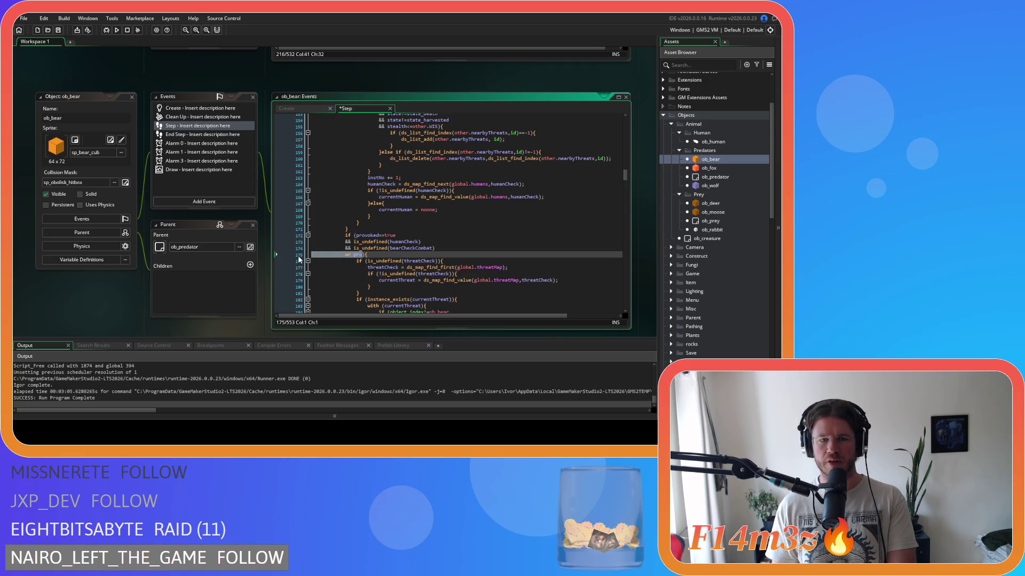
key("BackSpace")
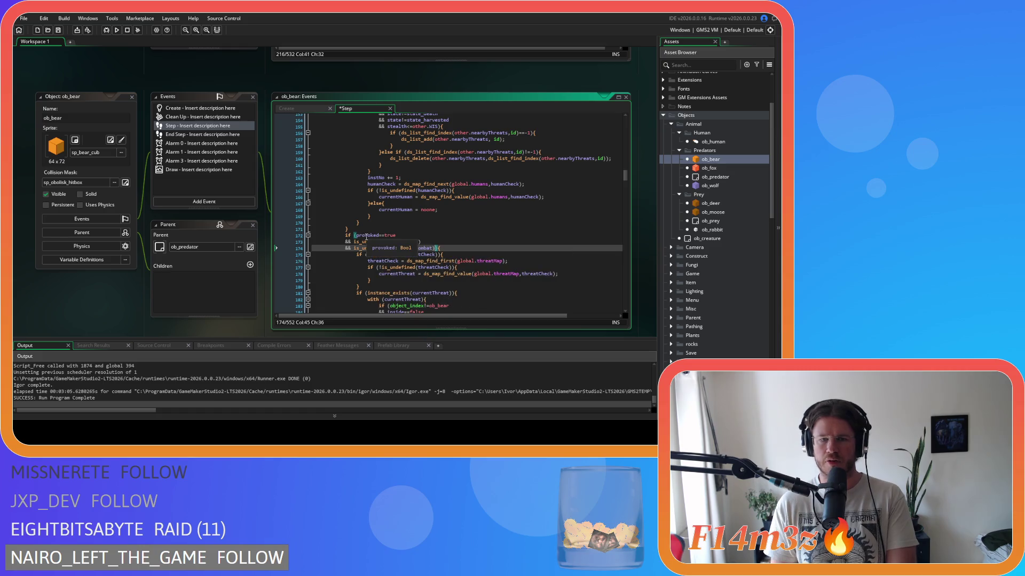
Delete the provoked==true condition from the if line and save.
left_click_drag(356, 235, 353, 242)
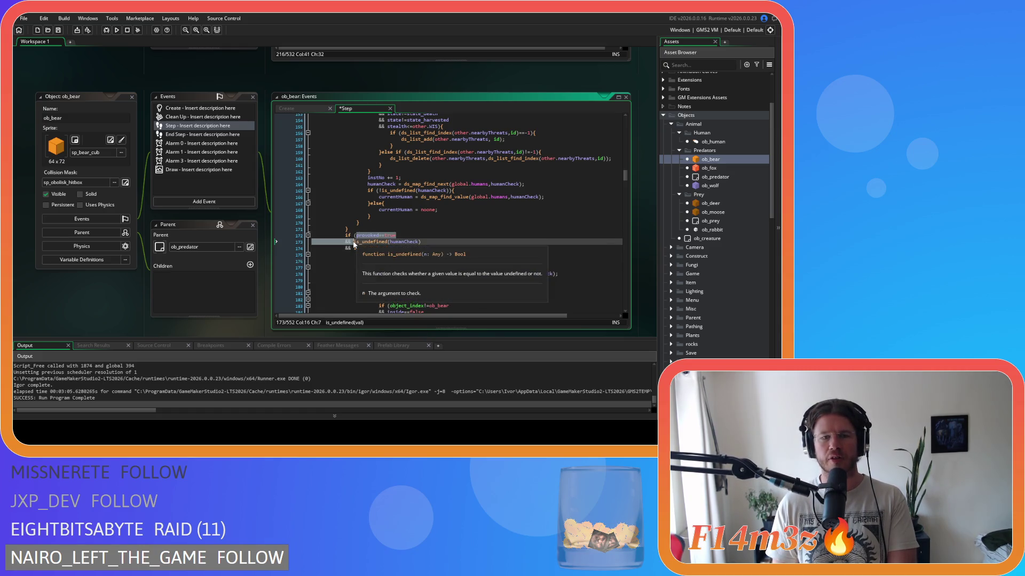
key("BackSpace")
left_click(447, 234)
key("ctrl+s")
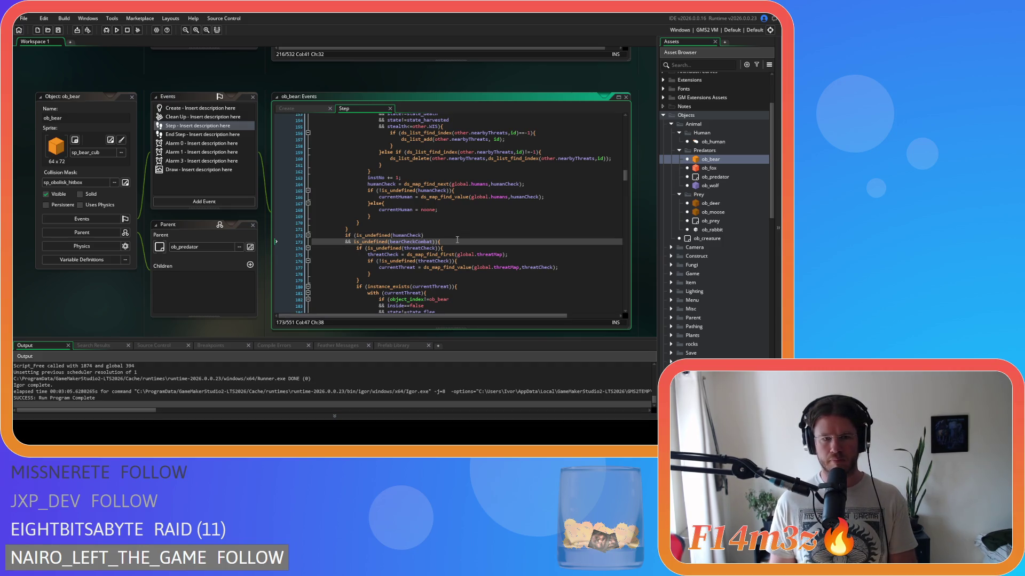
left_click(479, 254)
Scroll up to the initial provoked/else check and select its hunterCheck and guardCheck conditions.
mouse_move(503, 254)
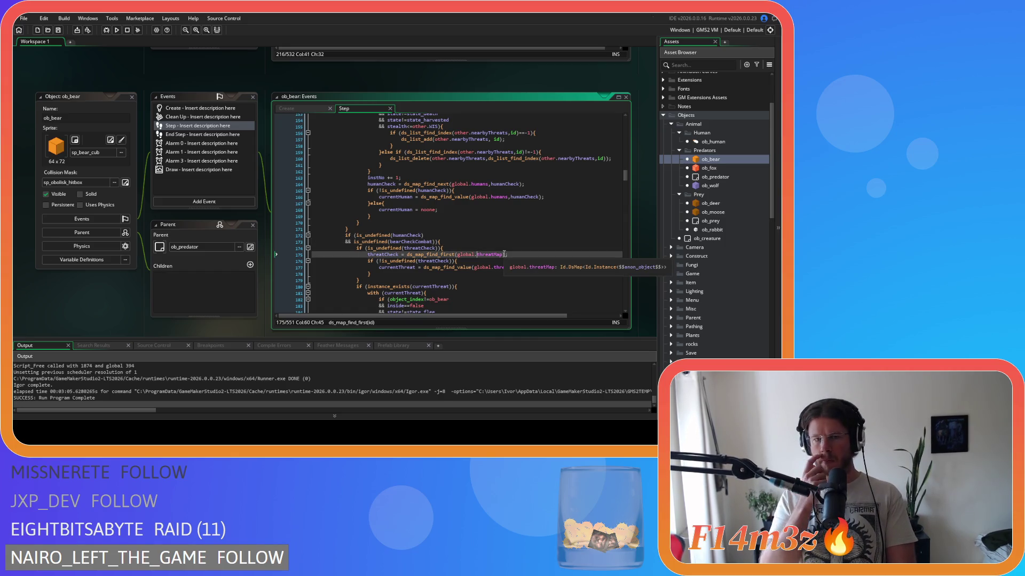
left_click(480, 235)
left_click(477, 242)
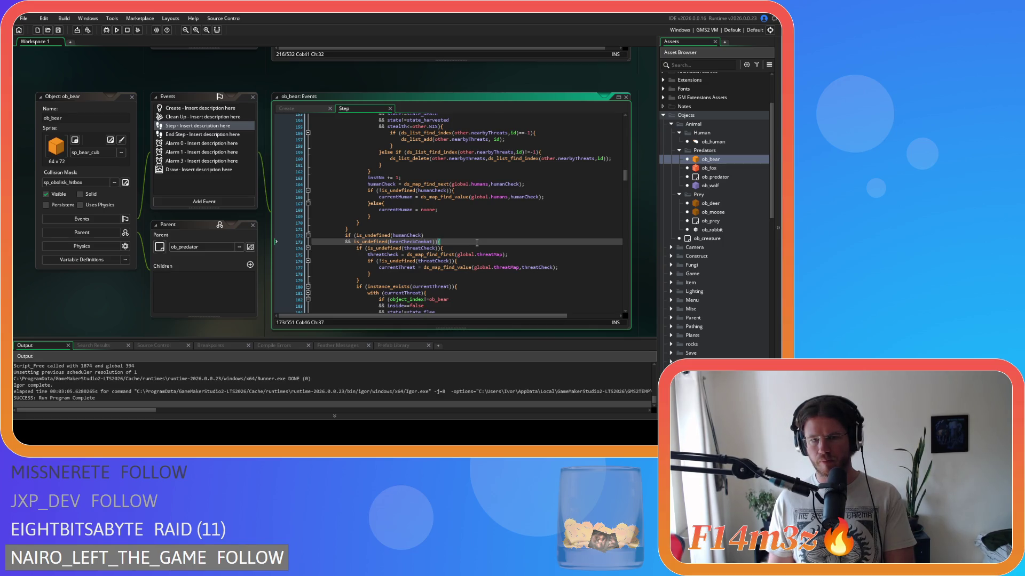
scroll(477, 243, "up", 1)
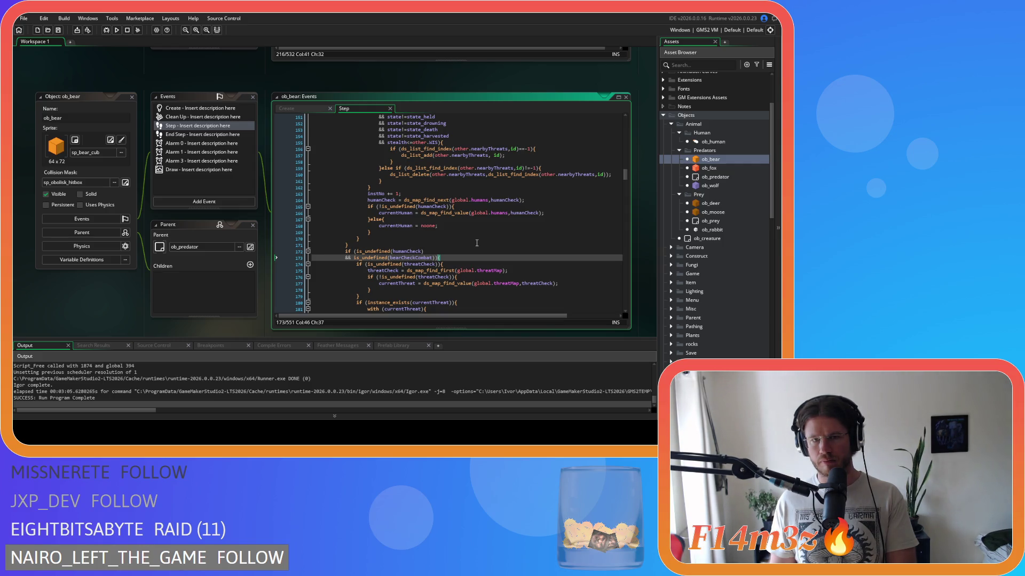
scroll(477, 242, "up", 13)
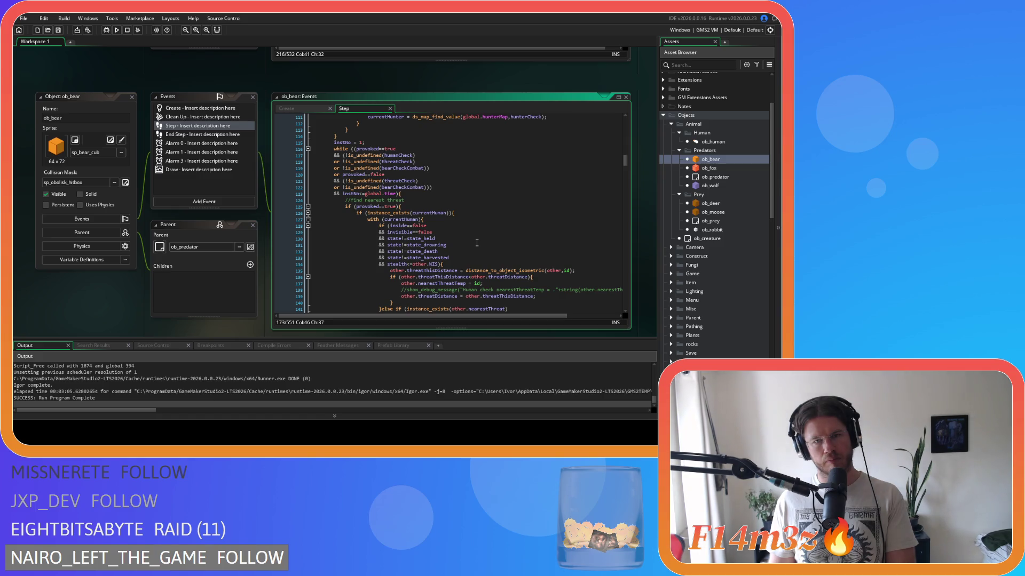
scroll(476, 242, "up", 4)
scroll(477, 243, "up", 3)
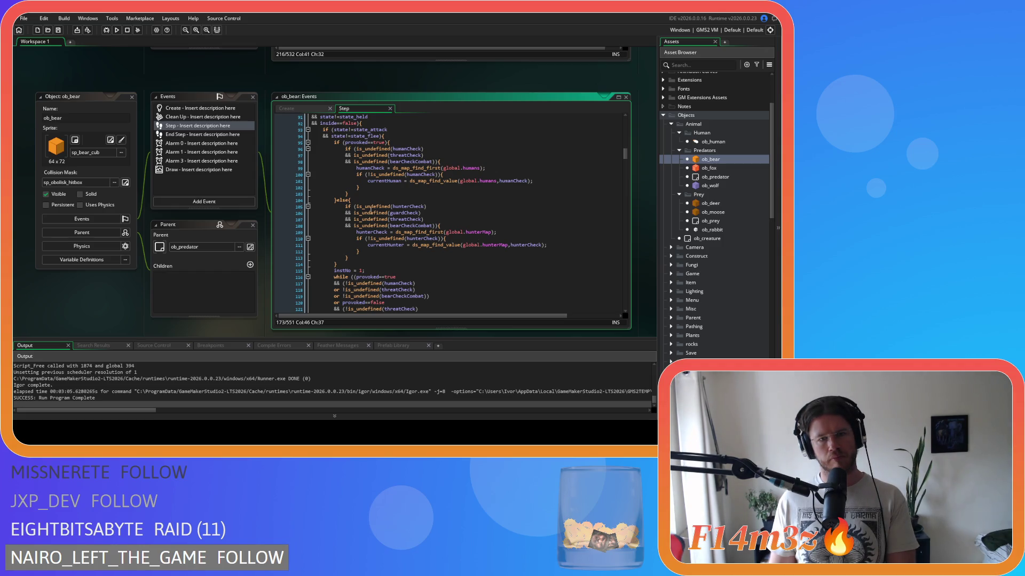
mouse_move(356, 207)
left_mouse_down()
mouse_move(368, 208)
mouse_move(352, 224)
left_mouse_up()
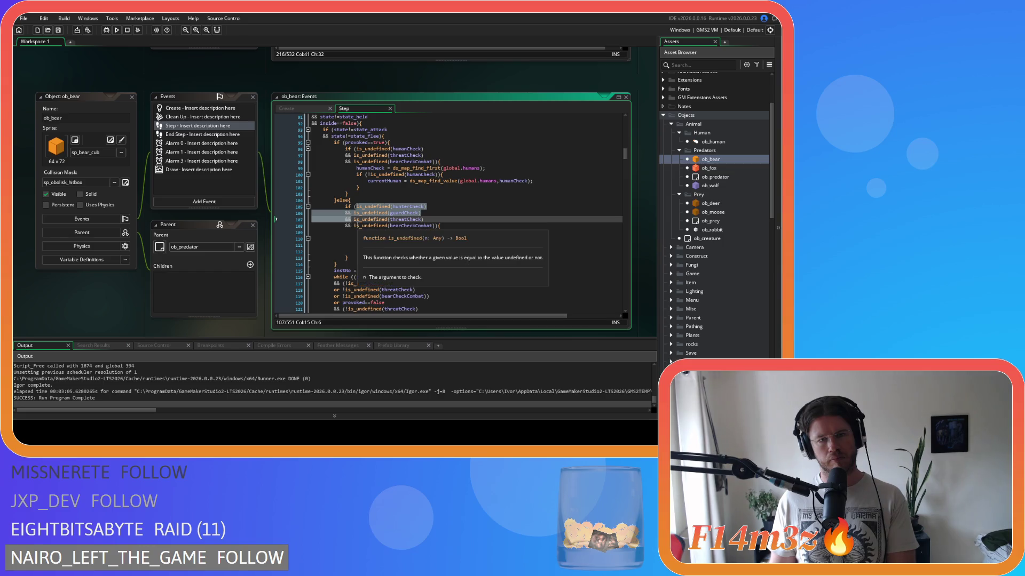
Delete the selected hunterCheck and guardCheck conditions from the else branch and save.
key("BackSpace")
left_click(444, 213)
key("ctrl+s")
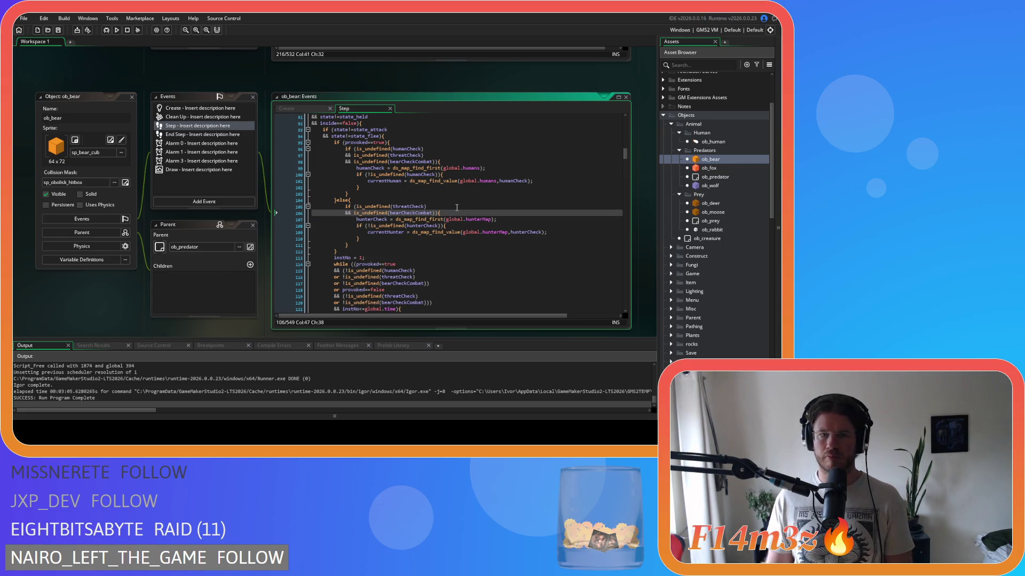
scroll(457, 208, "down", 2)
scroll(457, 208, "down", 3)
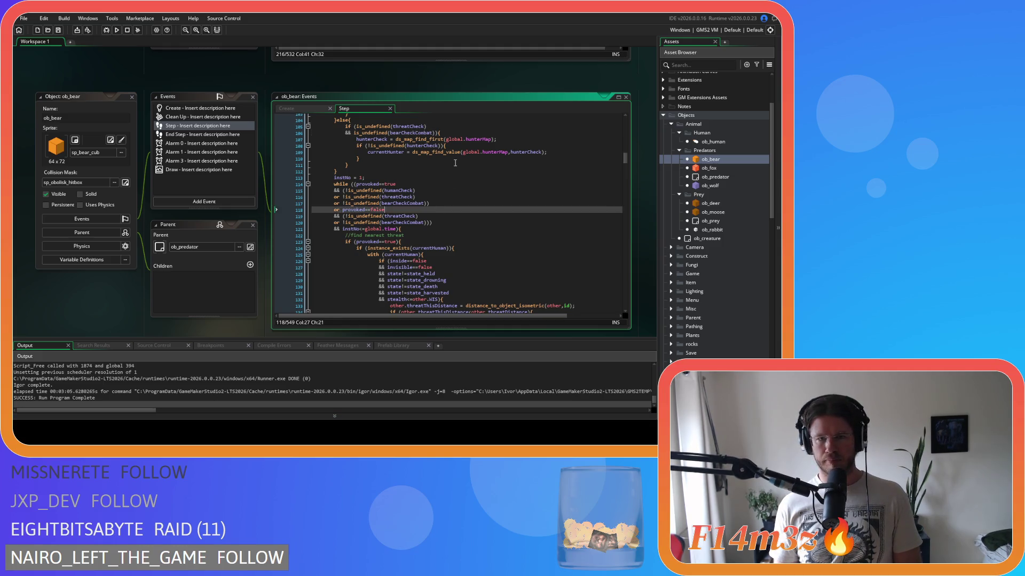
scroll(425, 213, "up", 3)
left_click(424, 193)
left_click(469, 182)
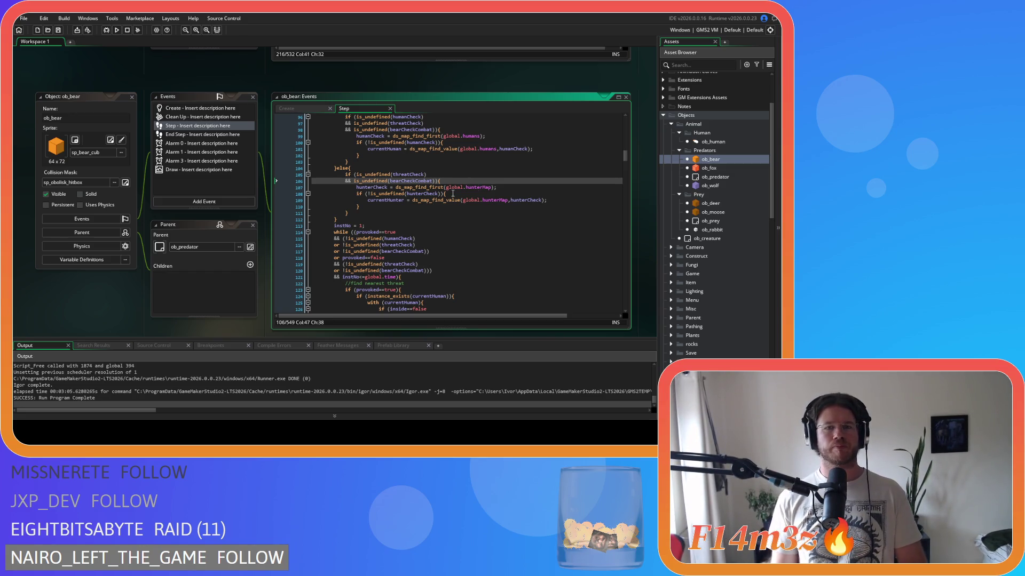
left_click(453, 194)
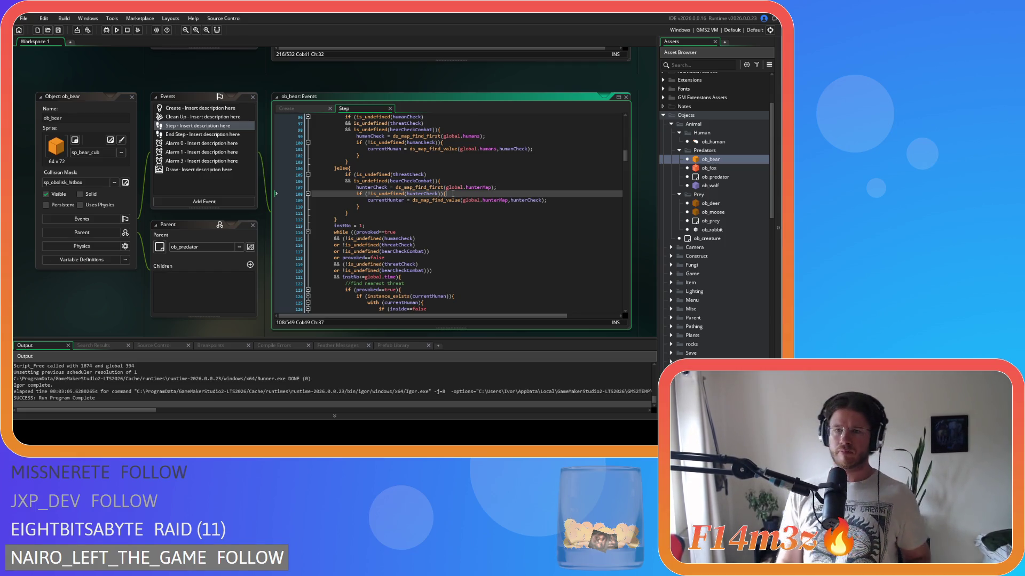
left_click(443, 221)
scroll(442, 215, "up", 2)
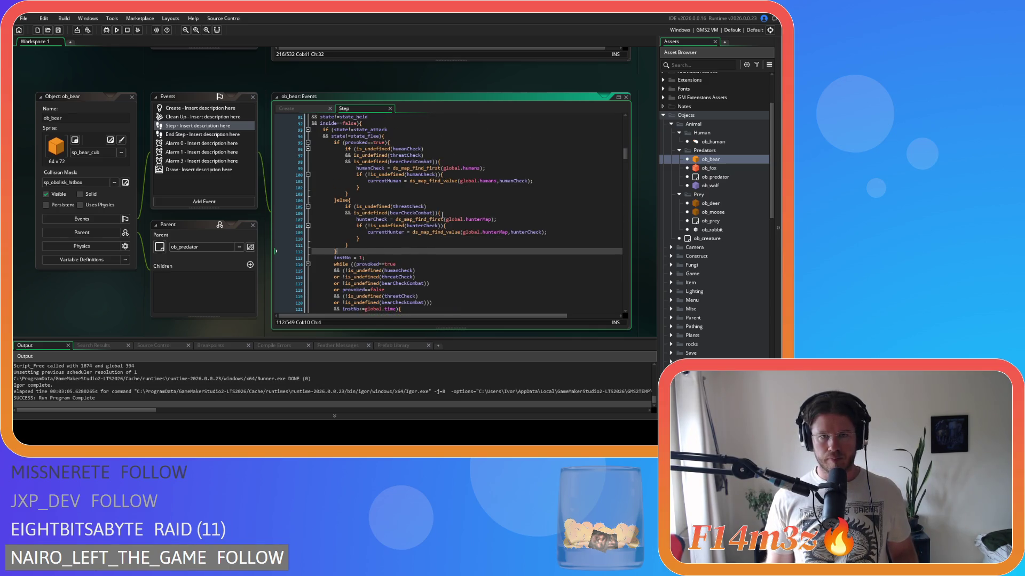
mouse_move(425, 229)
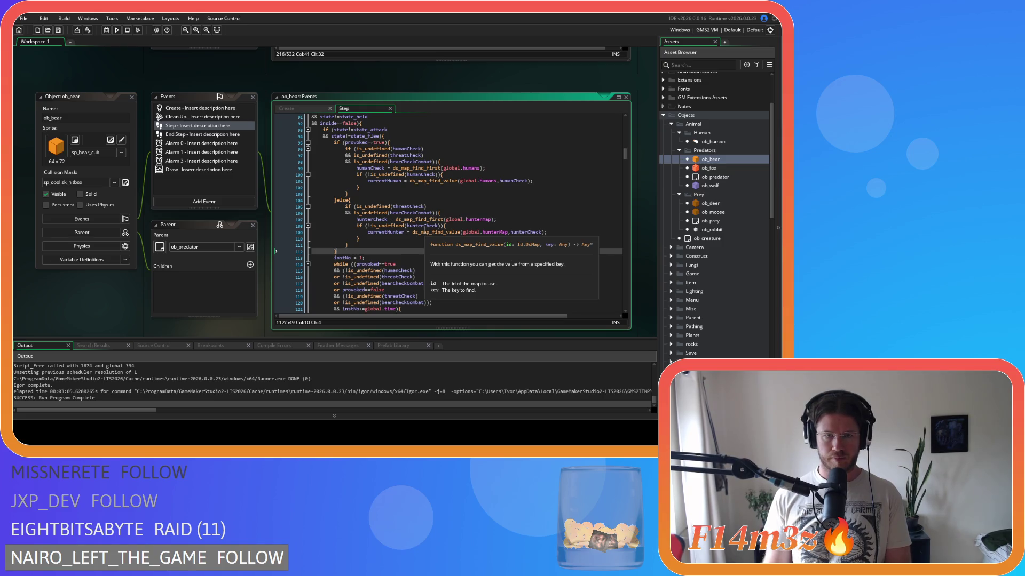
scroll(425, 229, "down", 2)
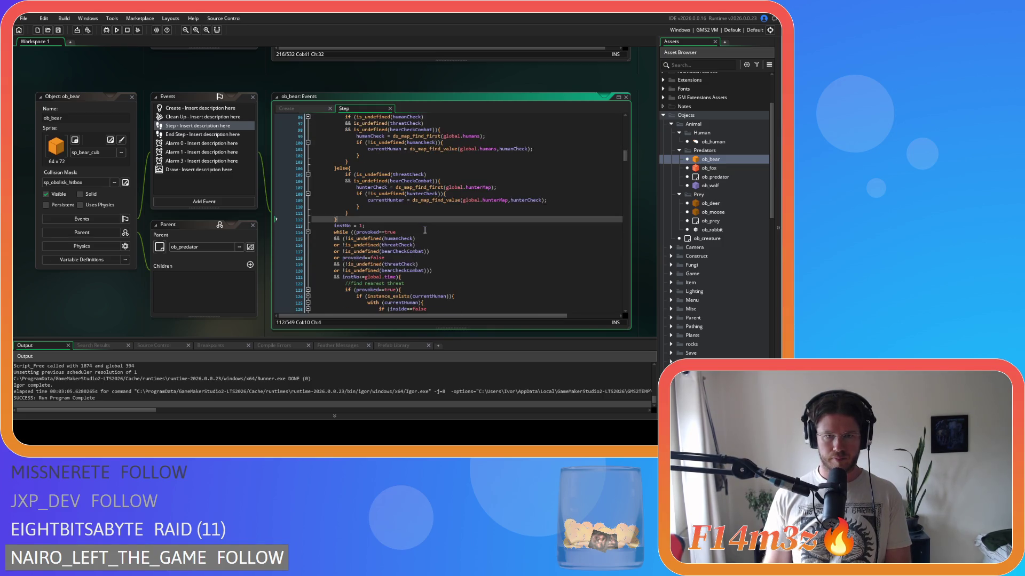
scroll(425, 230, "down", 1)
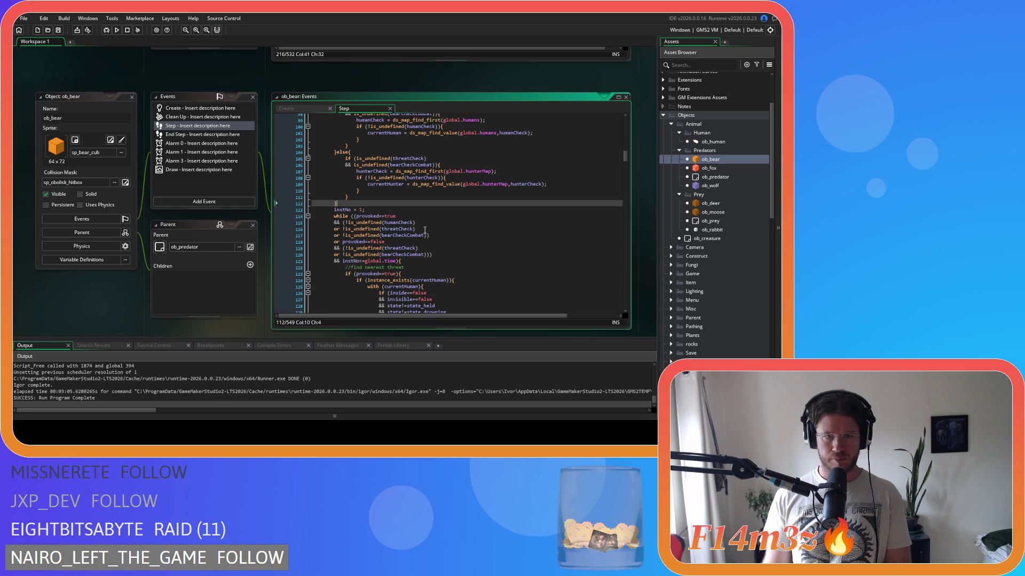
scroll(425, 230, "down", 2)
scroll(425, 230, "down", 2)
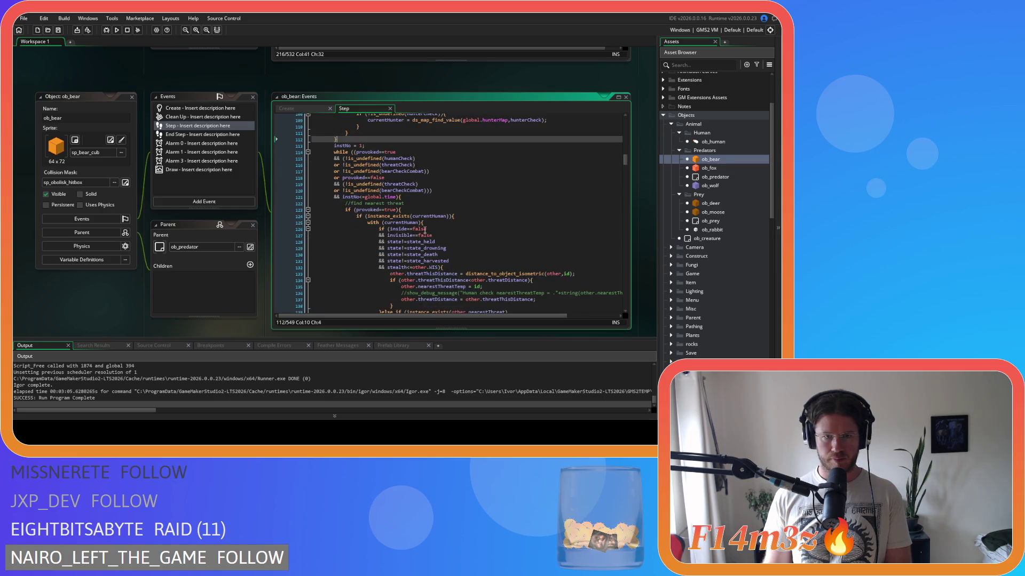
scroll(424, 230, "down", 1)
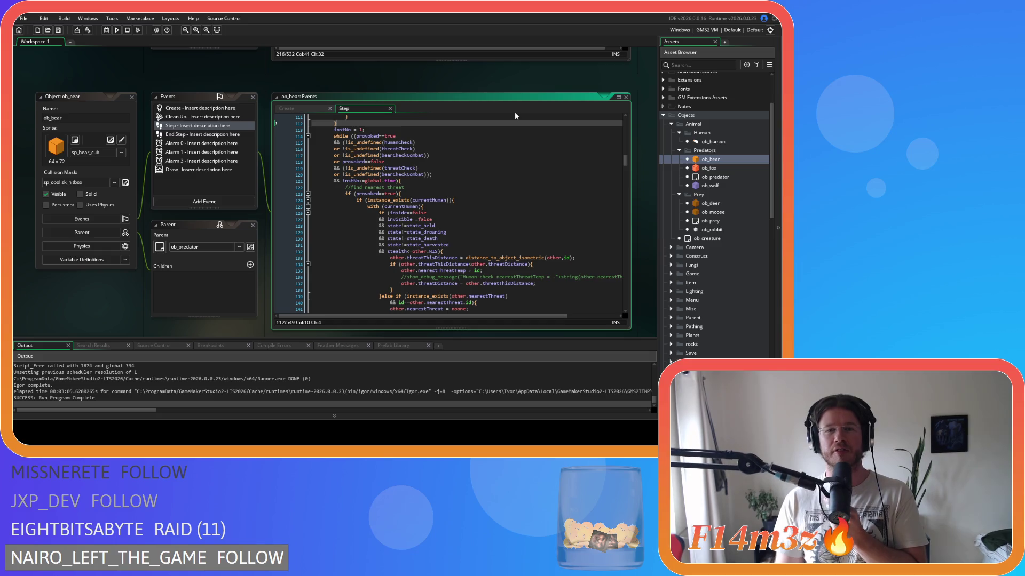
scroll(510, 173, "down", 17)
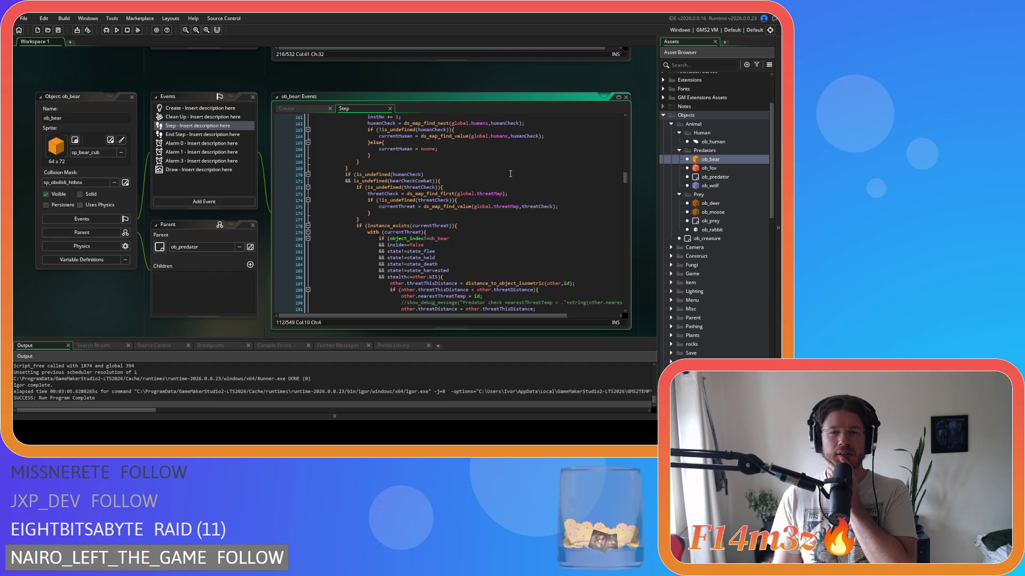
scroll(510, 173, "up", 1)
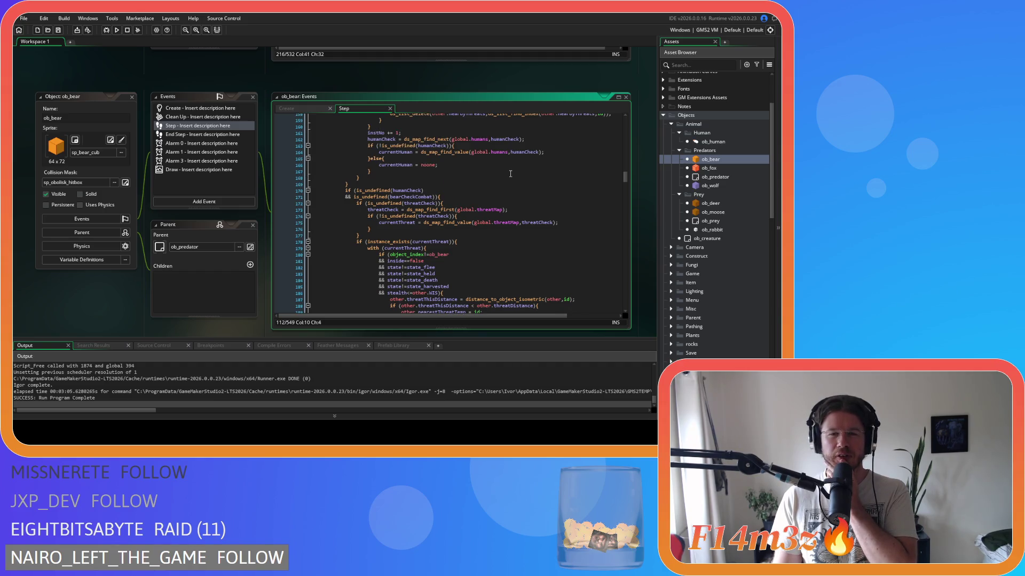
scroll(510, 173, "up", 10)
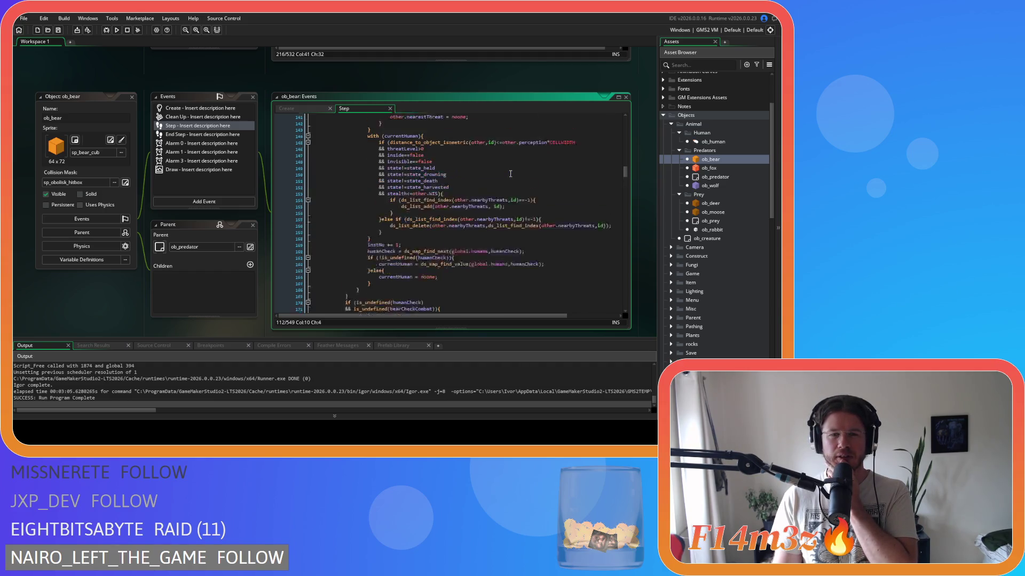
scroll(510, 174, "up", 6)
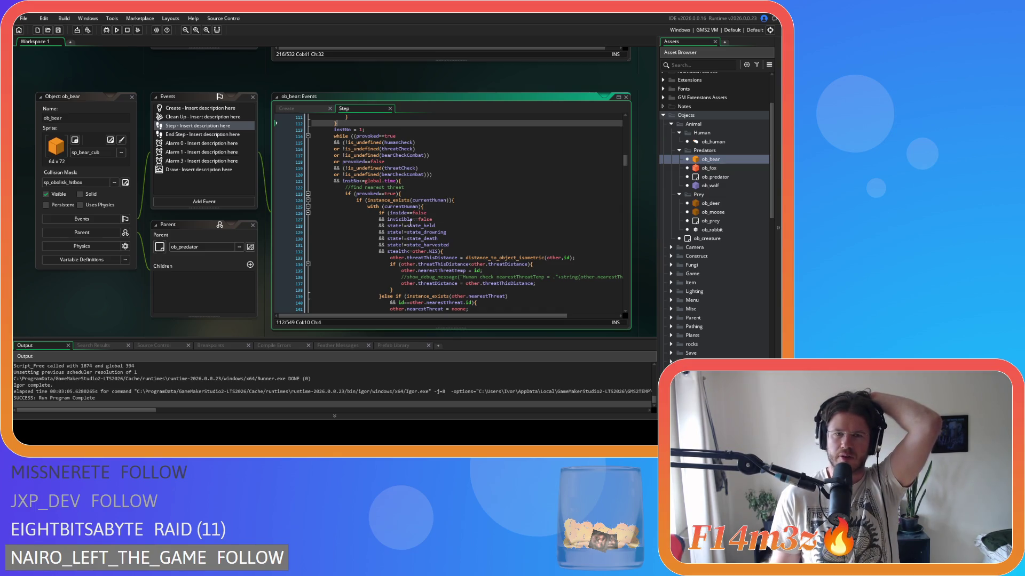
scroll(409, 221, "down", 10)
left_click(394, 219)
left_click(394, 221)
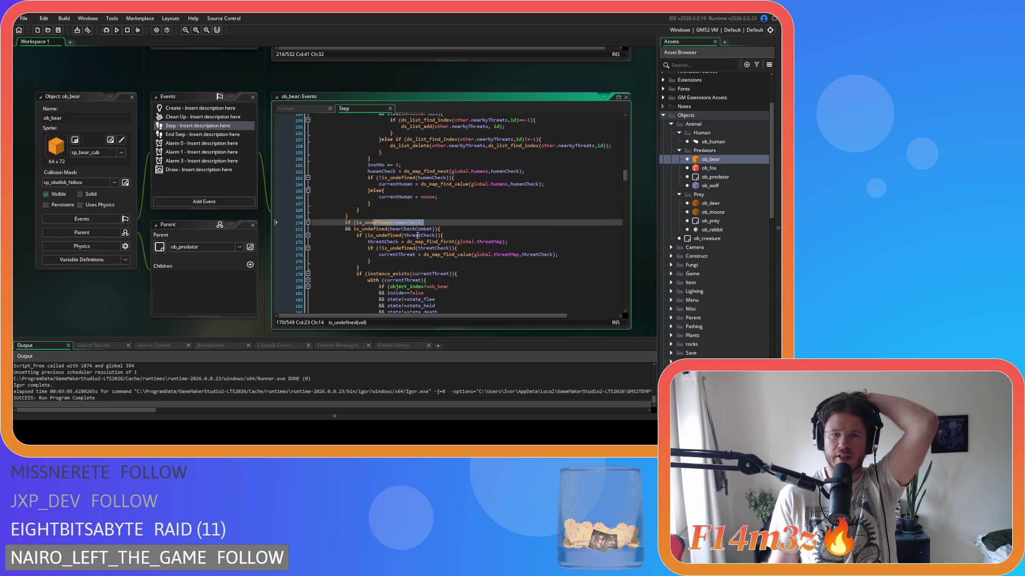
scroll(421, 235, "up", 5)
scroll(426, 234, "up", 8)
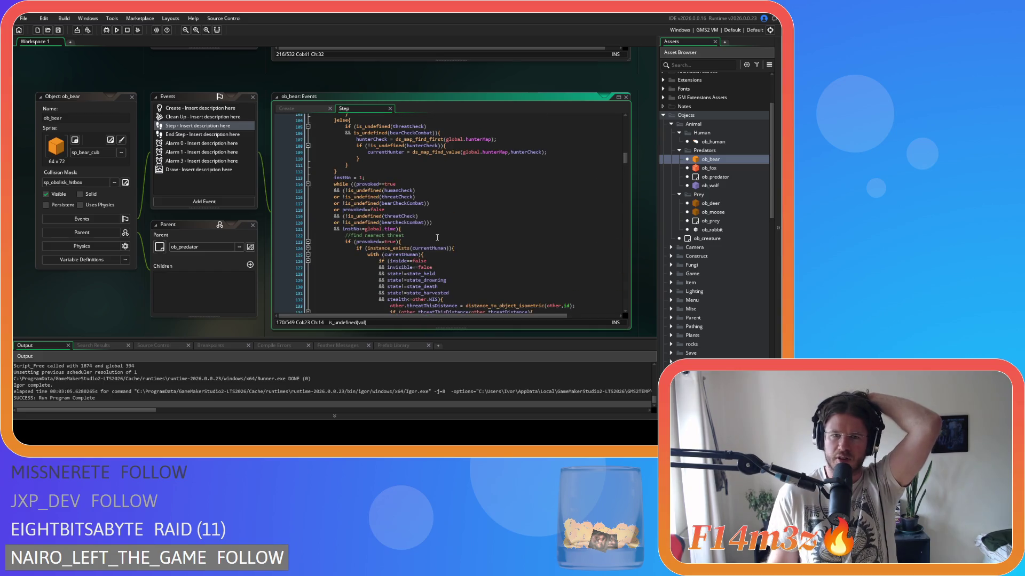
scroll(437, 237, "up", 4)
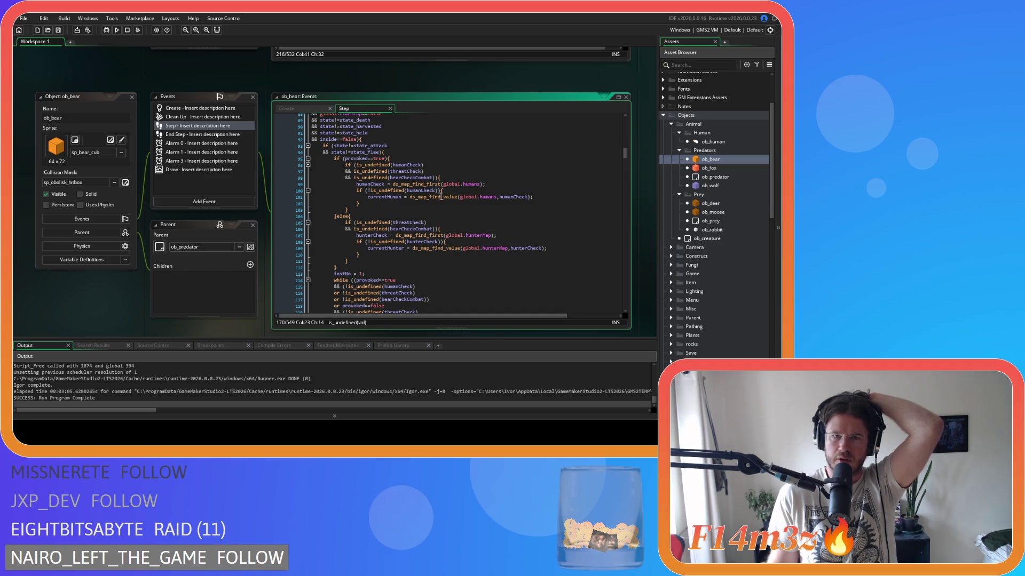
left_click_drag(372, 190, 442, 190)
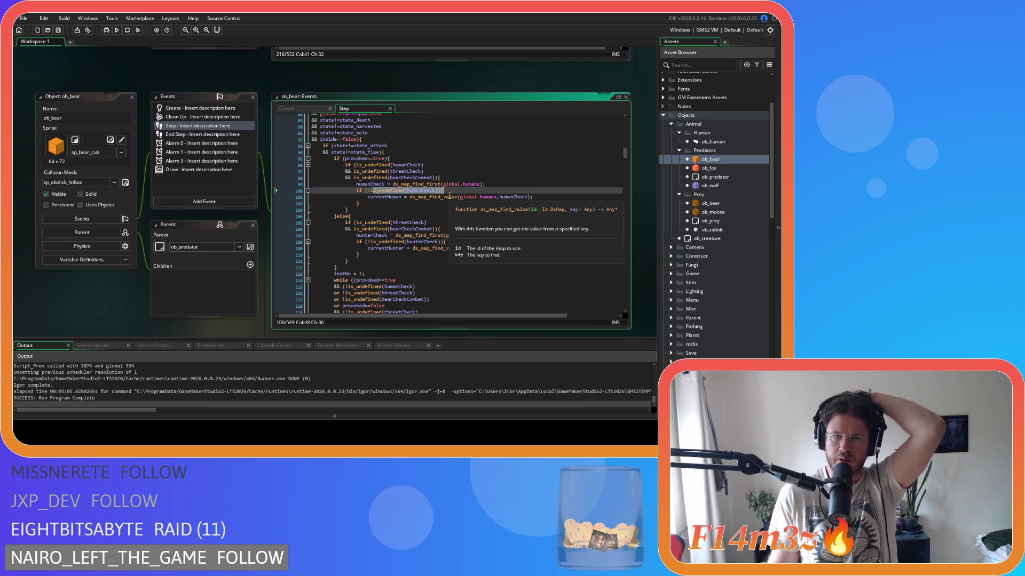
left_click_drag(378, 222, 426, 223)
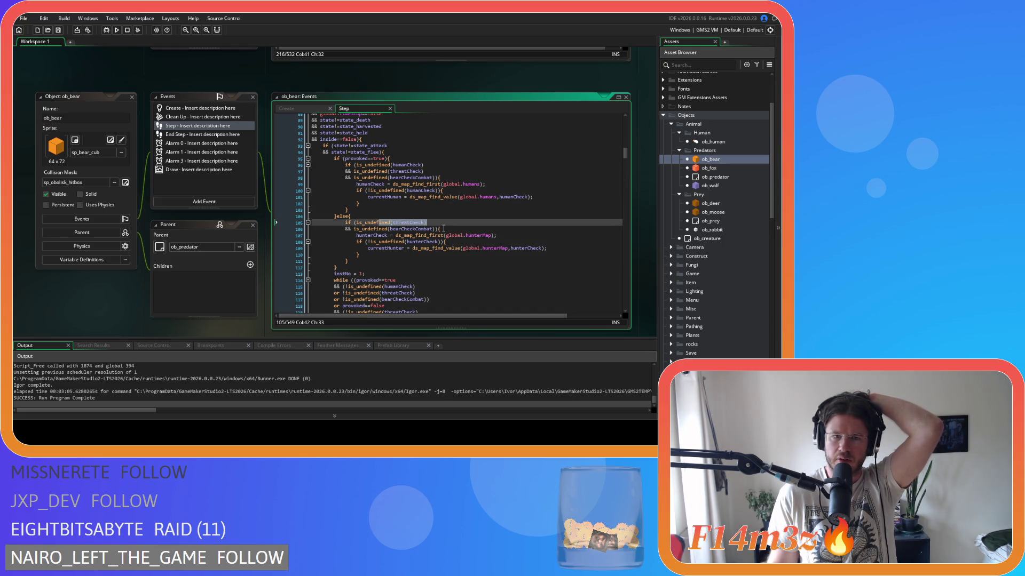
scroll(444, 250, "down", 20)
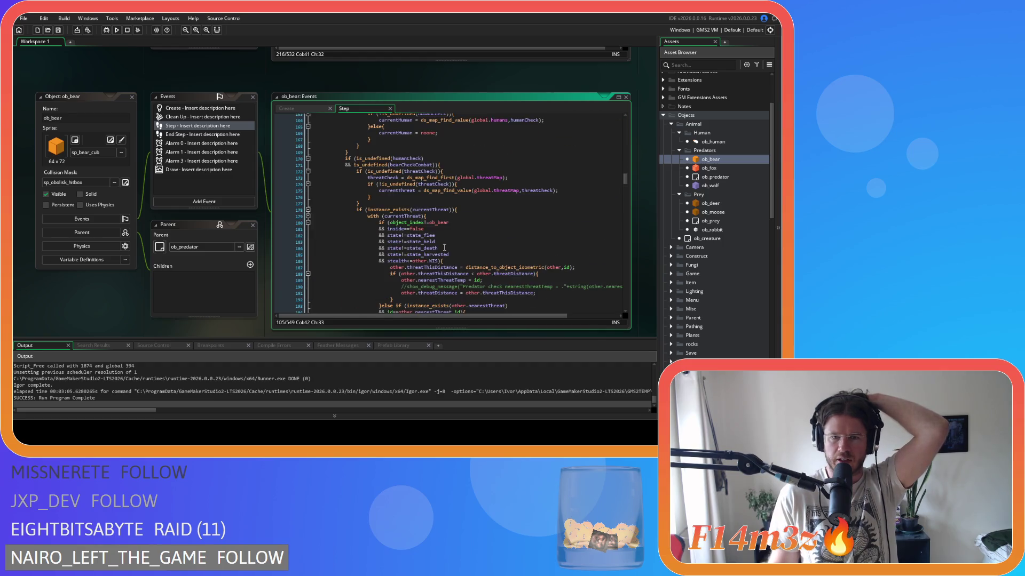
left_click_drag(376, 159, 457, 163)
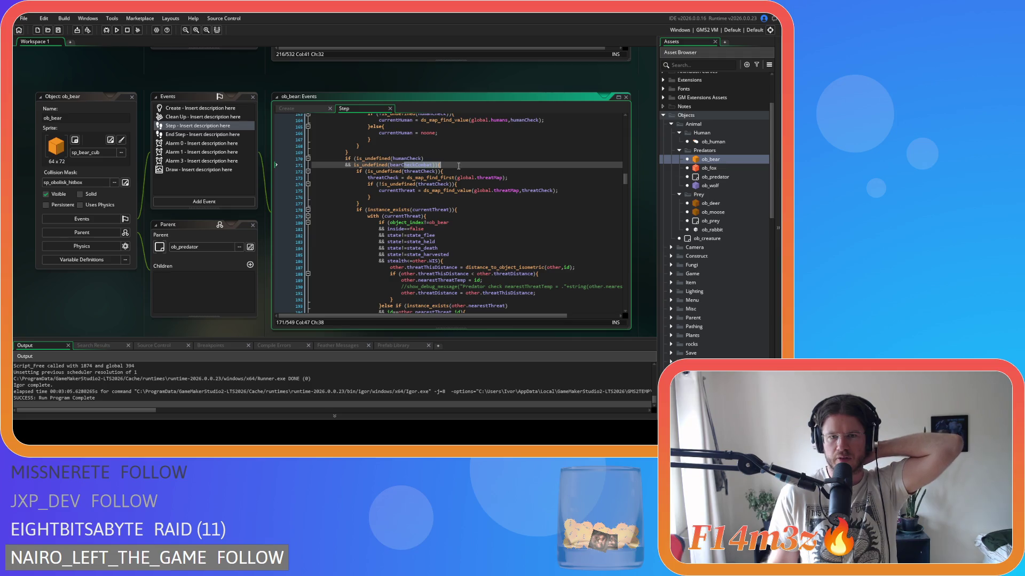
left_click(381, 172)
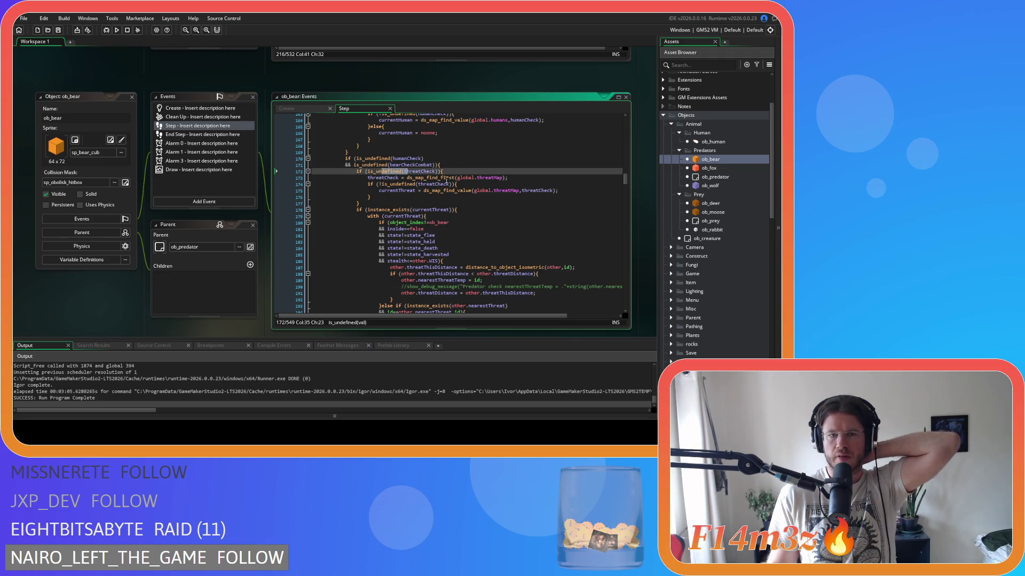
scroll(448, 192, "up", 3)
scroll(452, 196, "up", 3)
scroll(452, 196, "up", 15)
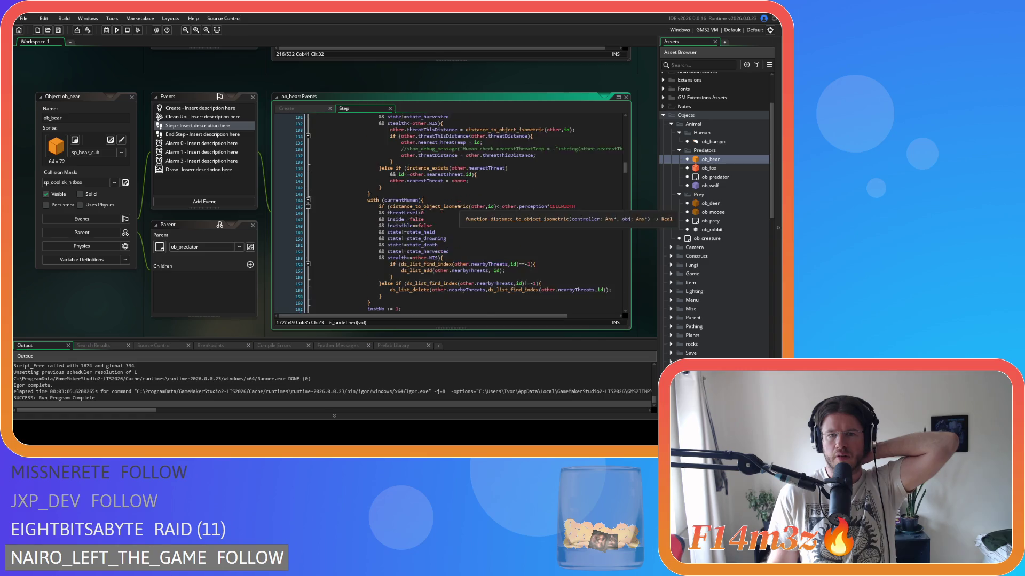
scroll(457, 203, "up", 3)
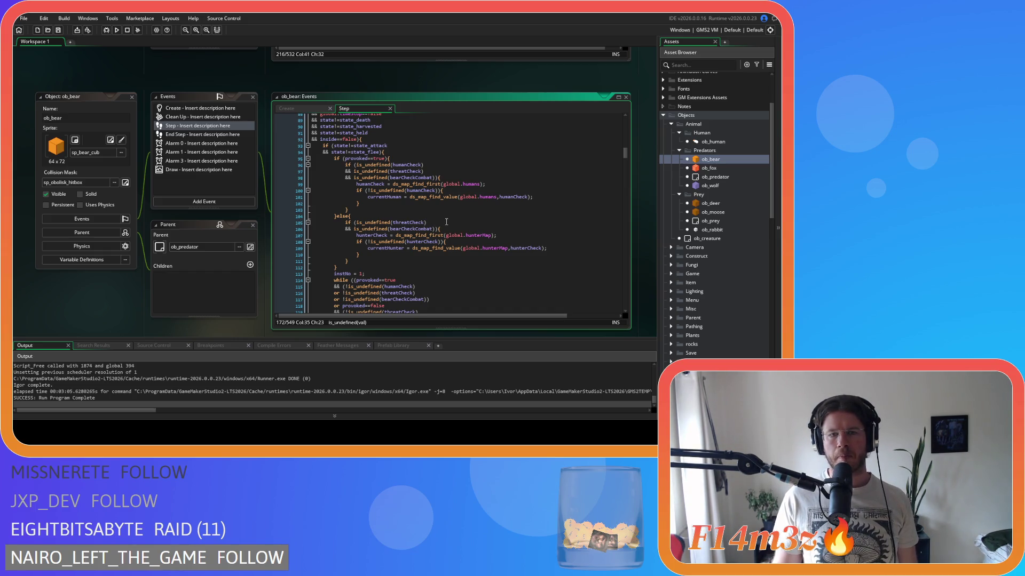
Cut the global.hunterMap else branch on lines 104–112, including its closing brace.
left_click(380, 235)
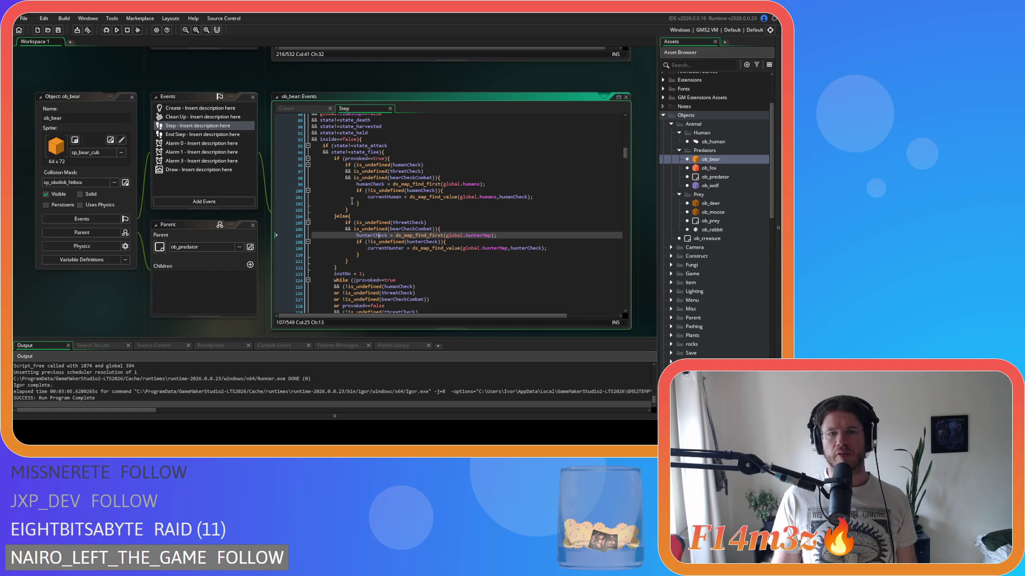
key("Up")
key("Up")
key("Up")
left_click_drag(346, 261, 338, 218)
key("ctrl+x")
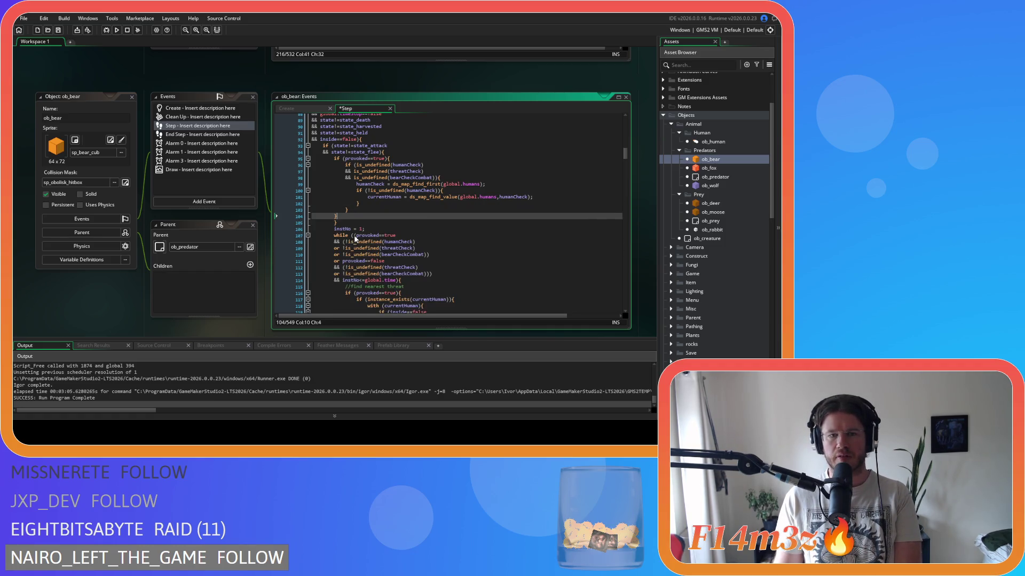
key("ctrl+z")
left_click_drag(337, 268, 337, 219)
key("ctrl+x")
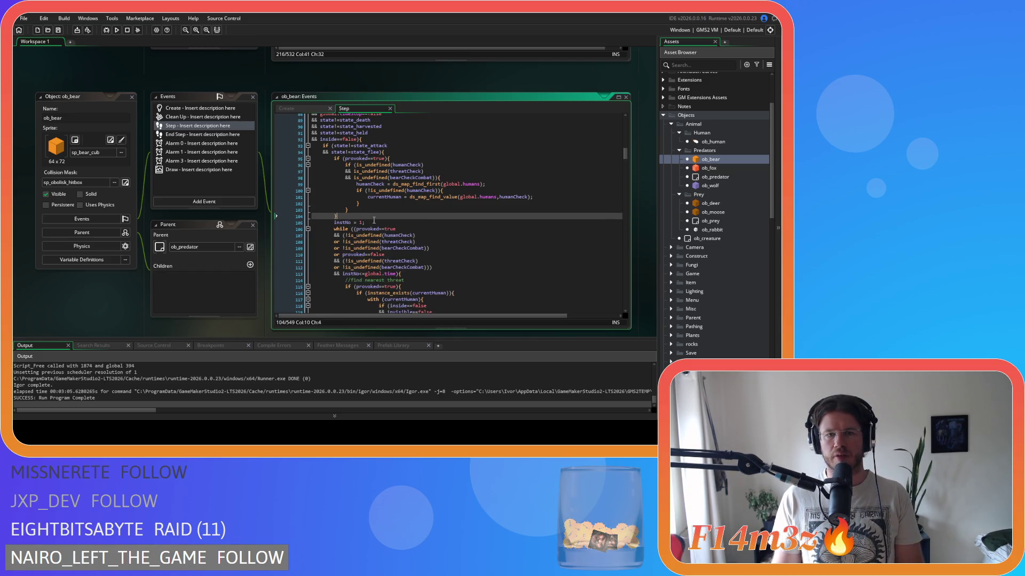
left_click(378, 158)
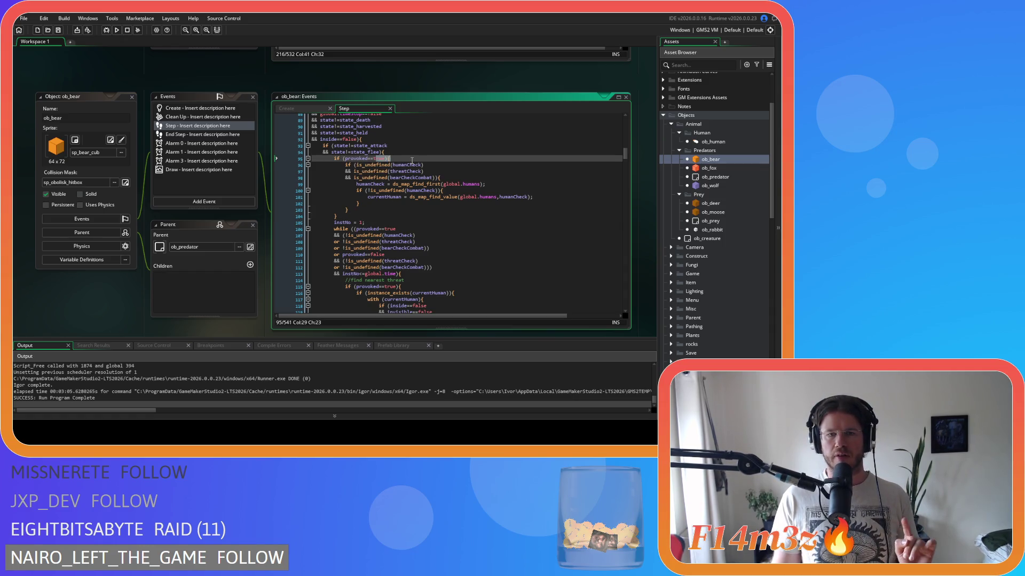
left_click_drag(367, 197, 454, 197)
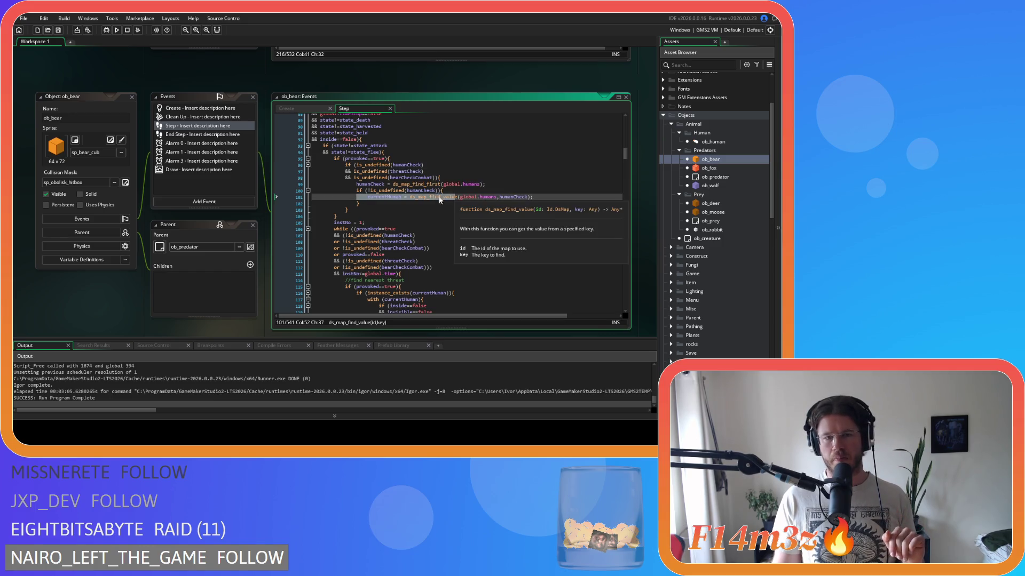
left_click_drag(372, 184, 456, 193)
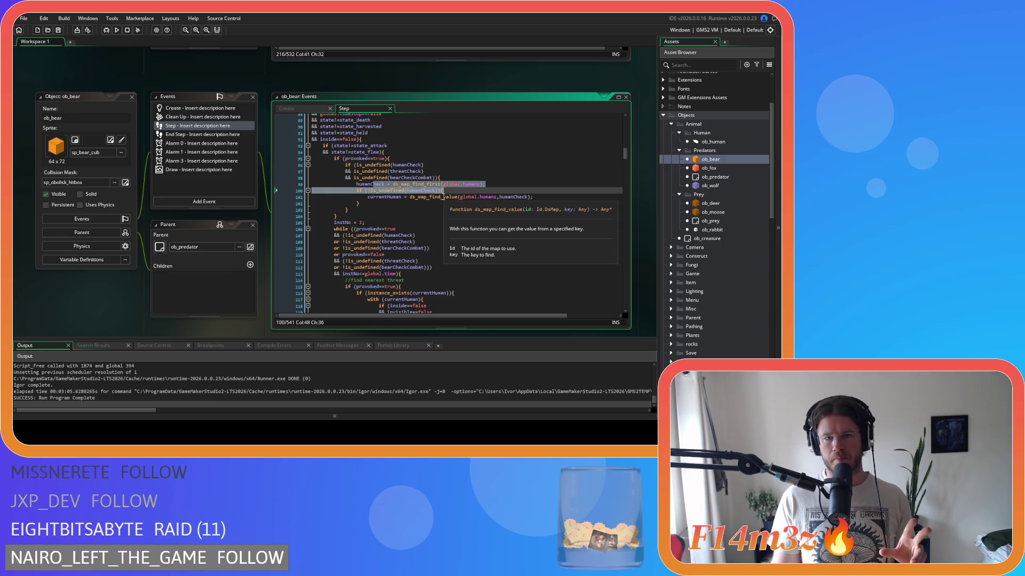
left_click_drag(367, 190, 413, 197)
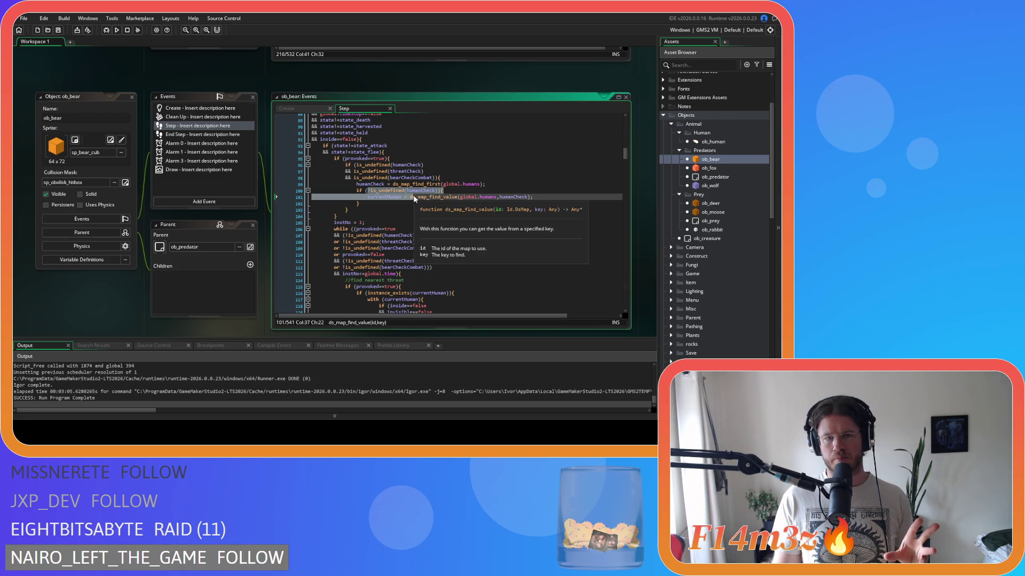
left_click(406, 203)
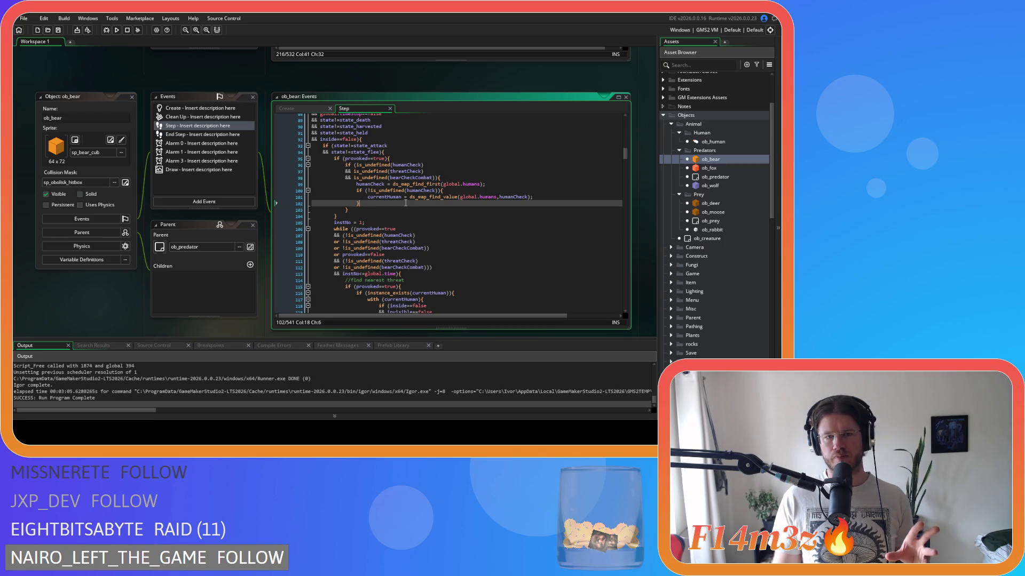
scroll(405, 203, "down", 2)
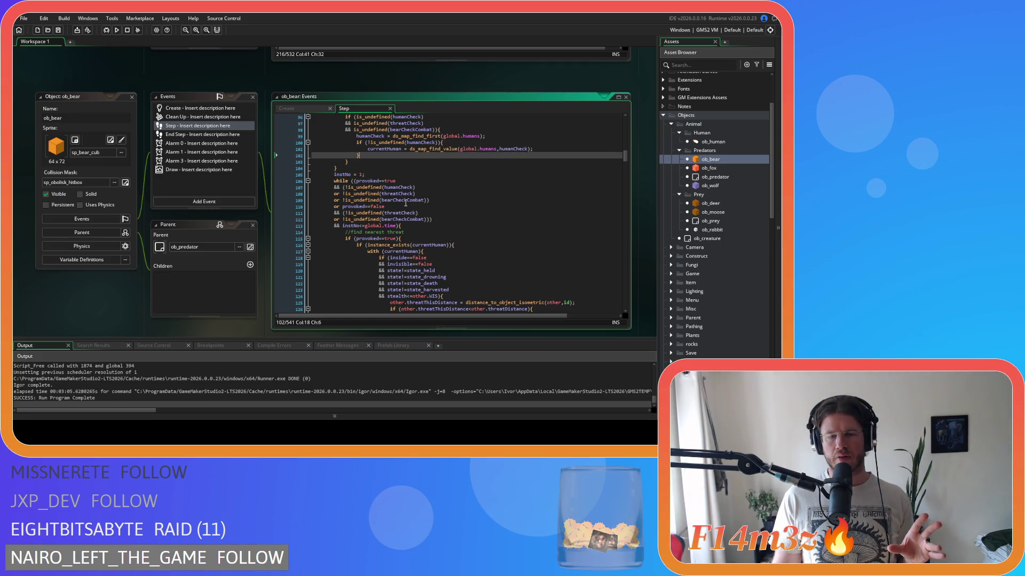
left_click(408, 181)
left_click(413, 187)
left_click(421, 194)
left_click(419, 200)
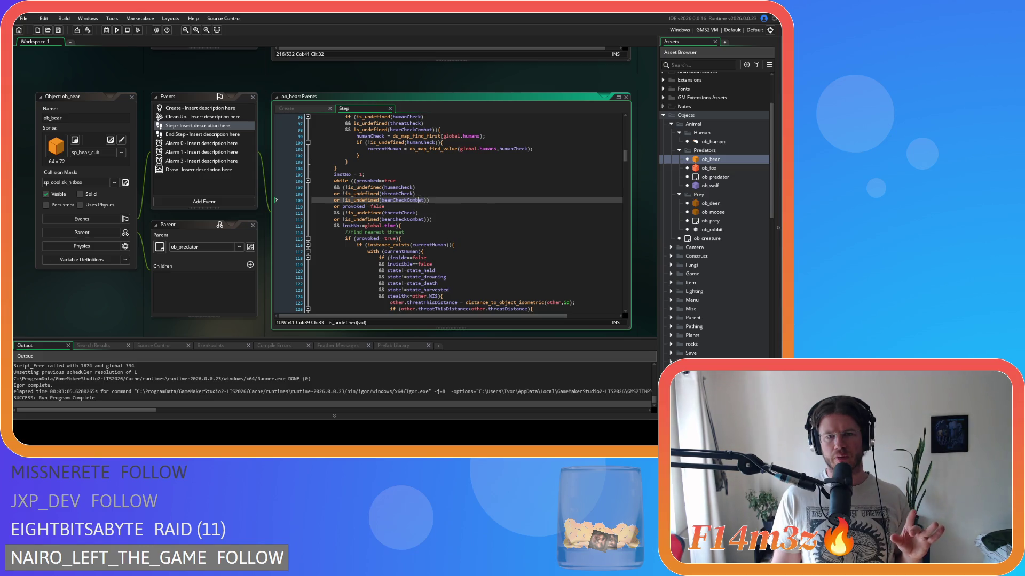
left_click(375, 206)
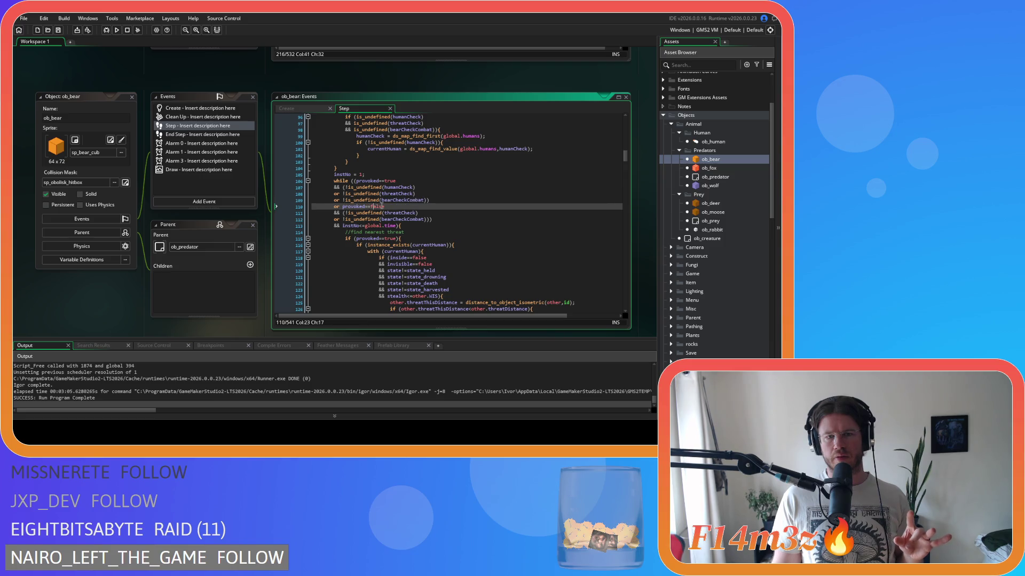
left_click(397, 213)
left_click(401, 219)
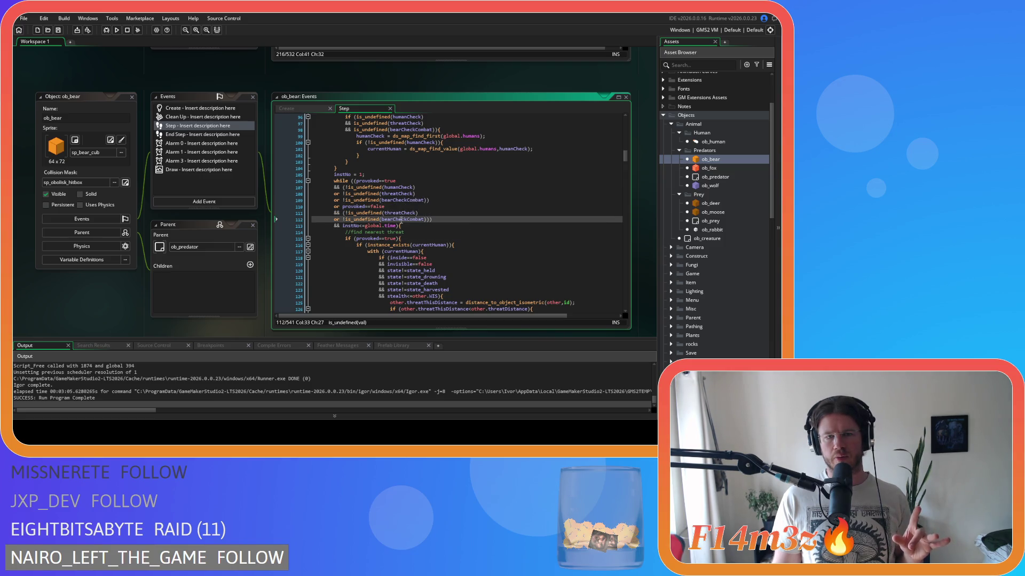
scroll(401, 220, "down", 3)
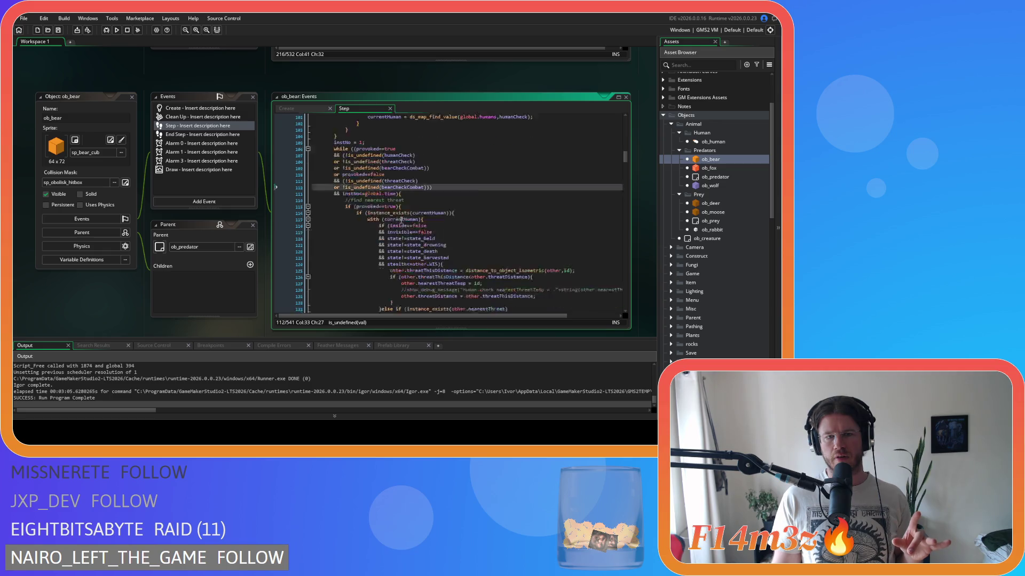
left_click(429, 191)
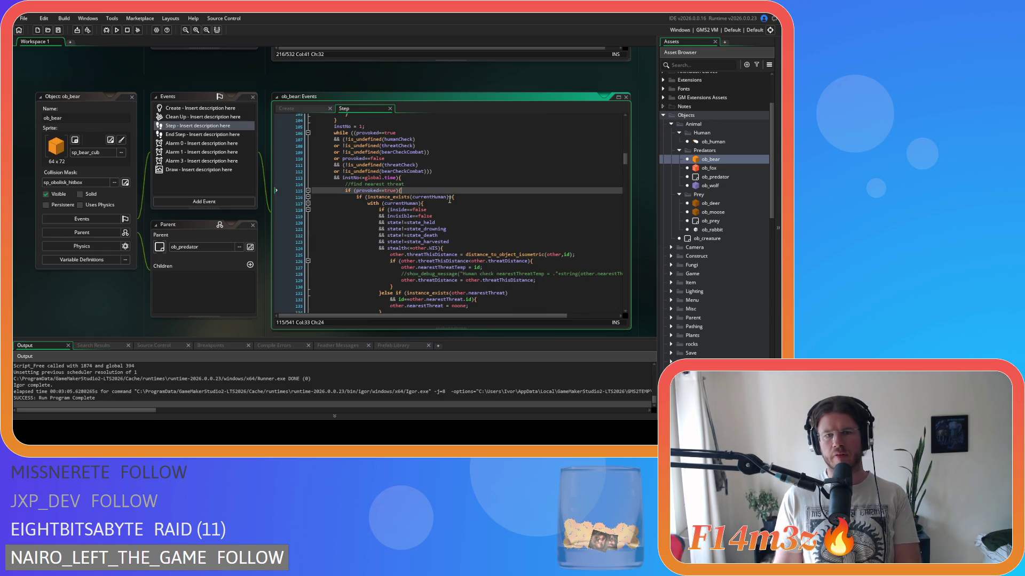
scroll(450, 200, "down", 4)
scroll(450, 199, "up", 5)
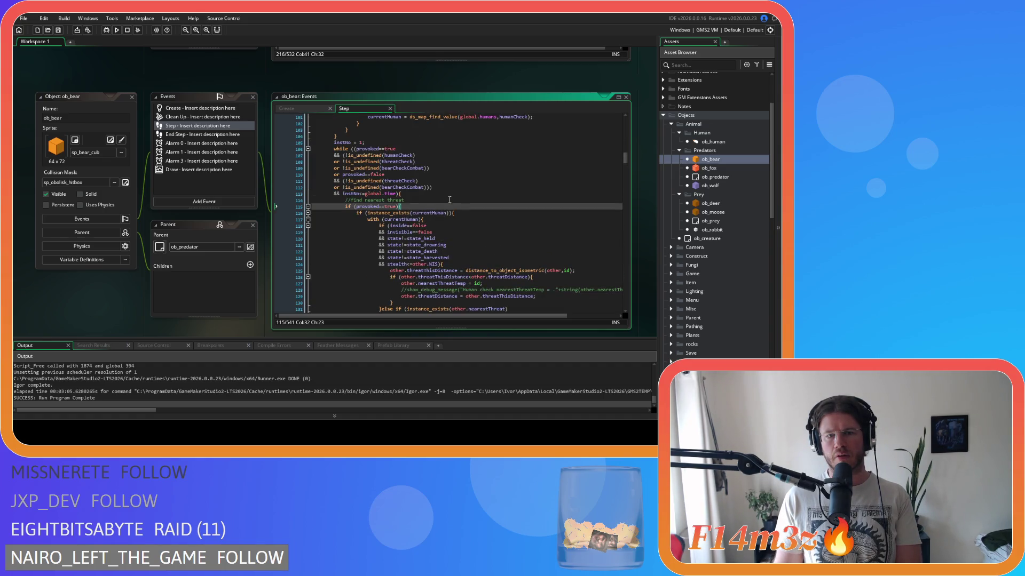
scroll(449, 200, "down", 12)
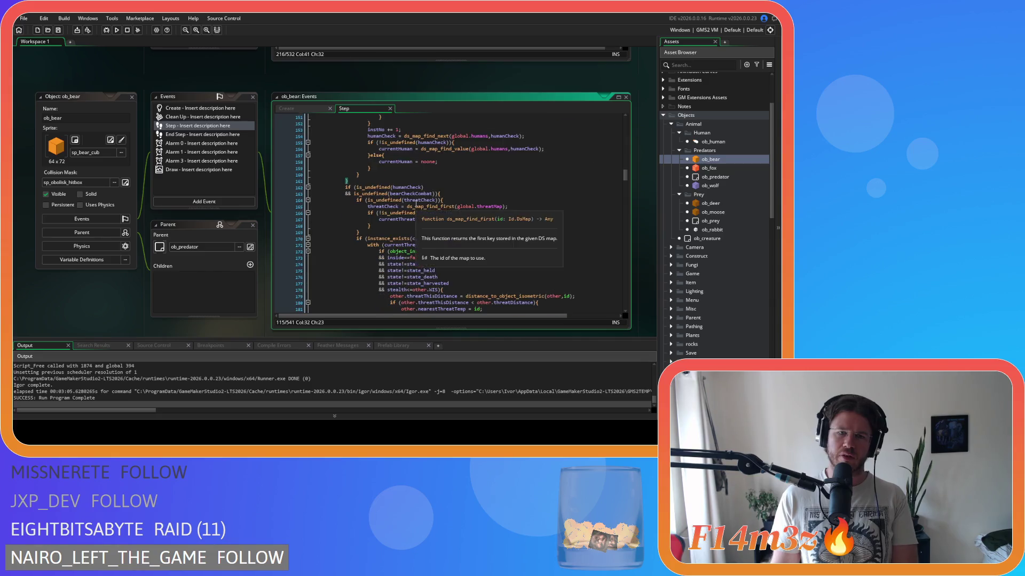
scroll(415, 203, "up", 13)
left_click_drag(411, 239, 297, 243)
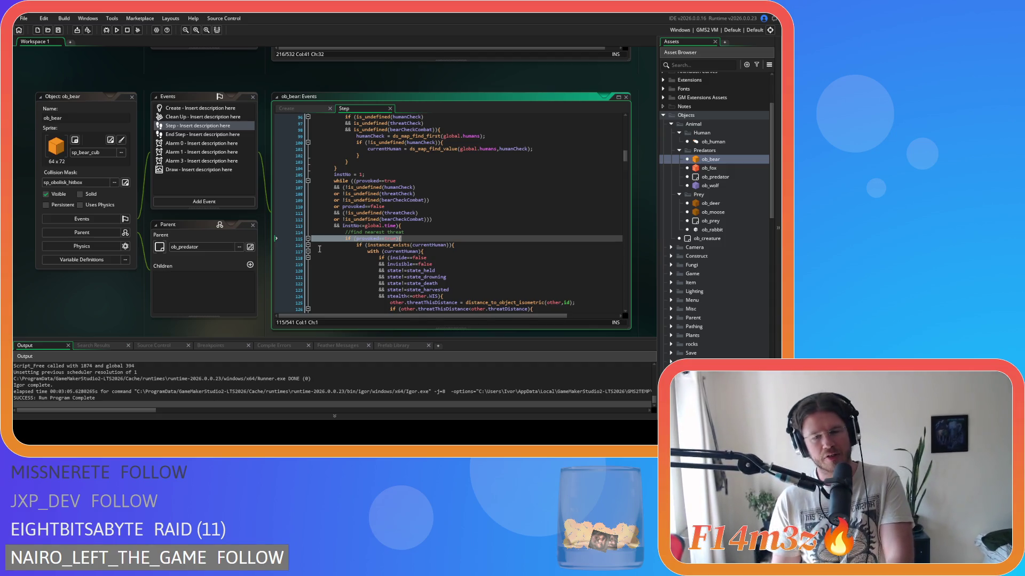
scroll(373, 229, "down", 2)
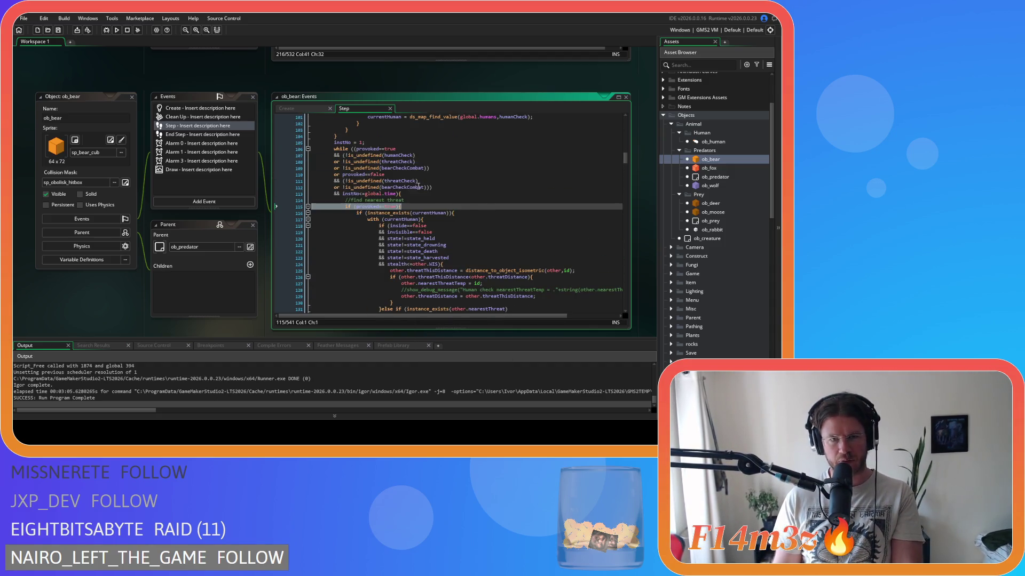
left_click_drag(414, 213, 454, 213)
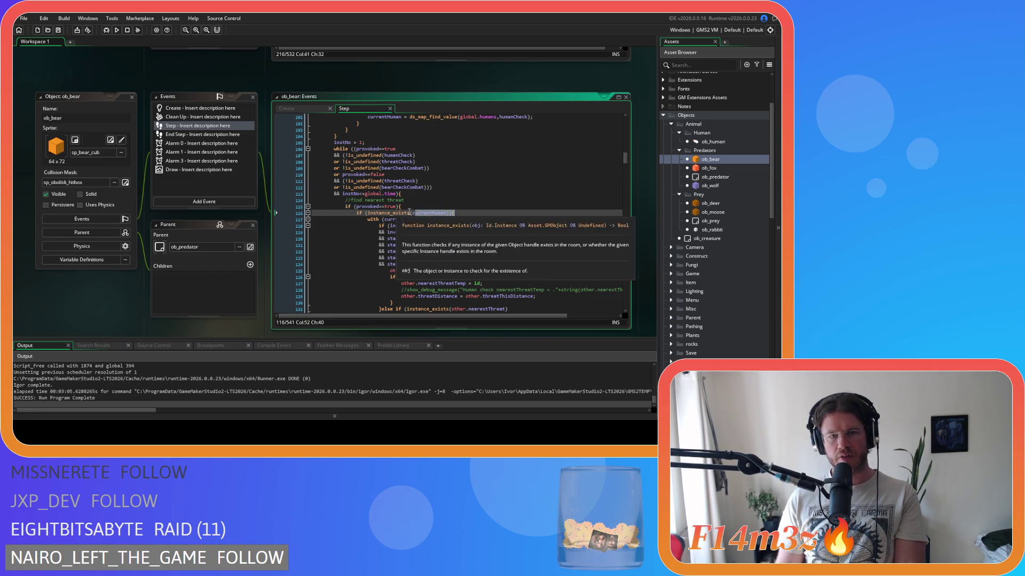
scroll(459, 235, "down", 5)
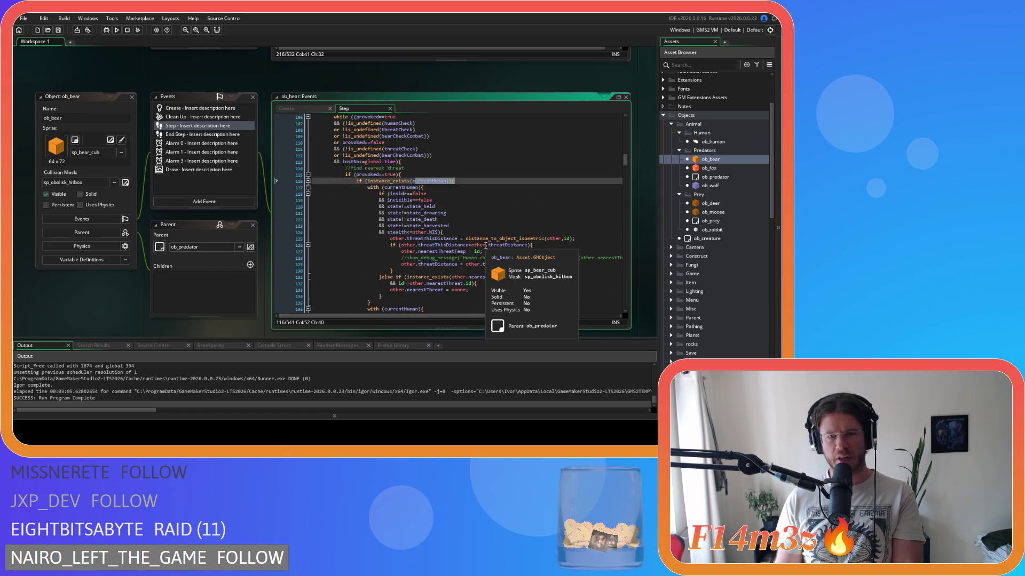
scroll(486, 245, "up", 3)
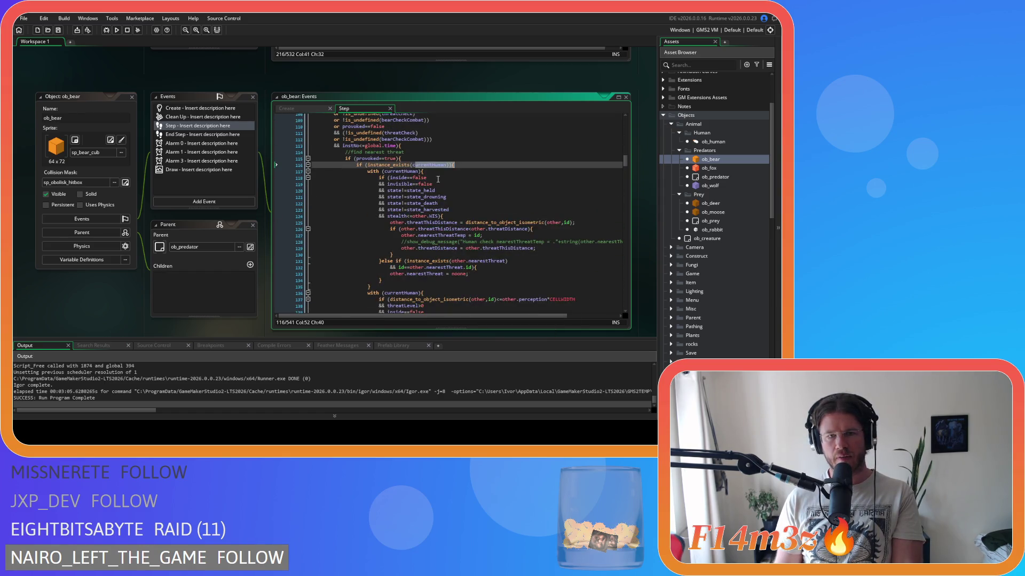
left_click(416, 158)
scroll(389, 187, "down", 12)
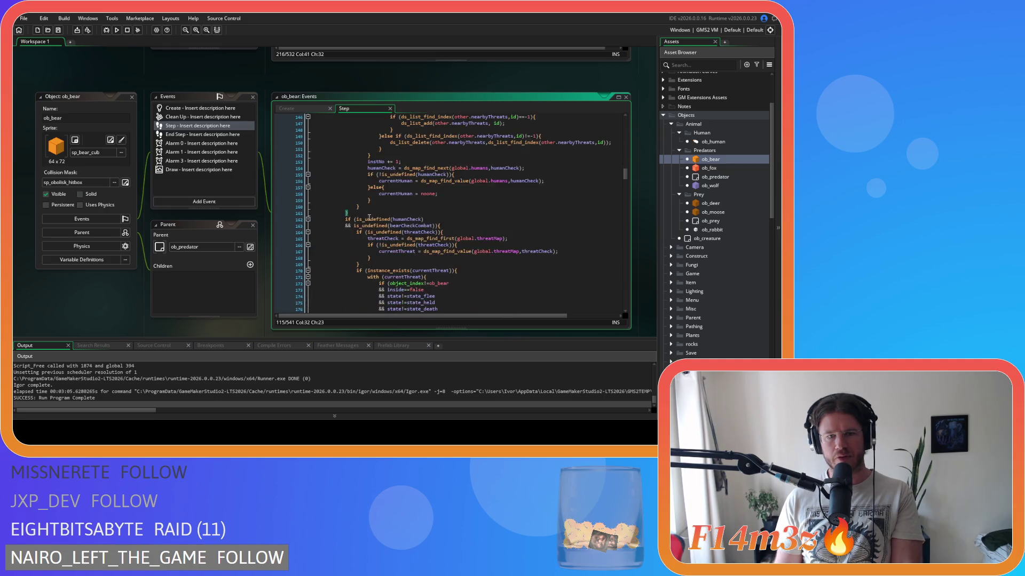
left_click(361, 212)
left_click_drag(361, 213, 272, 212)
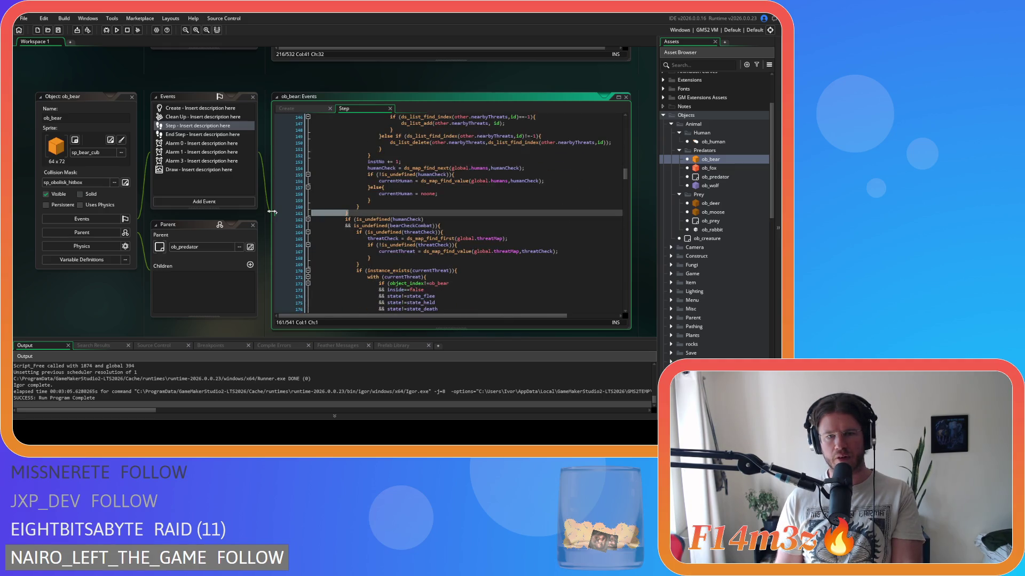
scroll(393, 223, "up", 12)
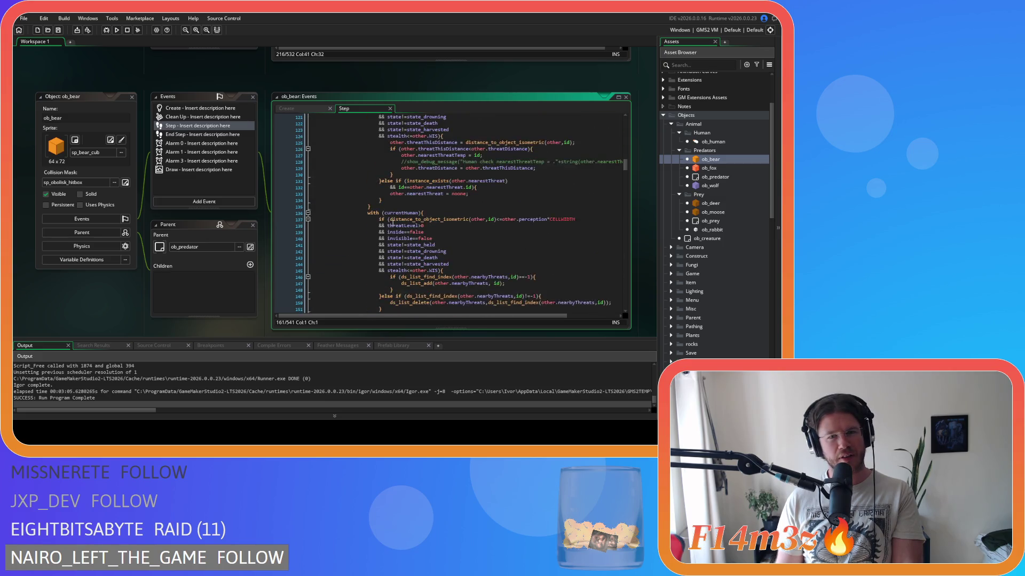
scroll(393, 223, "down", 10)
scroll(393, 223, "up", 11)
scroll(392, 223, "up", 2)
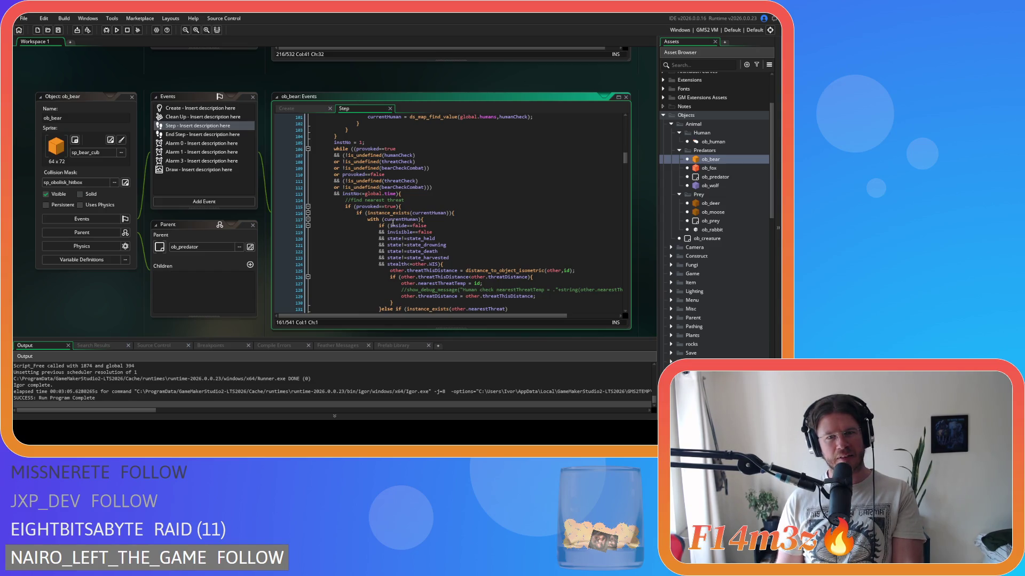
scroll(394, 226, "down", 10)
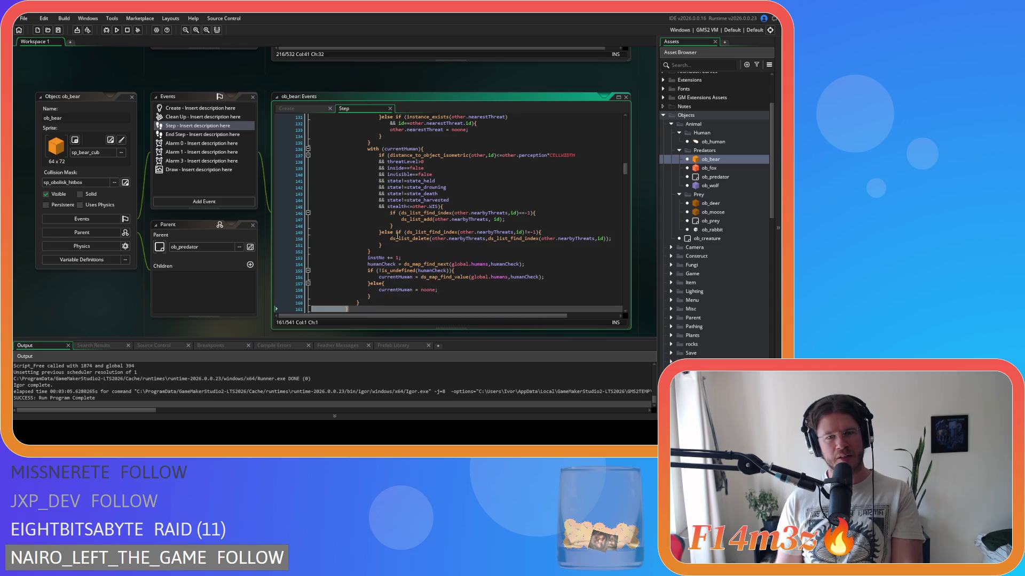
mouse_move(427, 265)
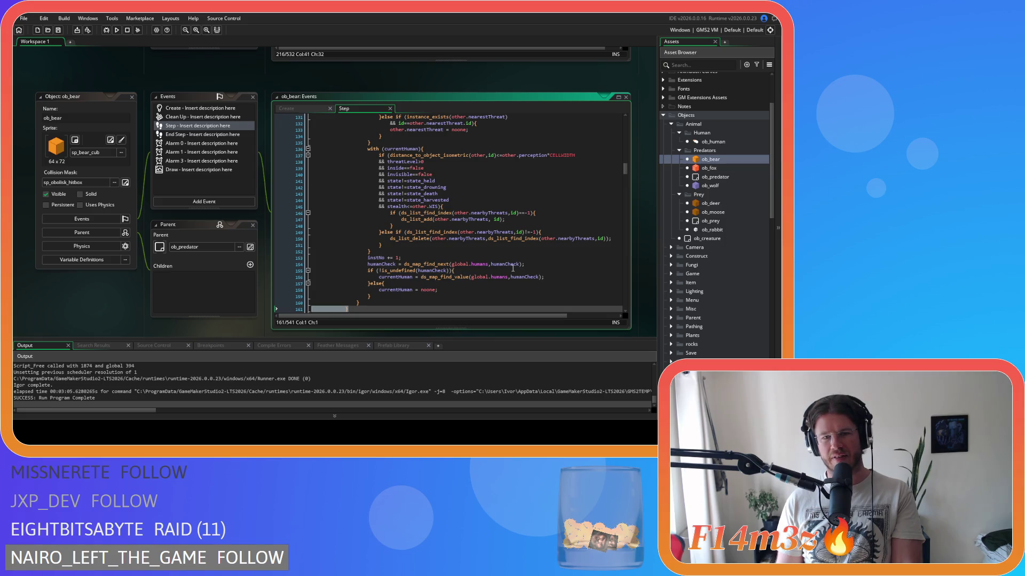
scroll(496, 270, "up", 9)
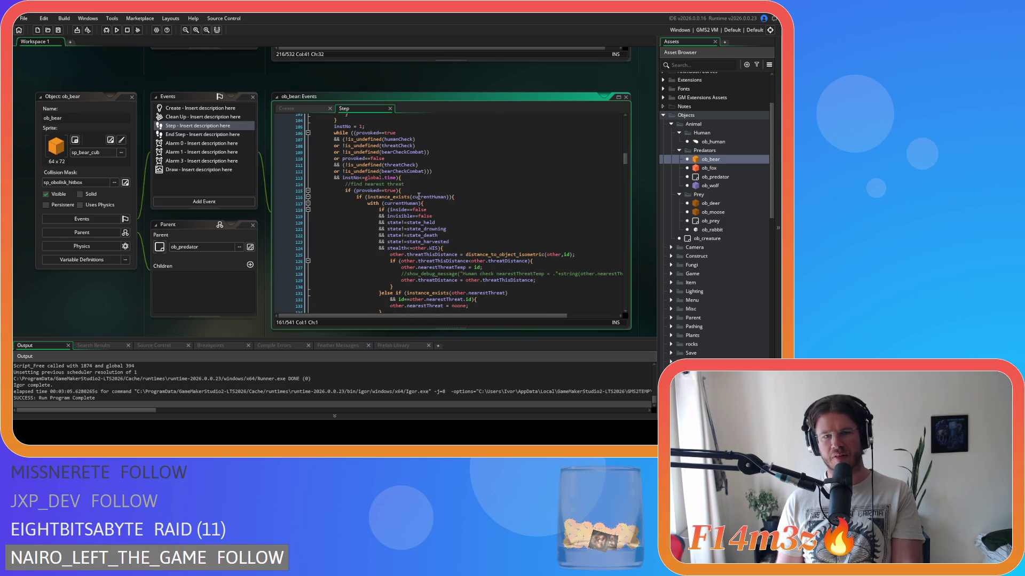
left_click(419, 191)
scroll(419, 191, "down", 14)
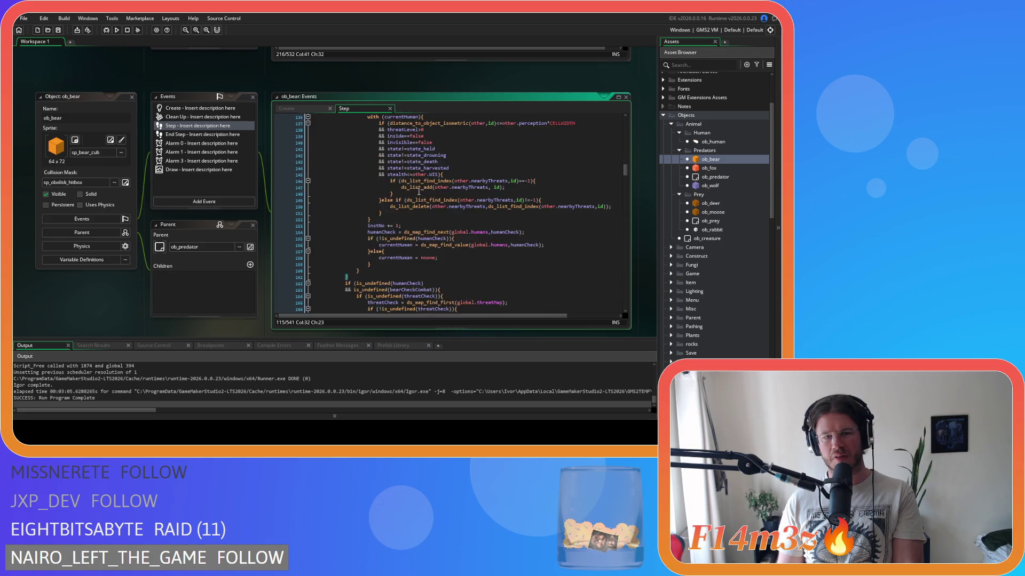